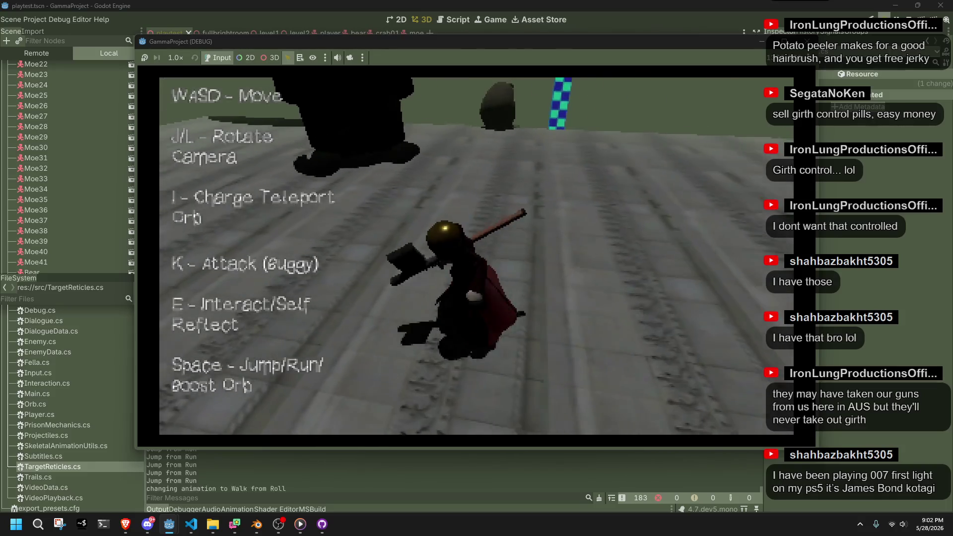
Turn the camera left with J until it faces the enemy pit, then fire at the targeted enemies with K.
{"action": "key", "text": "j"}
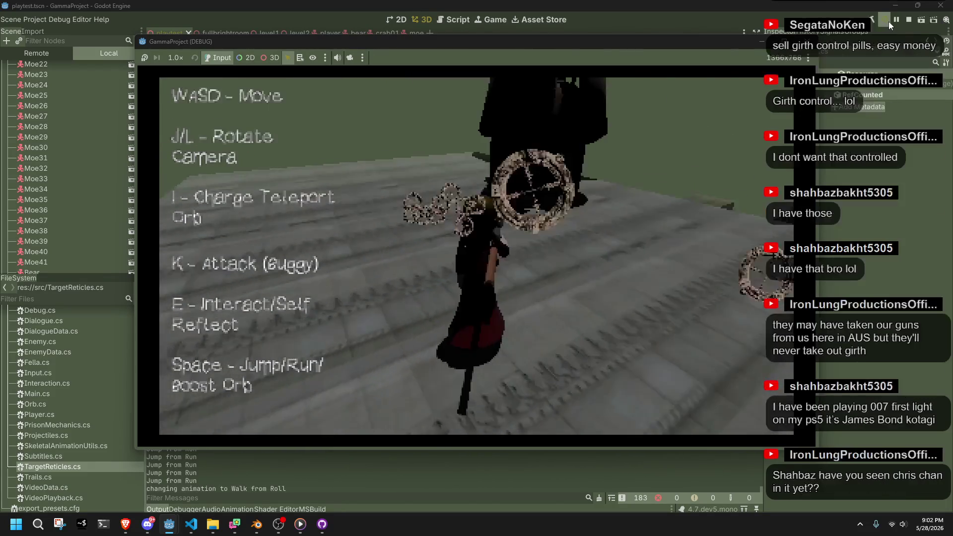
{"action": "key", "text": "j"}
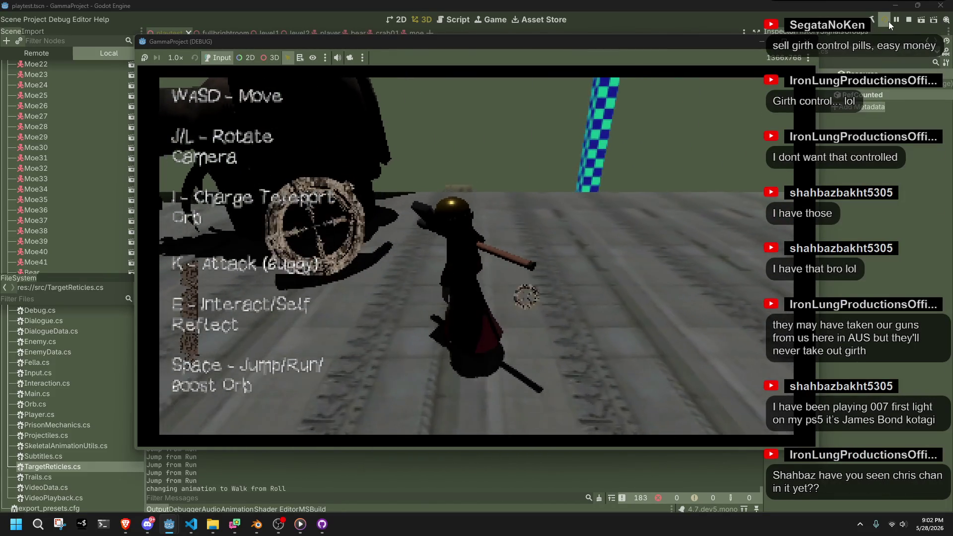
{"action": "key", "text": "j"}
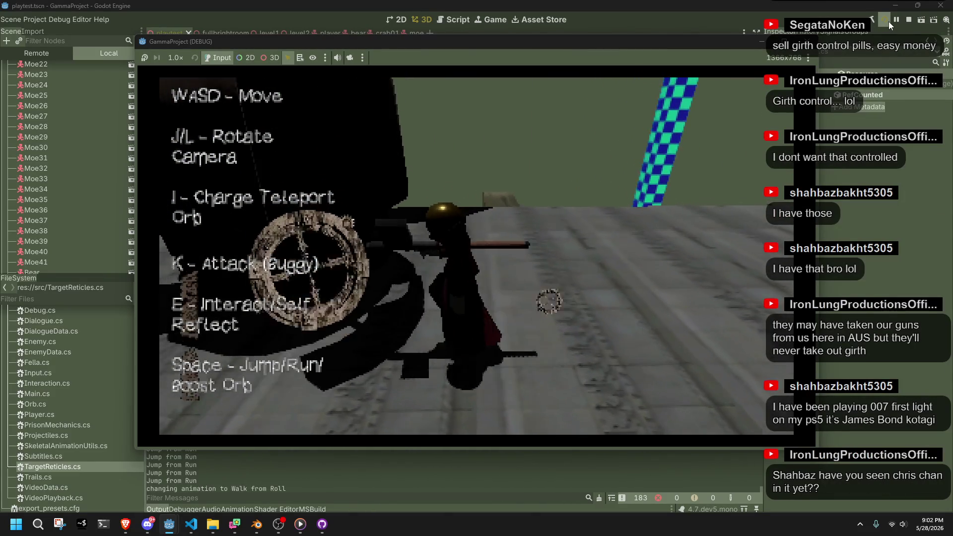
{"action": "key", "text": "j"}
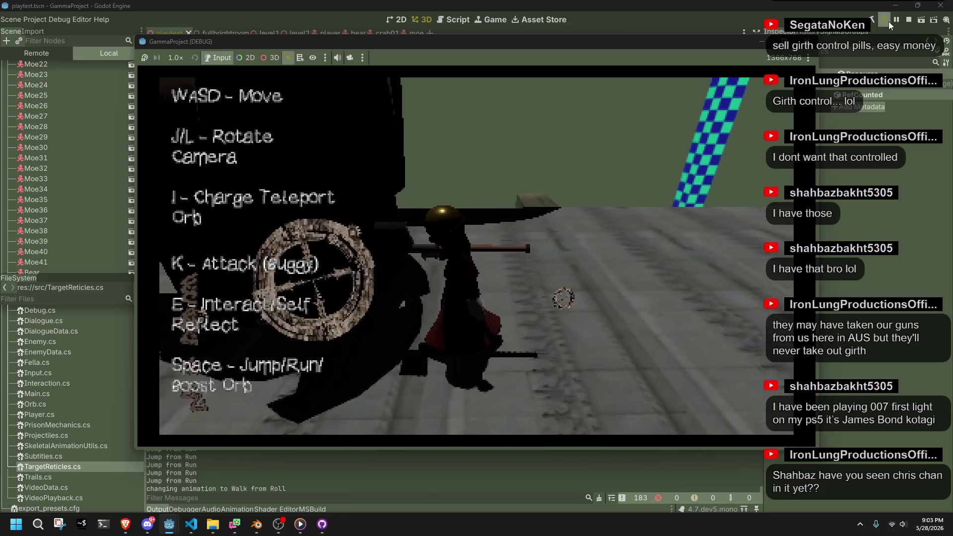
{"action": "key", "text": "j"}
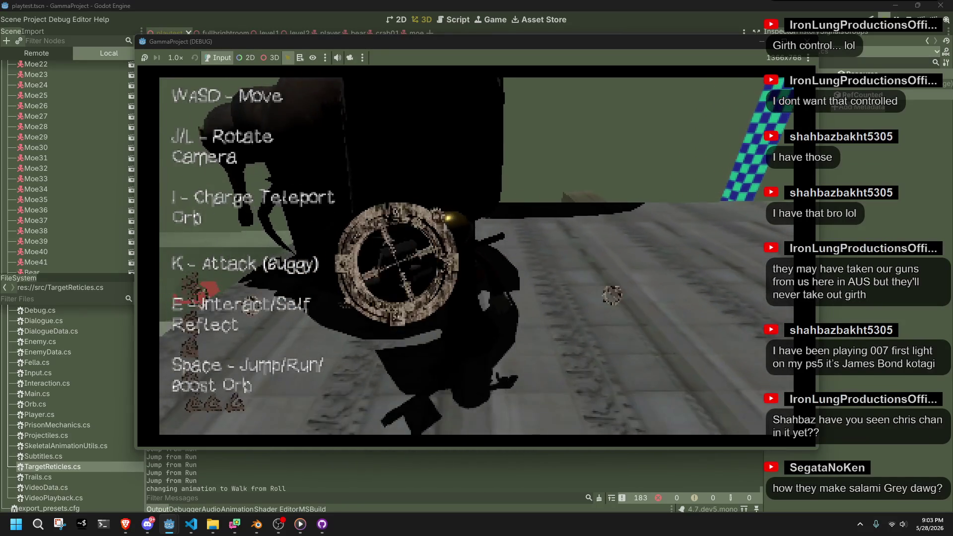
{"action": "key", "text": "j"}
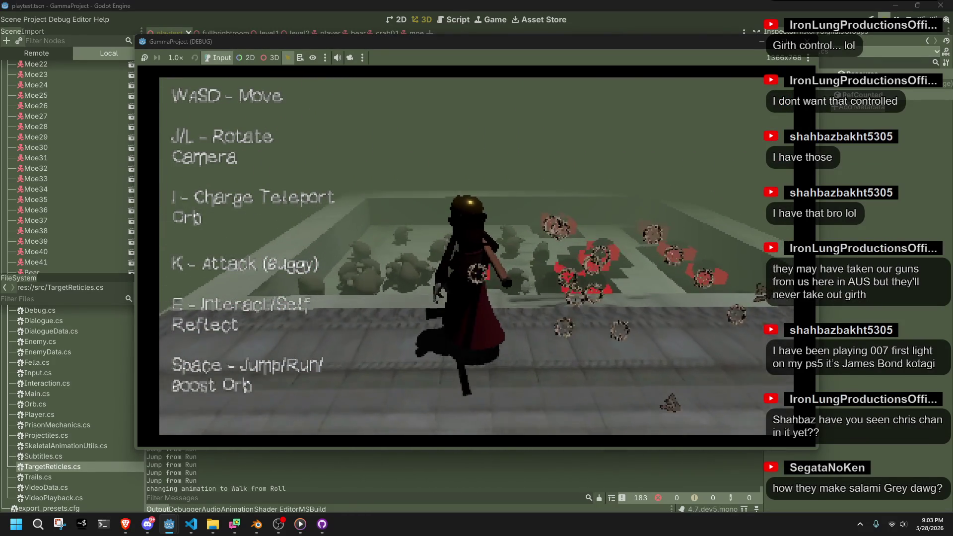
{"action": "key", "text": "k"}
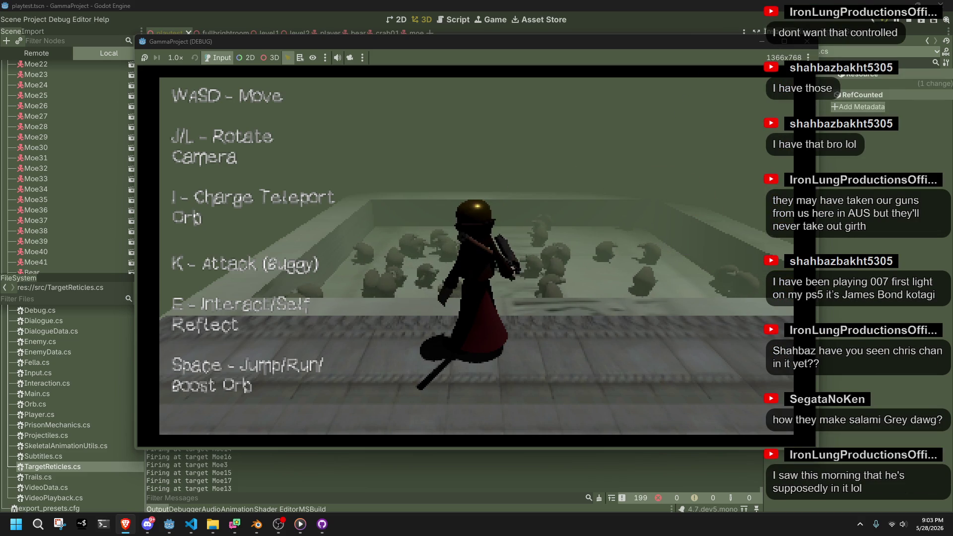
{"action": "mouse_move", "coordinate": [952, 238]}
{"action": "left_mouse_down"}
{"action": "mouse_move", "coordinate": [729, 118]}
{"action": "mouse_move", "coordinate": [636, 43]}
{"action": "left_mouse_up"}
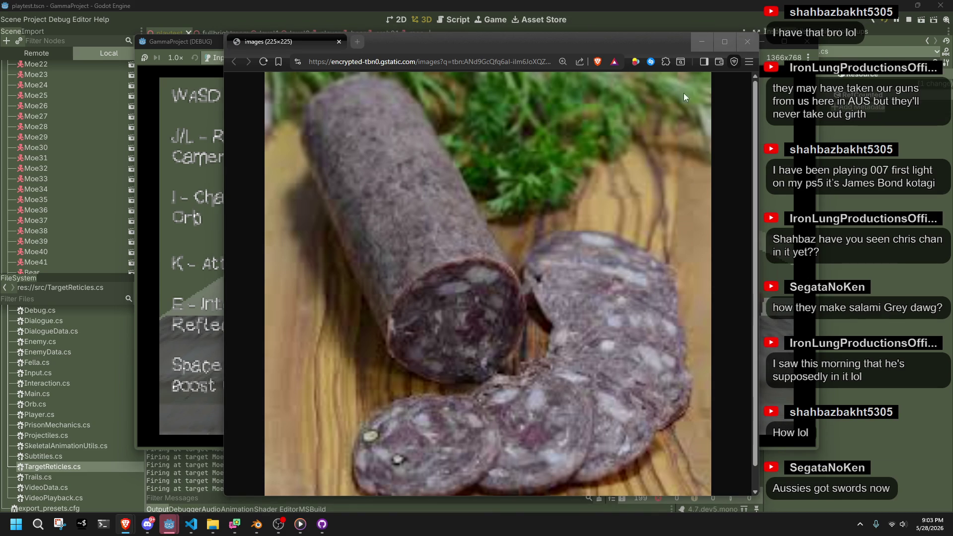
{"action": "left_click_drag", "start_coordinate": [625, 43], "coordinate": [621, 22]}
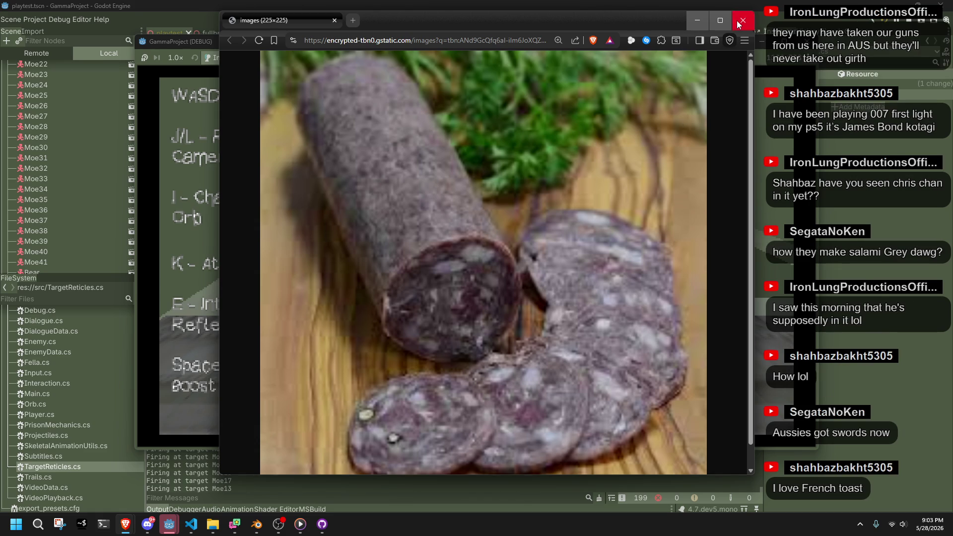
{"action": "left_click", "coordinate": [742, 21]}
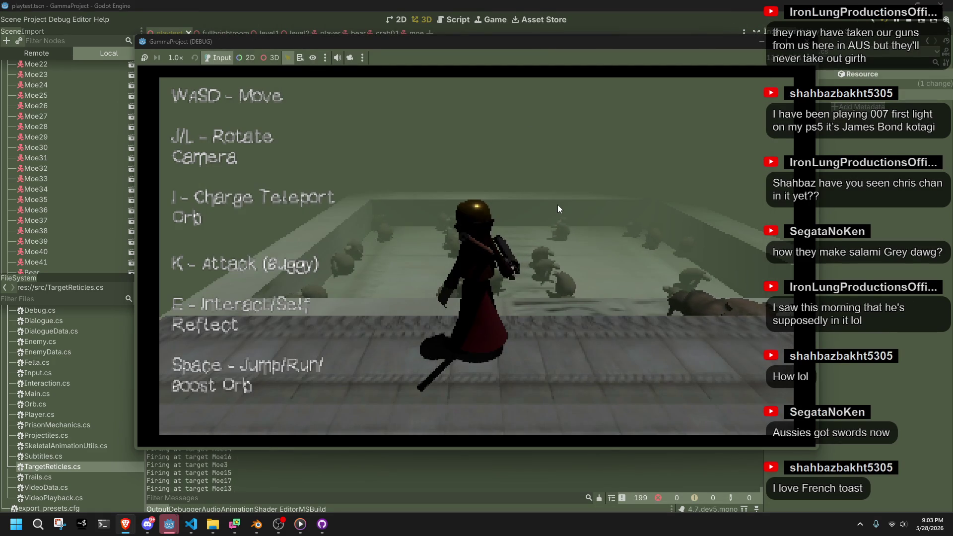
Turn toward the targeted creature, charge teleport orbs, then stop the debug run with F8.
{"action": "key", "text": "l"}
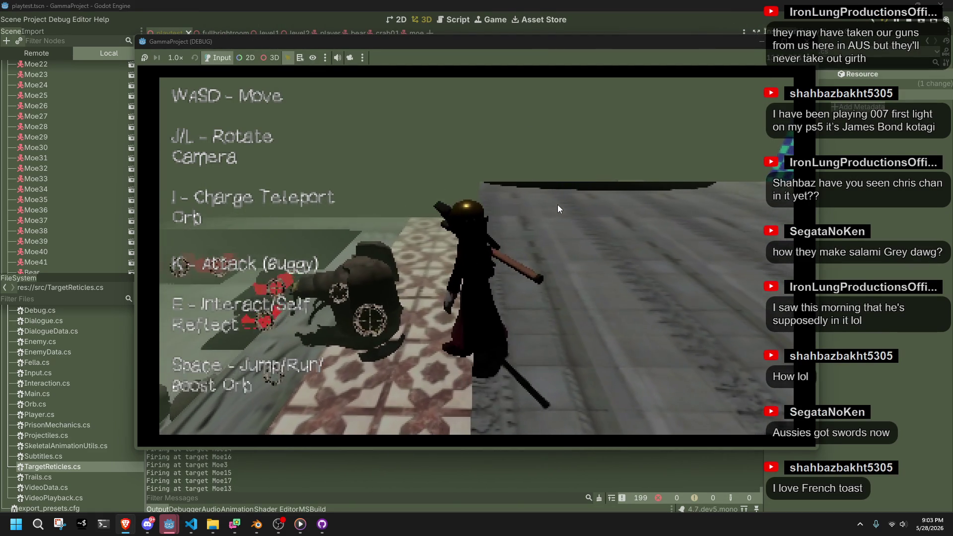
{"action": "key", "text": "i"}
{"action": "key", "text": "l"}
{"action": "key", "text": "l"}
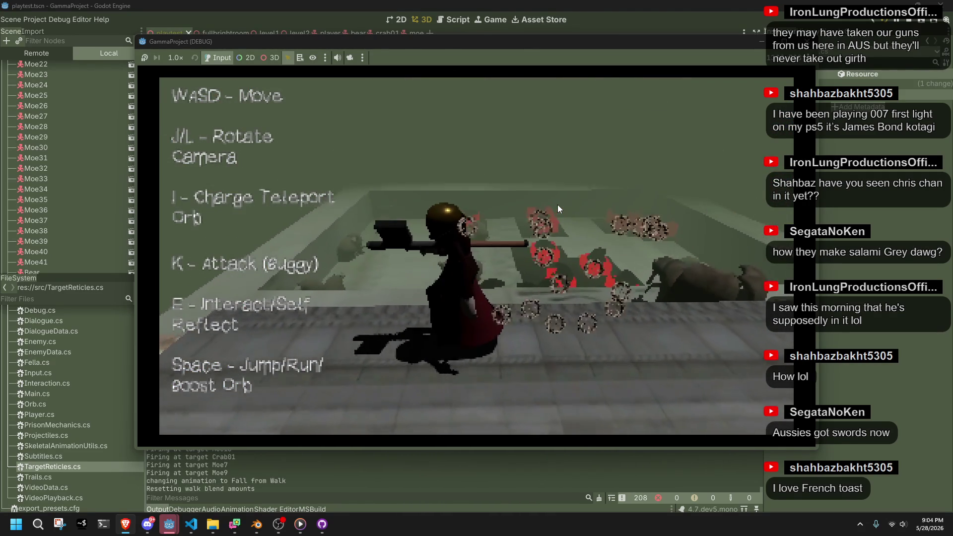
{"action": "key", "text": "l"}
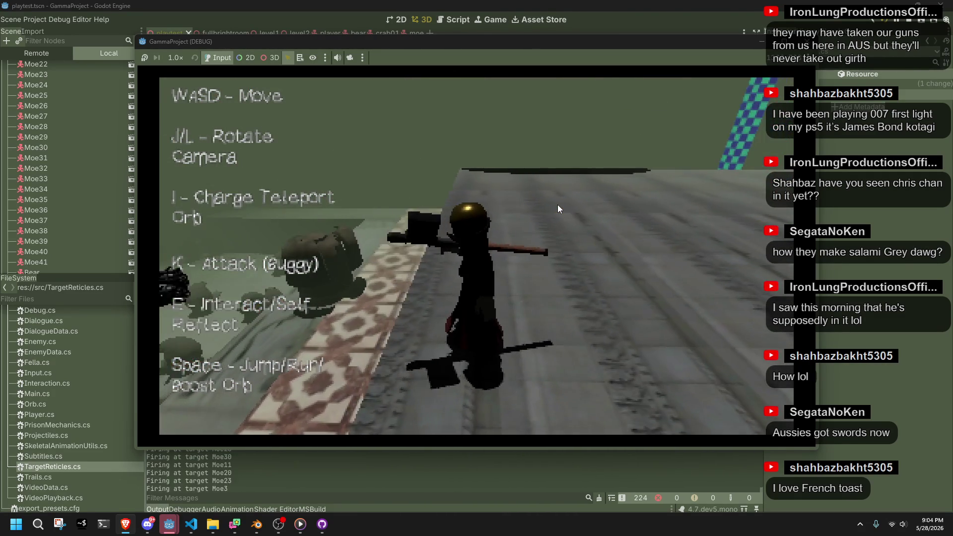
{"action": "key", "text": "i"}
{"action": "key", "text": "F8"}
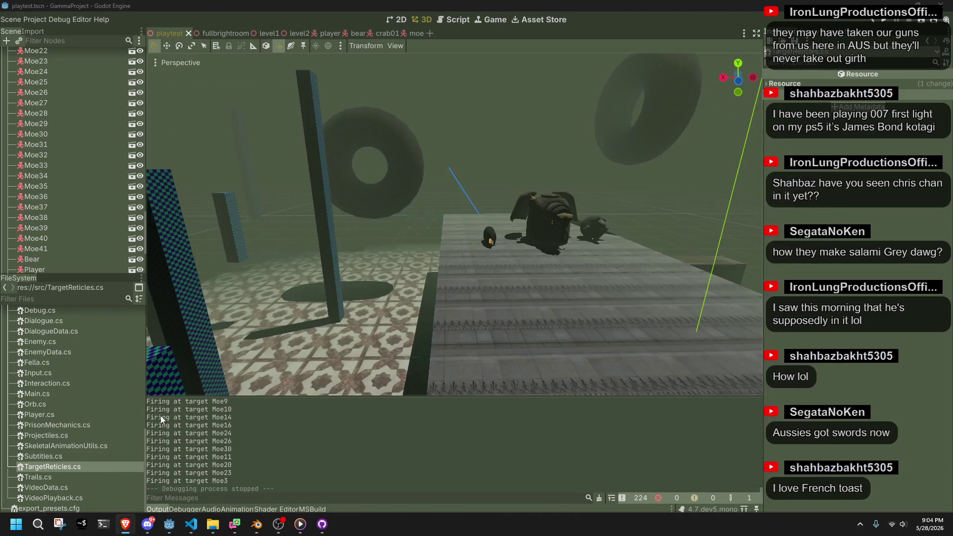
Collapse the assets folder, then select the prison_spotlight.tscn and oil_candle01.tscn scenes.
{"action": "scroll", "coordinate": [56, 454], "scroll_direction": "up", "scroll_amount": 10}
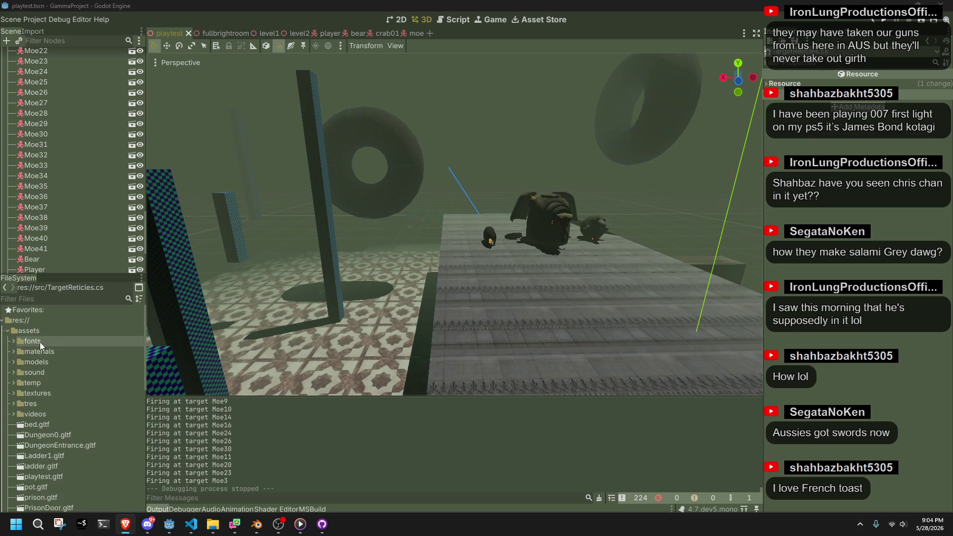
{"action": "left_click", "coordinate": [8, 331]}
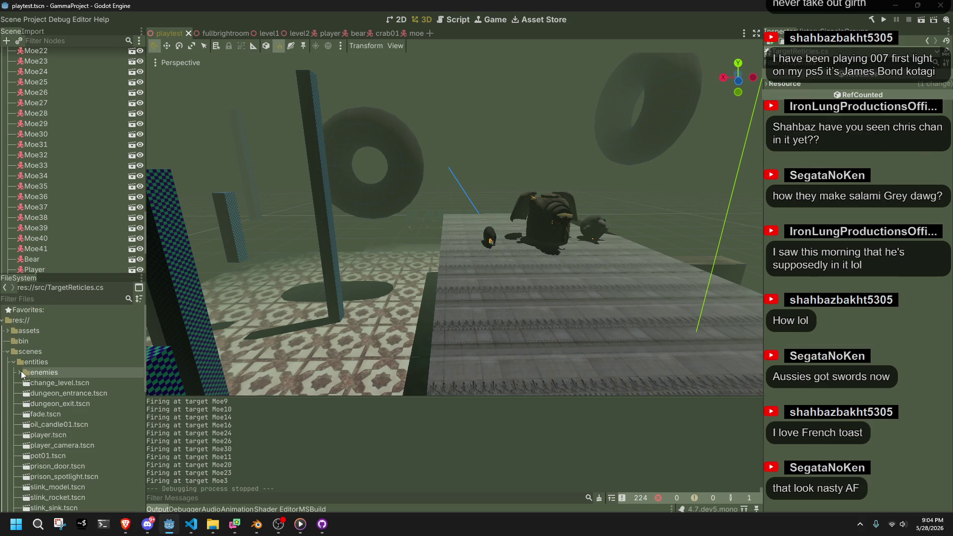
{"action": "scroll", "coordinate": [69, 448], "scroll_direction": "down", "scroll_amount": 2}
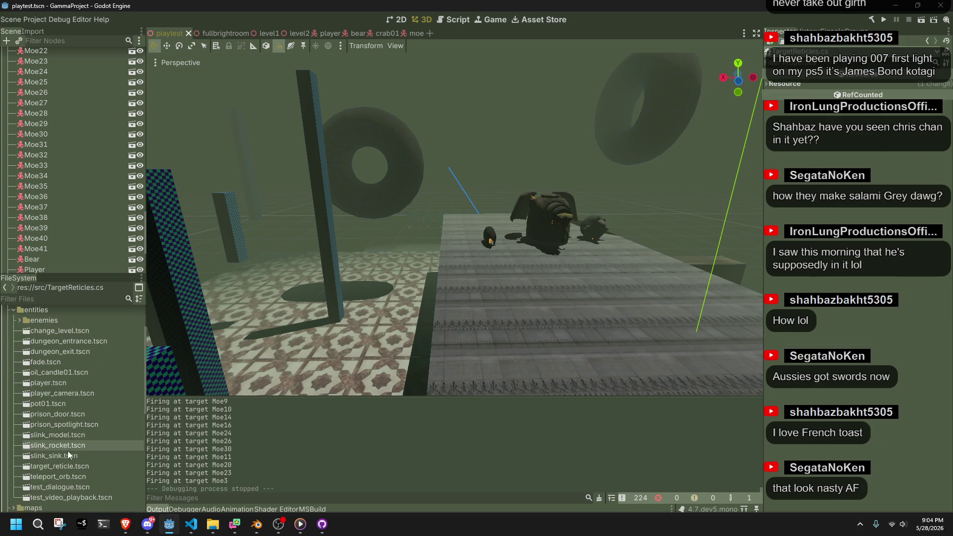
{"action": "left_click", "coordinate": [55, 423]}
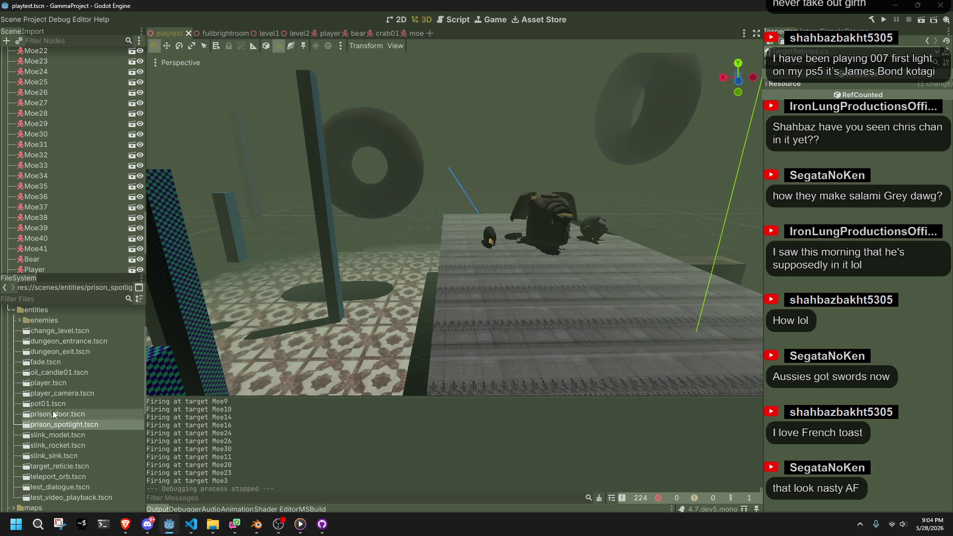
{"action": "left_click", "coordinate": [55, 372]}
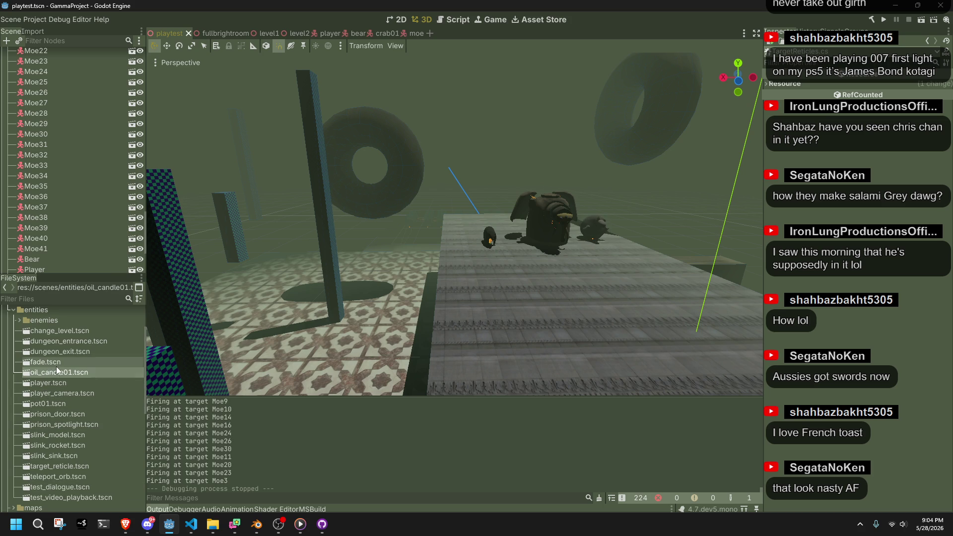
Select test_video_playback, test_dialogue, teleport_orb and target_reticle scene files.
{"action": "scroll", "coordinate": [64, 387], "scroll_direction": "down", "scroll_amount": 1}
{"action": "scroll", "coordinate": [100, 451], "scroll_direction": "down", "scroll_amount": 1}
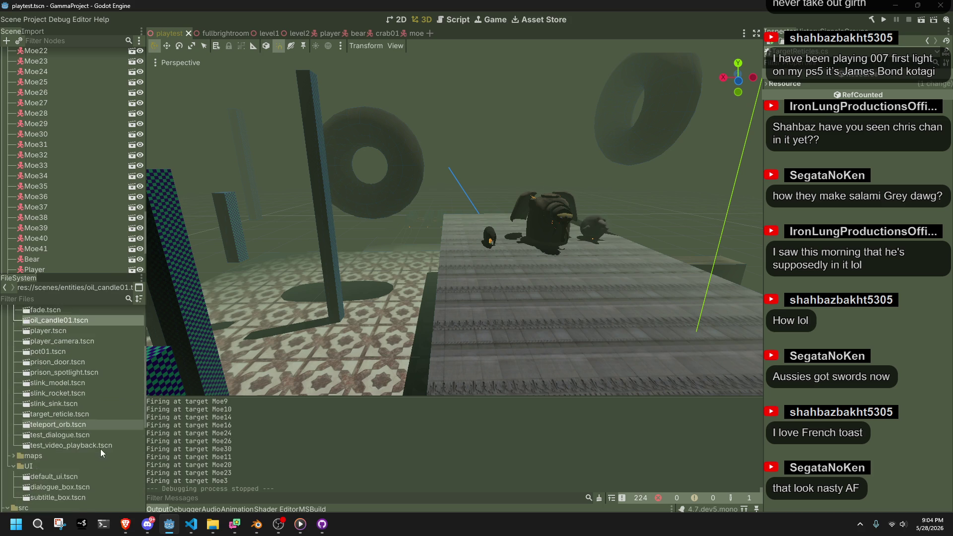
{"action": "left_click", "coordinate": [81, 447]}
{"action": "left_click", "coordinate": [68, 437]}
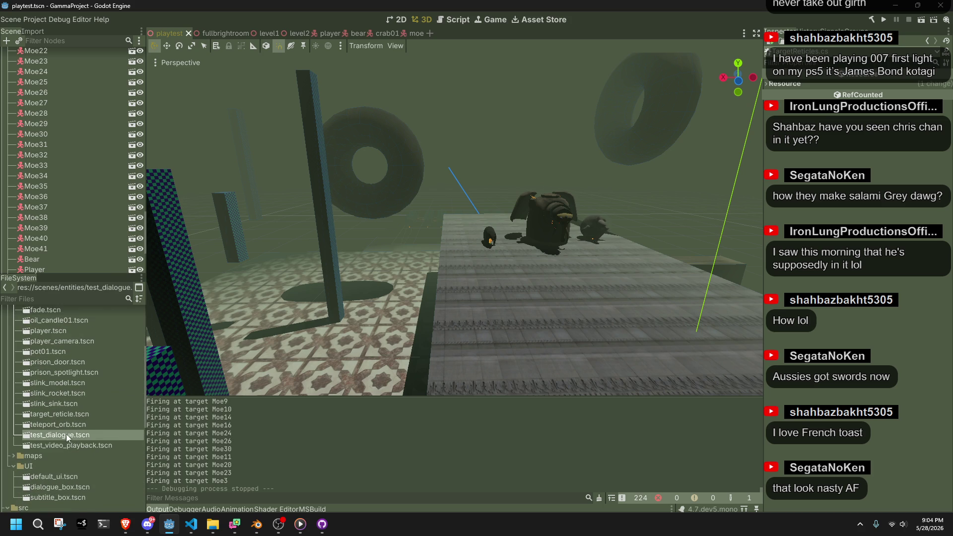
{"action": "left_click", "coordinate": [63, 425]}
{"action": "left_click", "coordinate": [75, 417]}
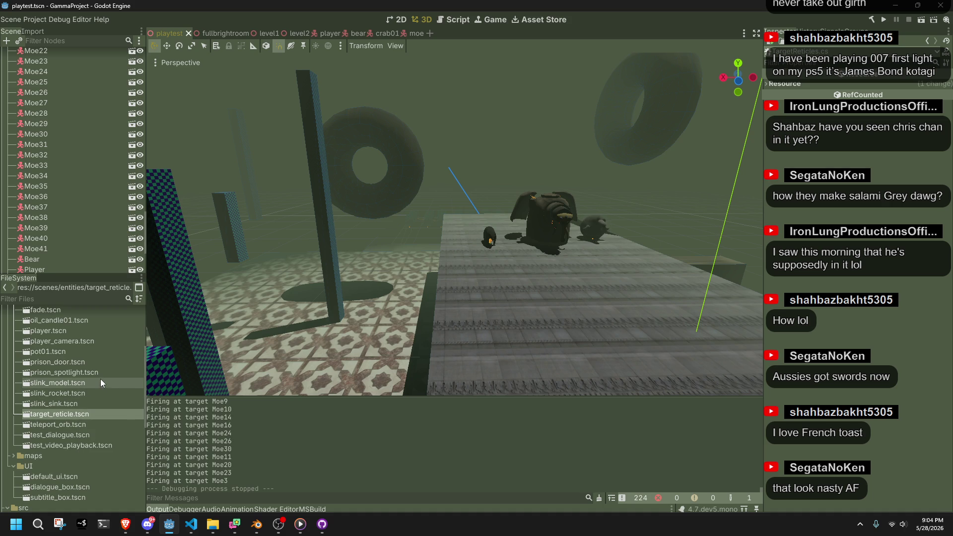
Select player_camera.tscn, dungeon_entrance.tscn and change_level.tscn further up the list.
{"action": "scroll", "coordinate": [105, 369], "scroll_direction": "up", "scroll_amount": 2}
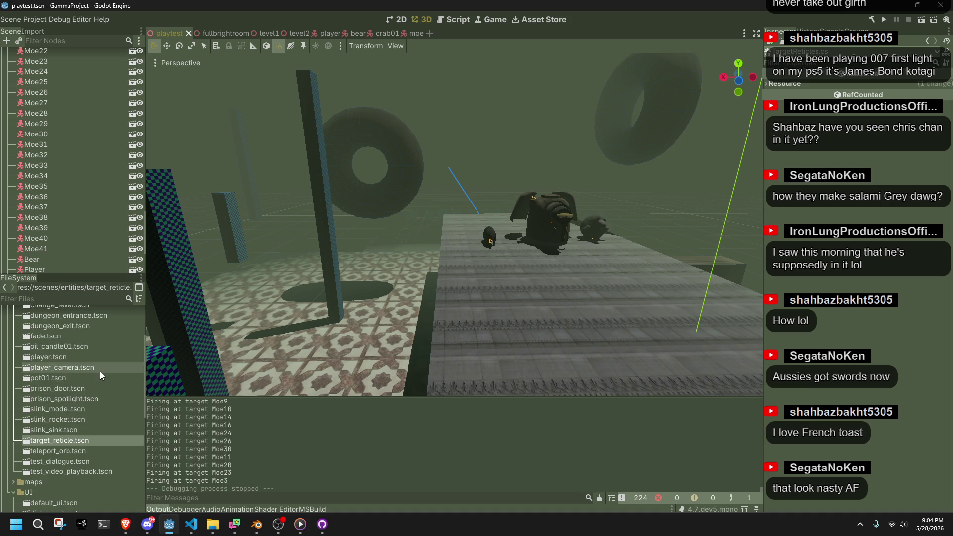
{"action": "left_click", "coordinate": [100, 371]}
{"action": "scroll", "coordinate": [94, 362], "scroll_direction": "up", "scroll_amount": 2}
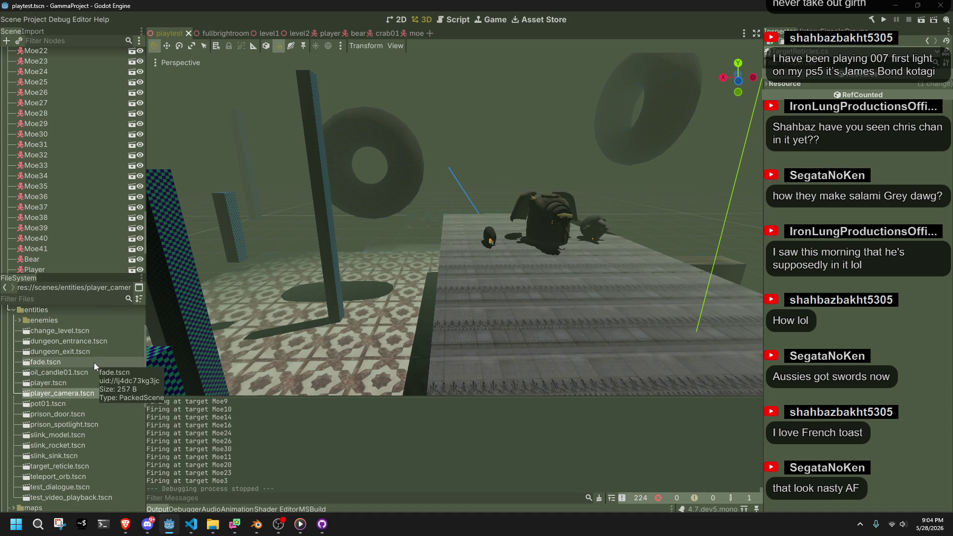
{"action": "left_click", "coordinate": [89, 344]}
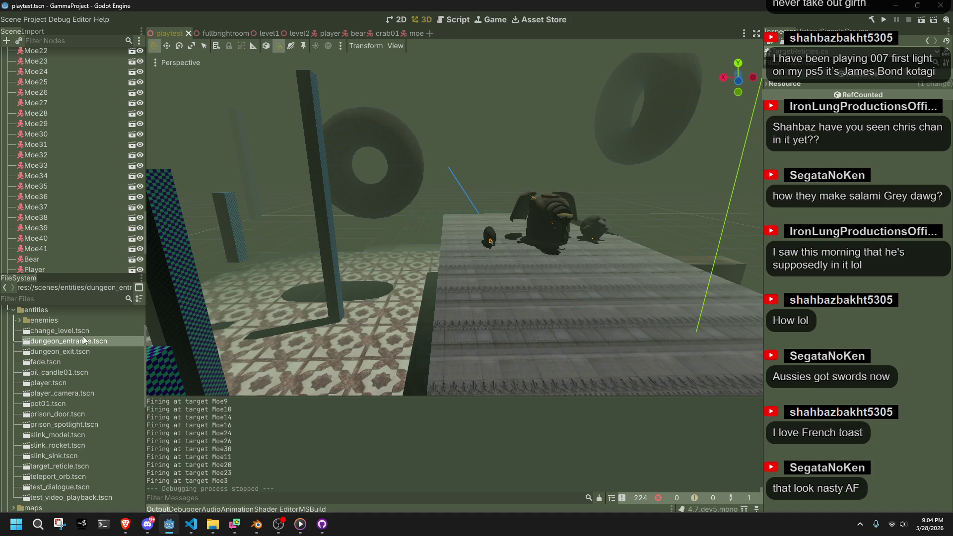
{"action": "left_click", "coordinate": [79, 332]}
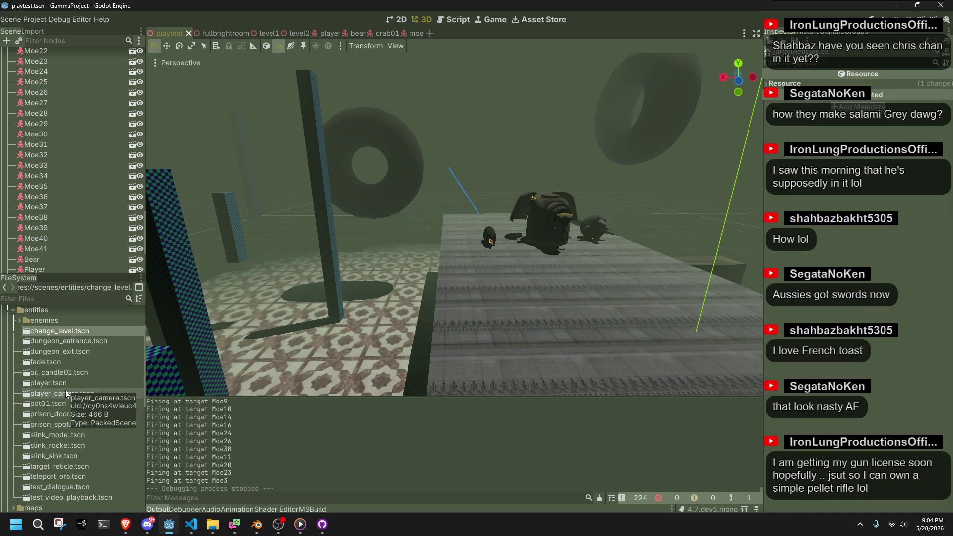
Select the slink_model.tscn scene file.
{"action": "scroll", "coordinate": [100, 403], "scroll_direction": "up", "scroll_amount": 4}
{"action": "scroll", "coordinate": [101, 402], "scroll_direction": "down", "scroll_amount": 5}
{"action": "scroll", "coordinate": [101, 402], "scroll_direction": "down", "scroll_amount": 5}
{"action": "scroll", "coordinate": [67, 425], "scroll_direction": "down", "scroll_amount": 4}
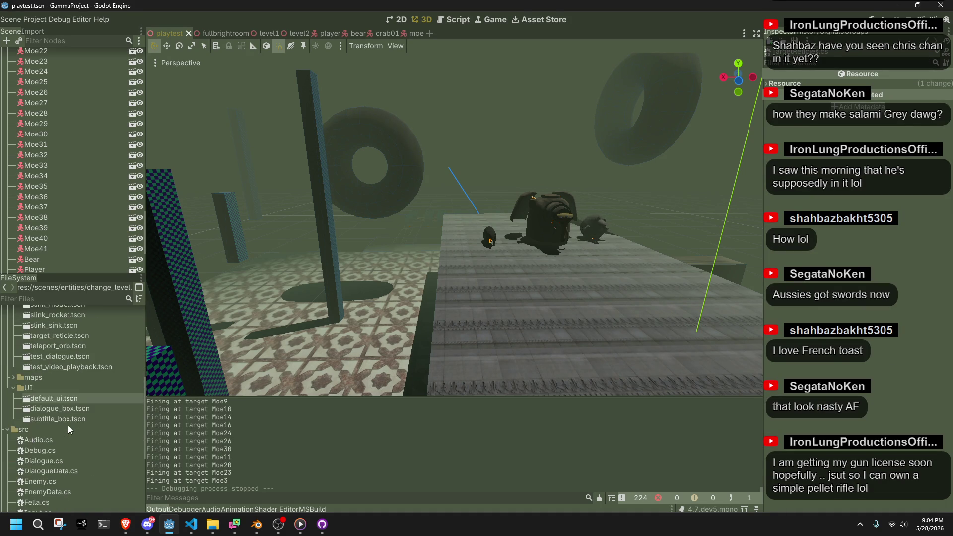
{"action": "left_click", "coordinate": [70, 306]}
Filter the project files by 'ret', open target_reticle.tscn and inspect its reticle nodes.
{"action": "left_click", "coordinate": [58, 299]}
{"action": "type", "text": "ret"}
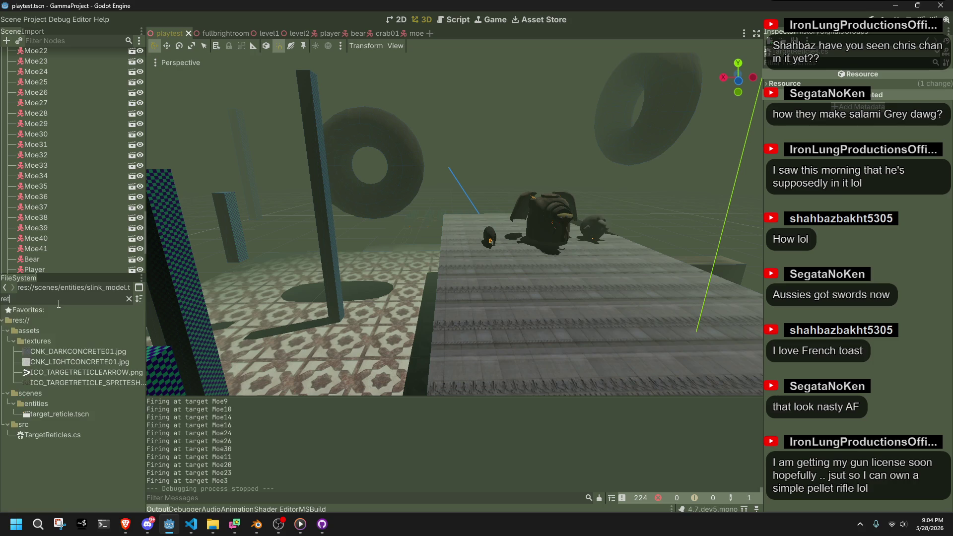
{"action": "double_click", "coordinate": [89, 415]}
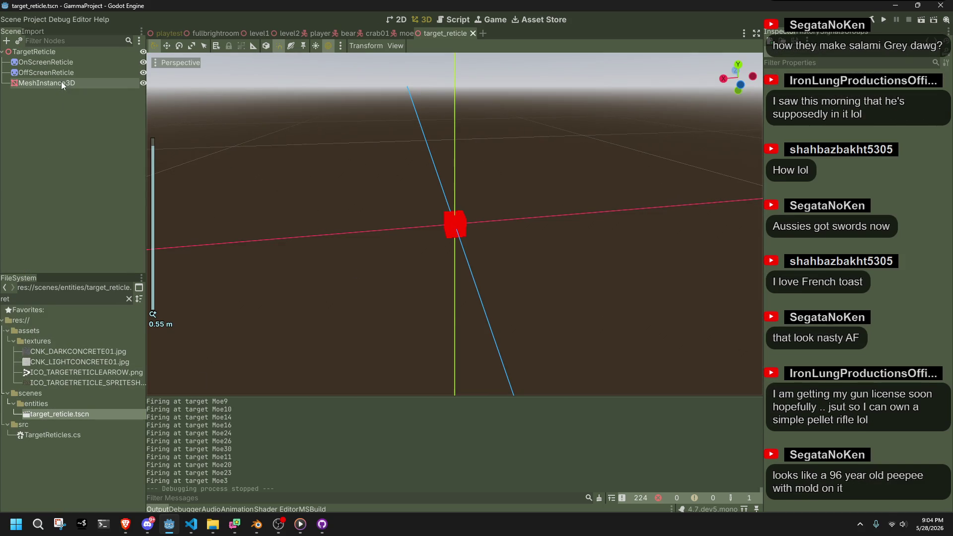
{"action": "left_click", "coordinate": [61, 83]}
{"action": "left_click", "coordinate": [67, 71]}
{"action": "left_click", "coordinate": [66, 62]}
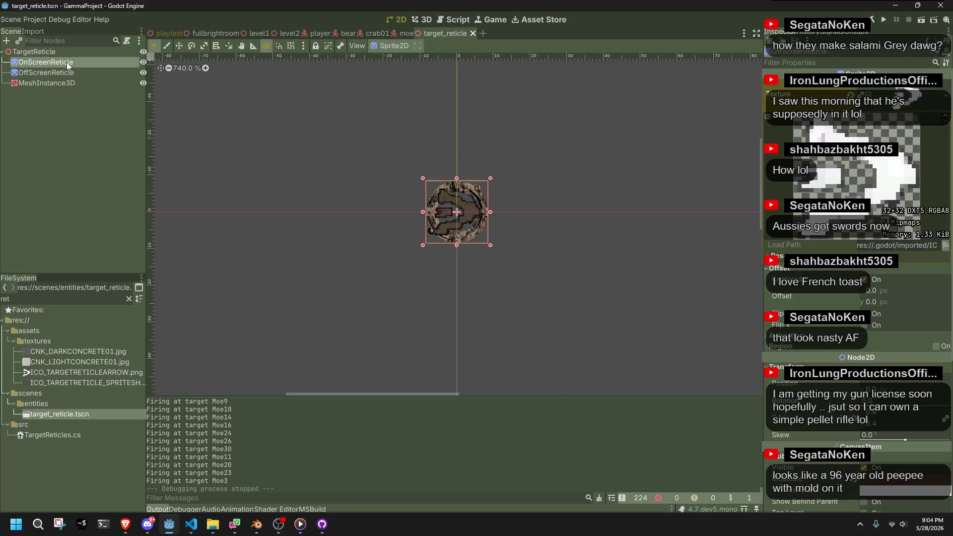
Delete the MeshInstance3D node, confirm the removal, and run the game with F5.
{"action": "left_click", "coordinate": [56, 85]}
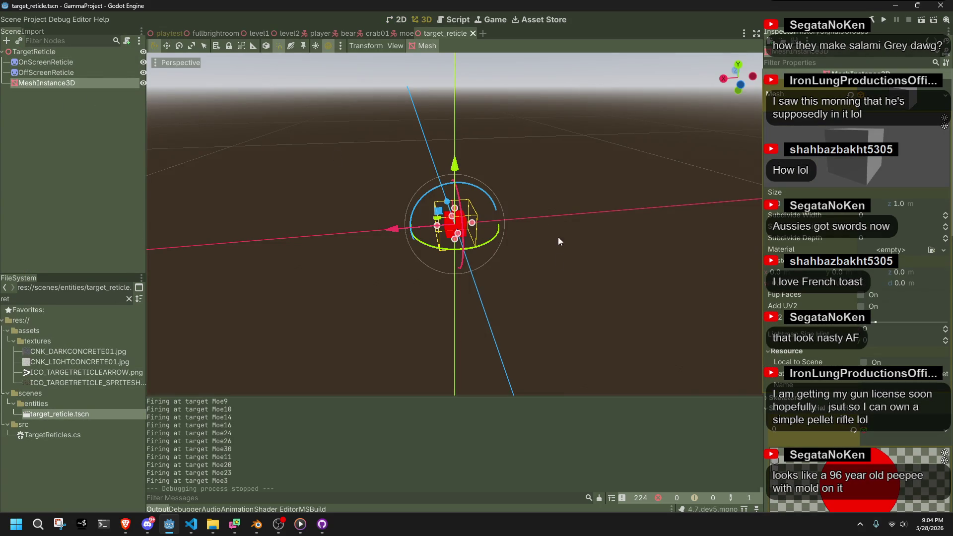
{"action": "scroll", "coordinate": [818, 355], "scroll_direction": "down", "scroll_amount": 5}
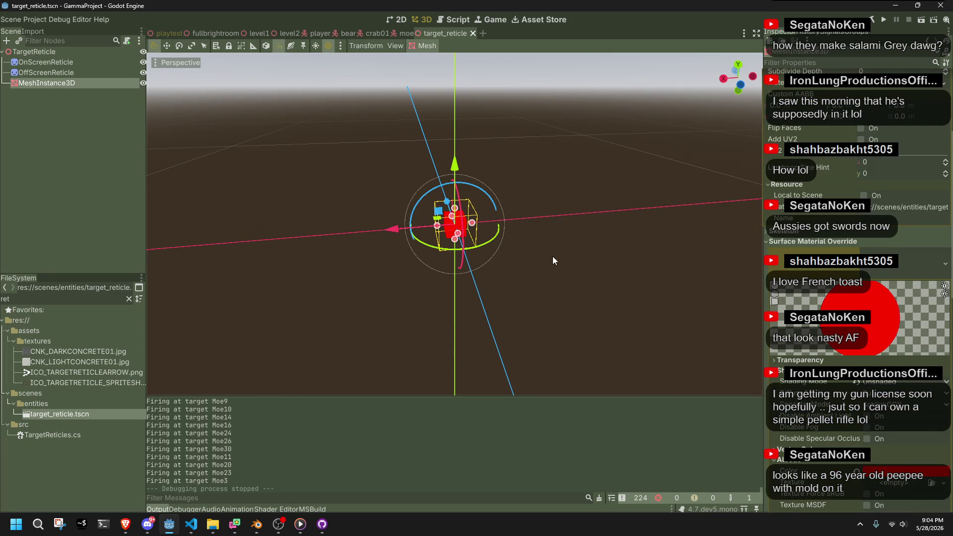
{"action": "key", "text": "Delete"}
{"action": "left_click", "coordinate": [448, 279]}
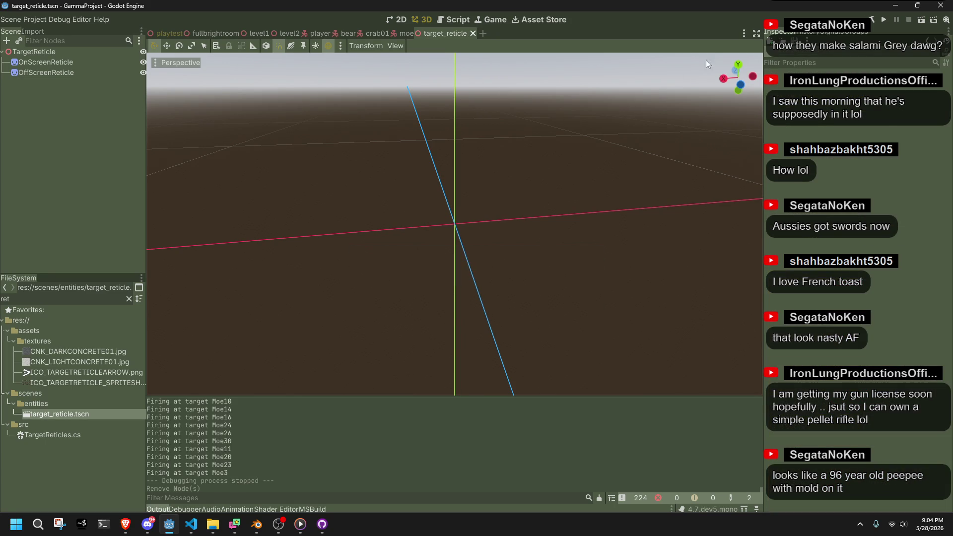
{"action": "key", "text": "F5"}
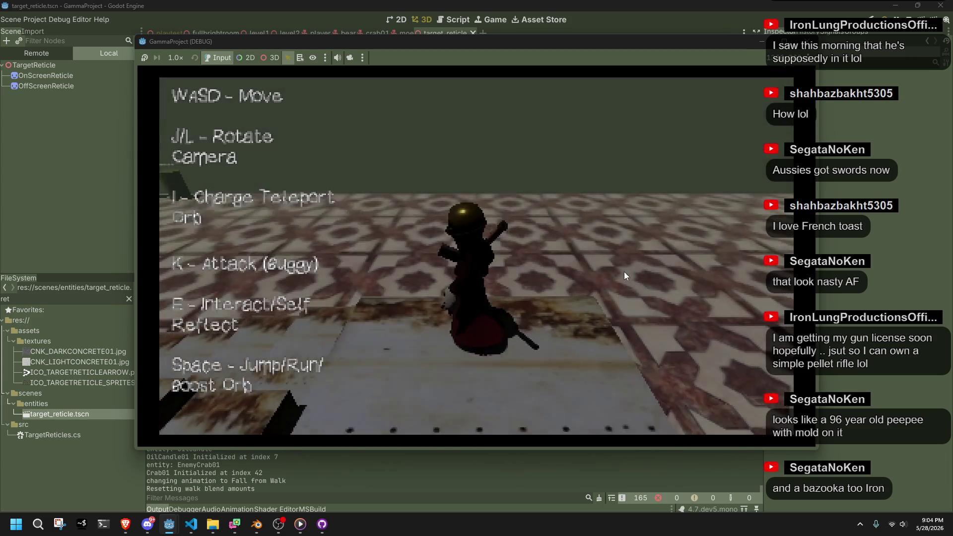
{"action": "key", "text": "d"}
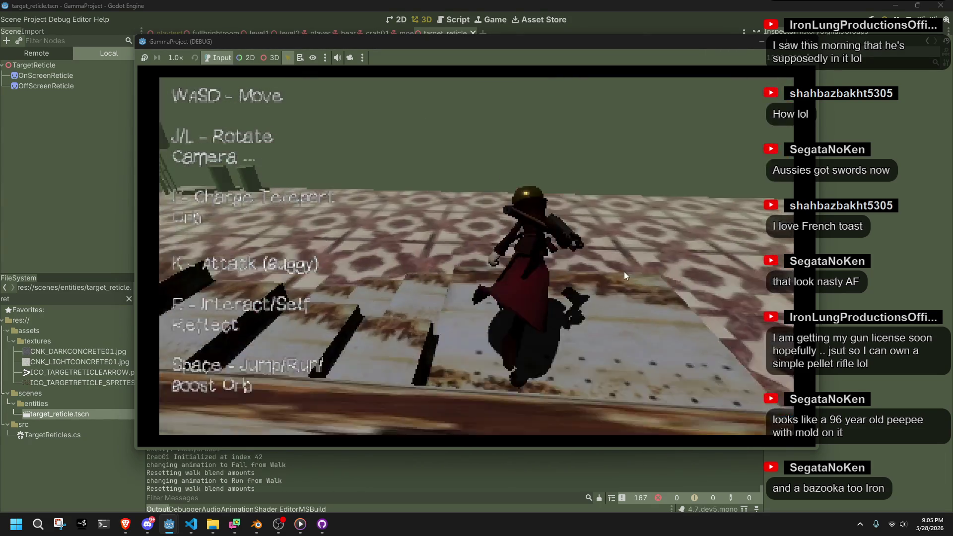
{"action": "key", "text": "space"}
{"action": "key", "text": "a"}
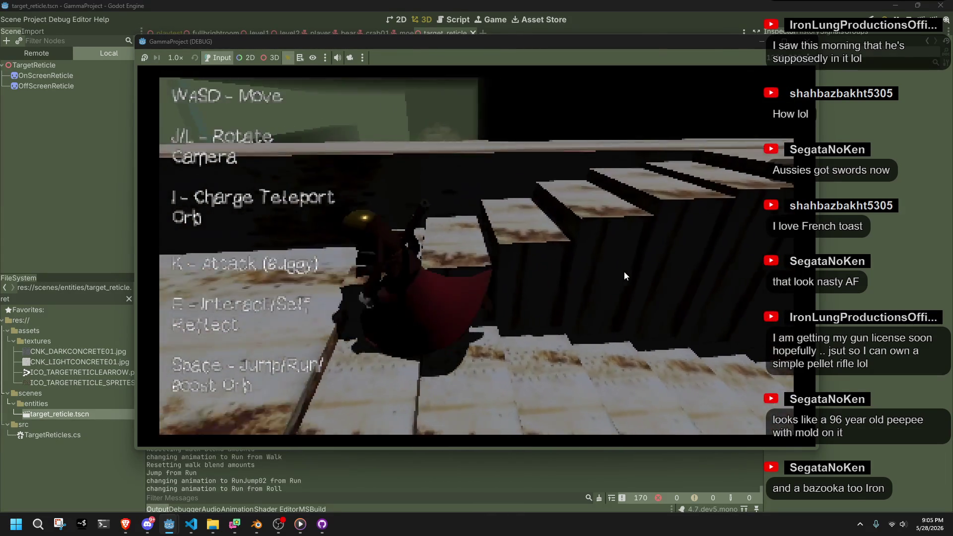
{"action": "key", "text": "j"}
{"action": "key", "text": "space"}
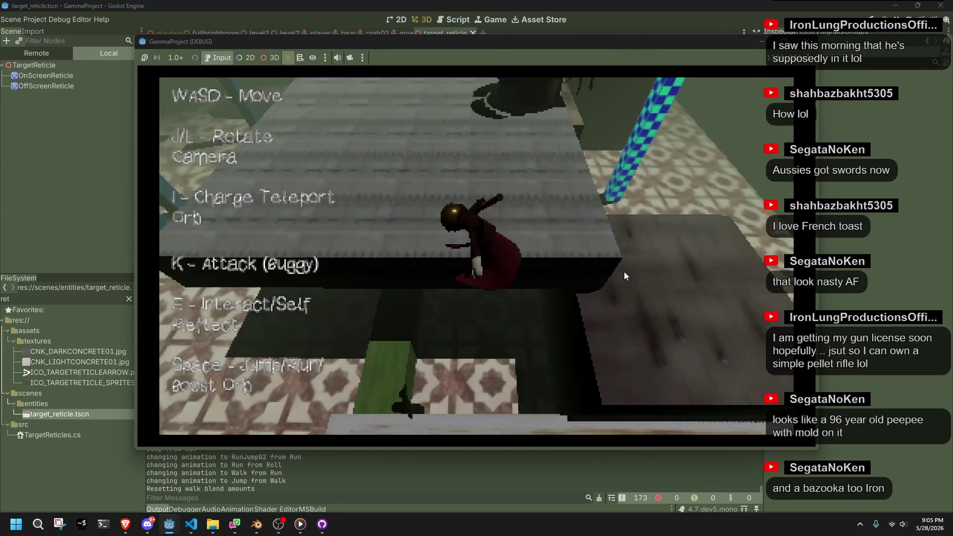
{"action": "key", "text": "k"}
{"action": "key", "text": "k"}
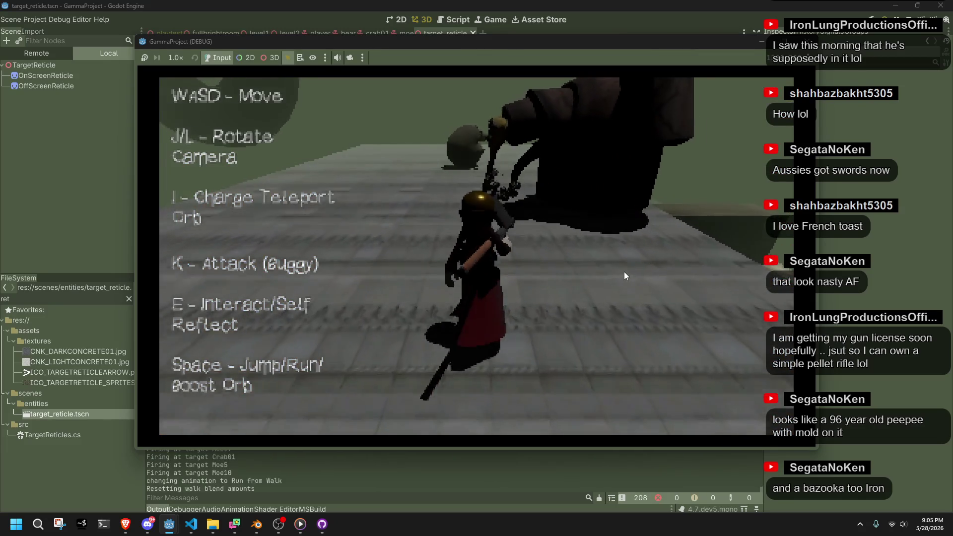
{"action": "key", "text": "w"}
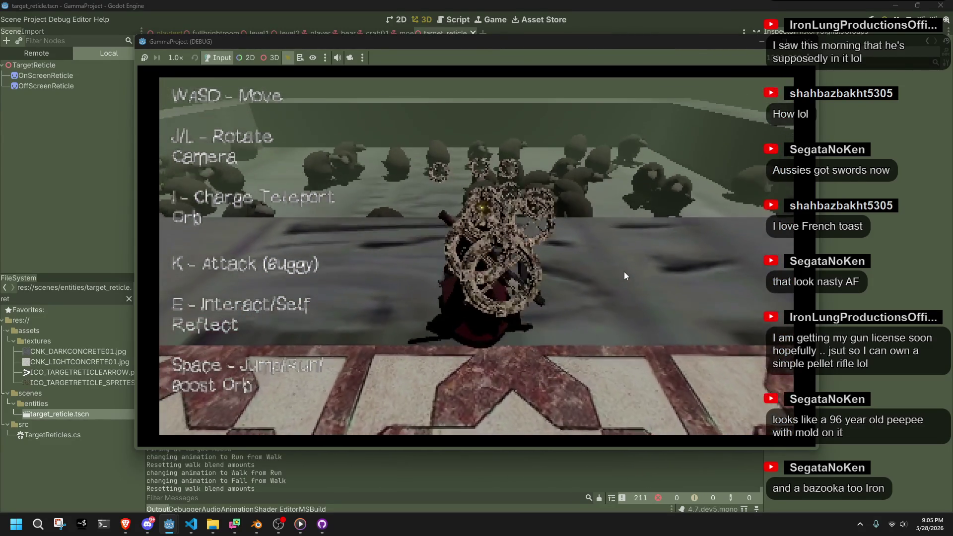
{"action": "key", "text": "j"}
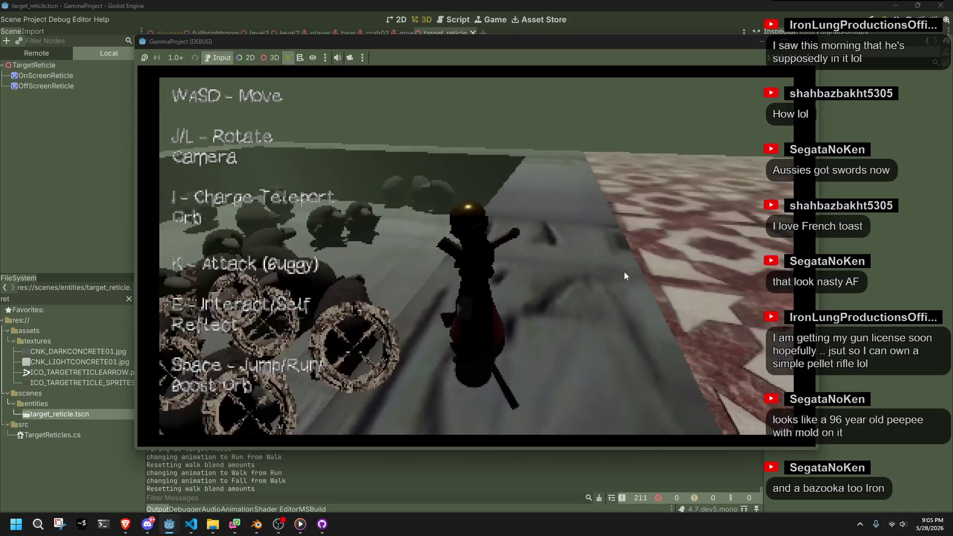
{"action": "key", "text": "k"}
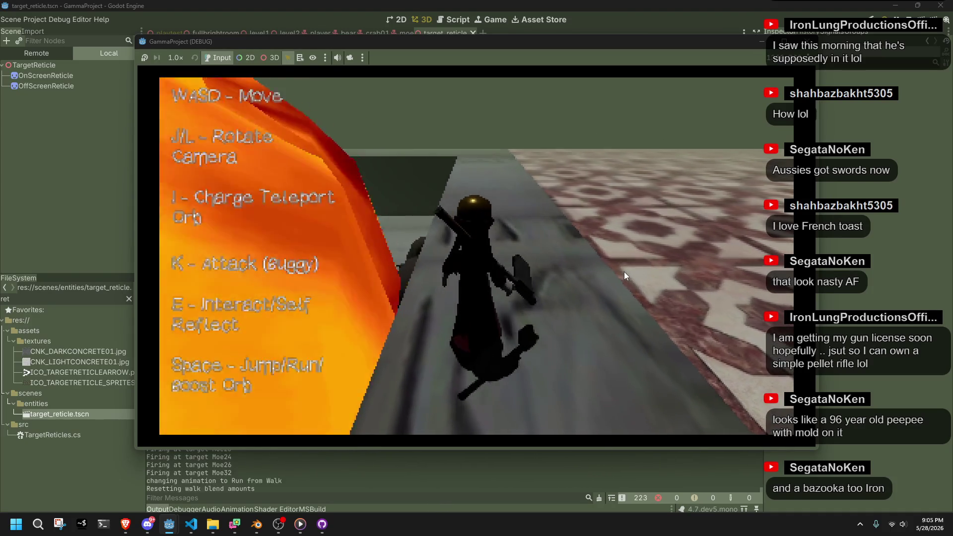
{"action": "key", "text": "w"}
{"action": "key", "text": "space"}
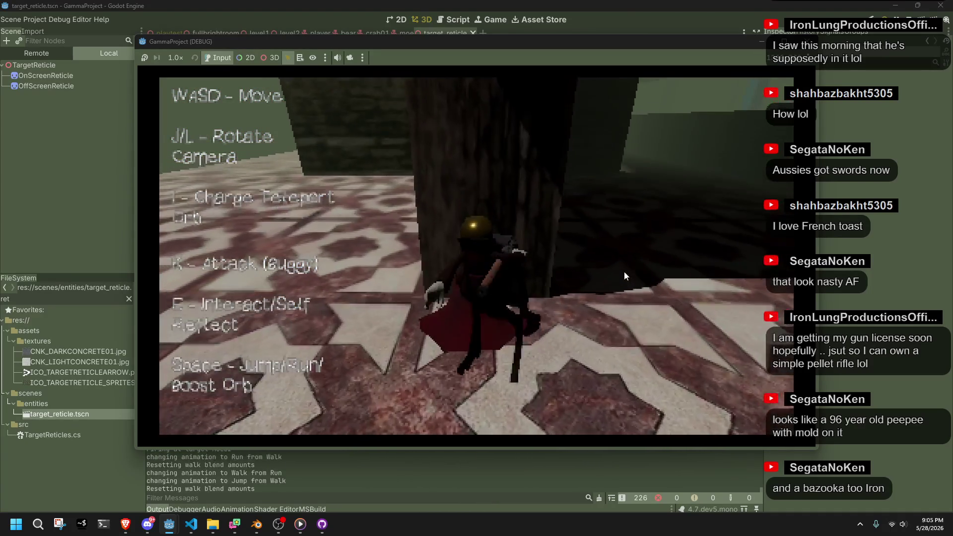
{"action": "key", "text": "w"}
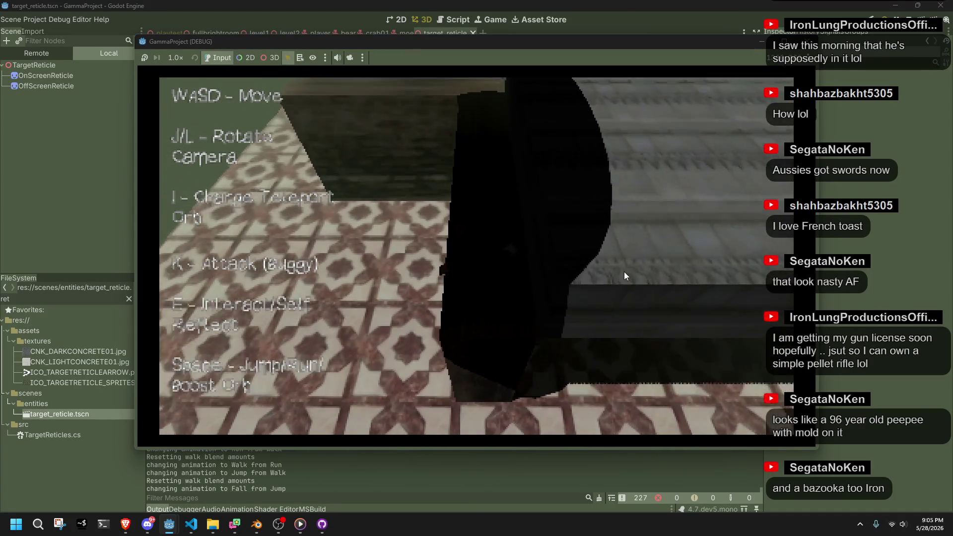
{"action": "key", "text": "w"}
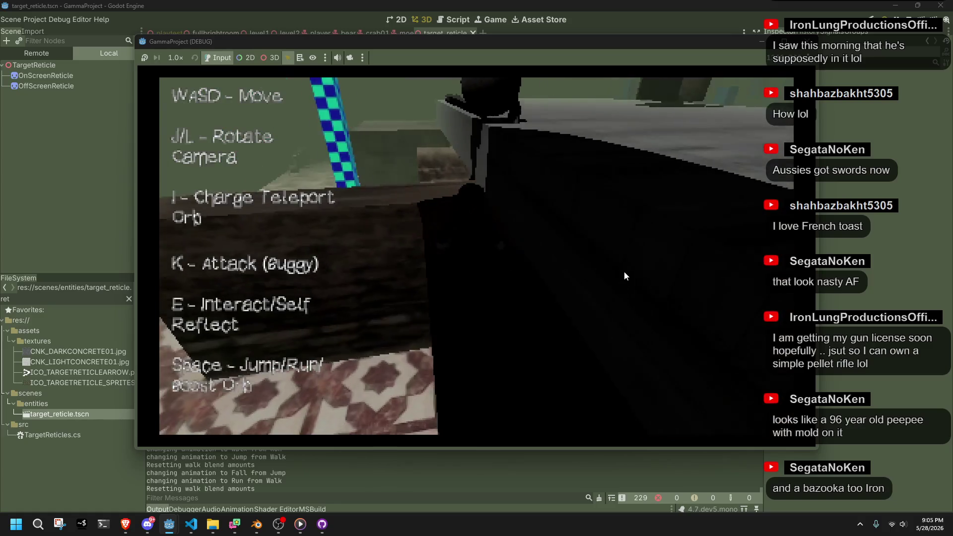
{"action": "key", "text": "w"}
{"action": "key", "text": "space"}
{"action": "key", "text": "w"}
{"action": "key", "text": "w"}
{"action": "key", "text": "space"}
{"action": "key", "text": "w"}
{"action": "key", "text": "w"}
{"action": "key", "text": "w"}
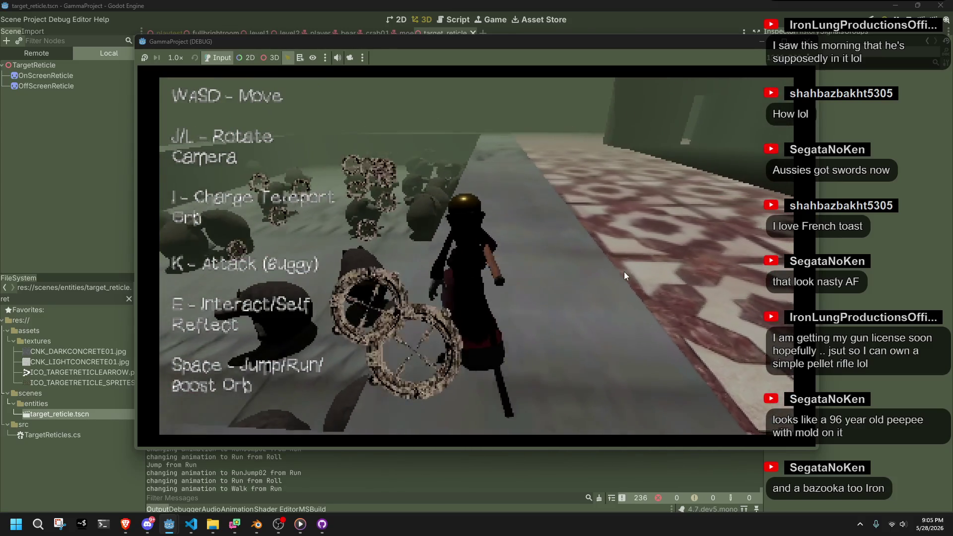
{"action": "key", "text": "k"}
{"action": "key", "text": "w"}
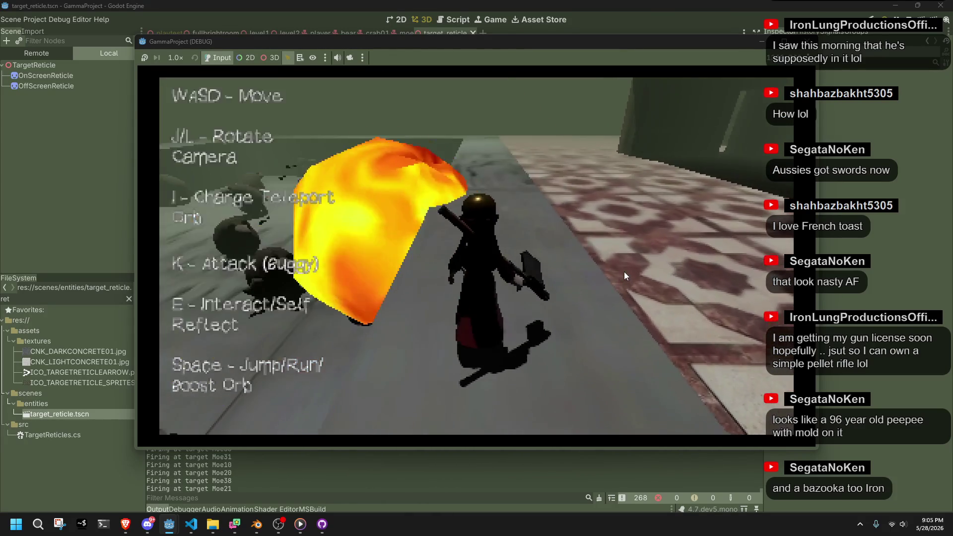
{"action": "key", "text": "l"}
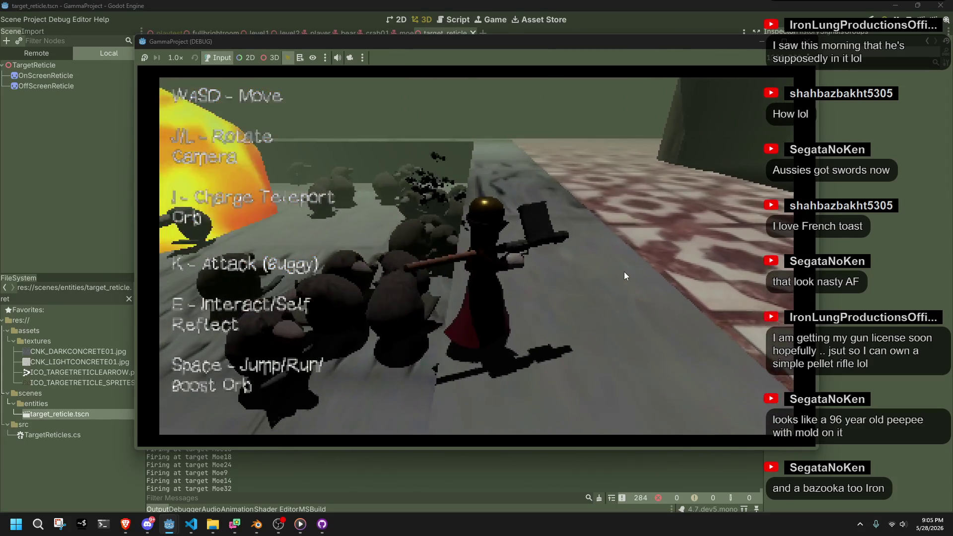
{"action": "key", "text": "j"}
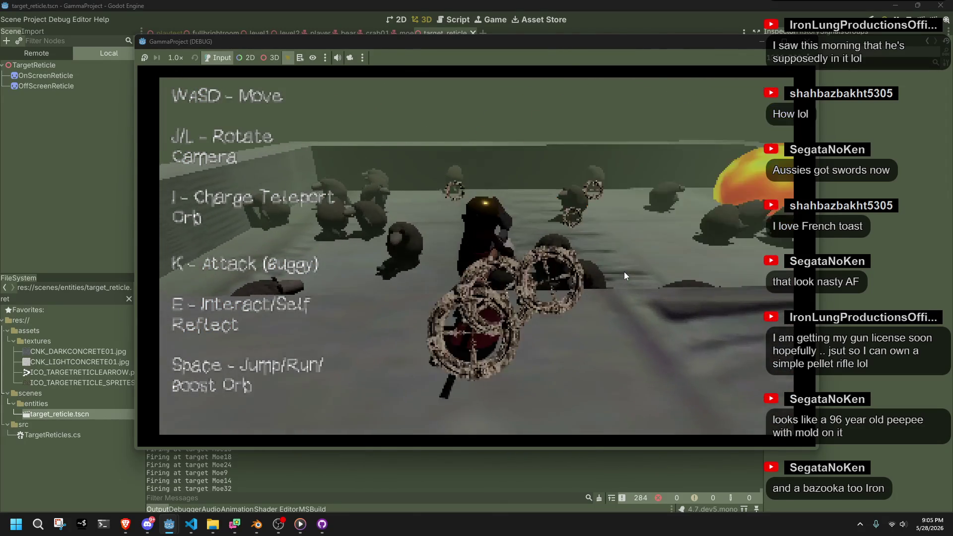
{"action": "key", "text": "k"}
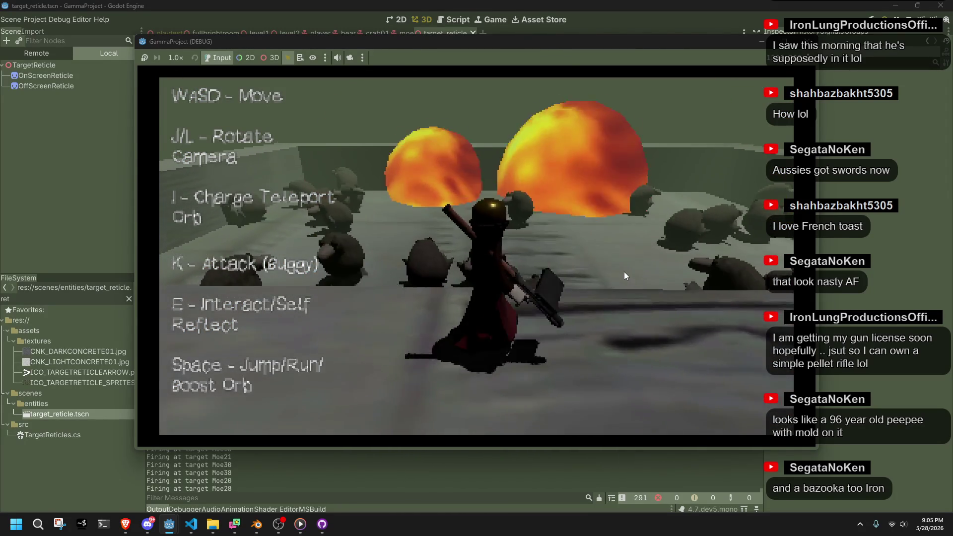
{"action": "key", "text": "k"}
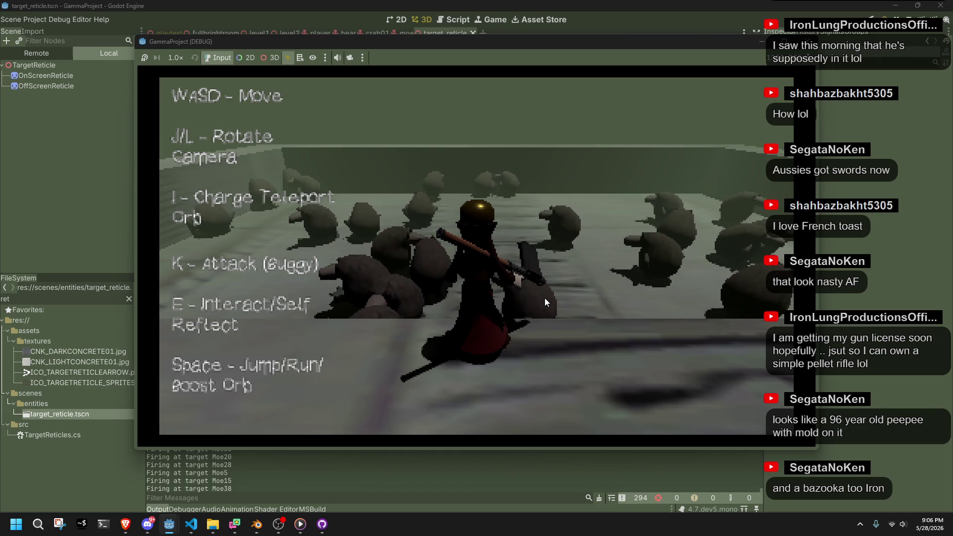
{"action": "key", "text": "F8"}
{"action": "key", "text": "alt+Tab"}
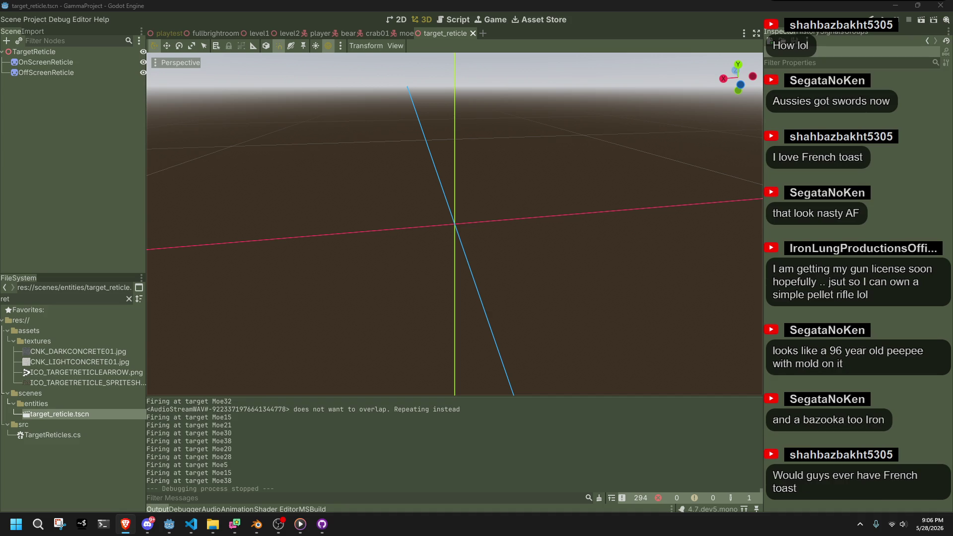
{"action": "mouse_move", "coordinate": [943, 209]}
{"action": "left_mouse_down"}
{"action": "mouse_move", "coordinate": [705, 201]}
{"action": "mouse_move", "coordinate": [532, 94]}
{"action": "mouse_move", "coordinate": [547, 90]}
{"action": "left_mouse_up"}
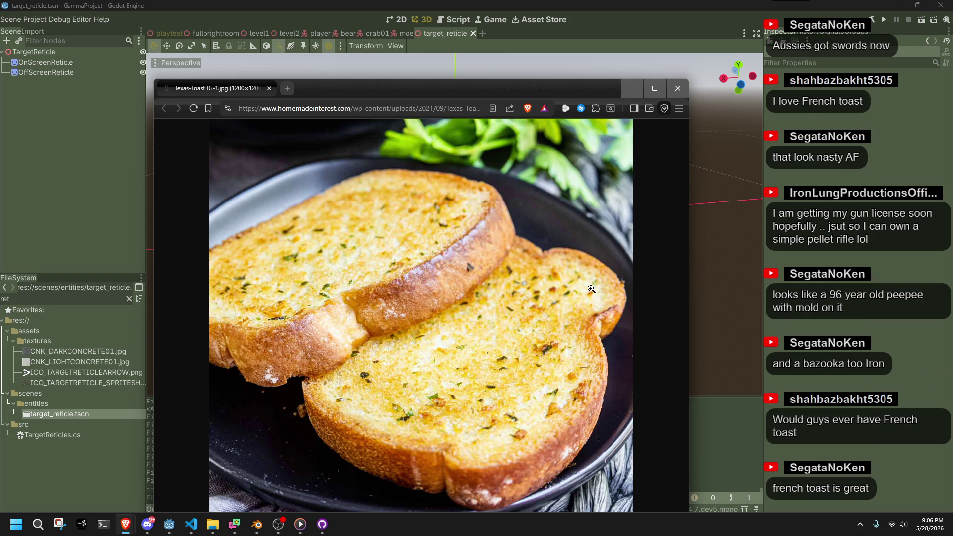
{"action": "left_click_drag", "start_coordinate": [403, 93], "coordinate": [442, 41]}
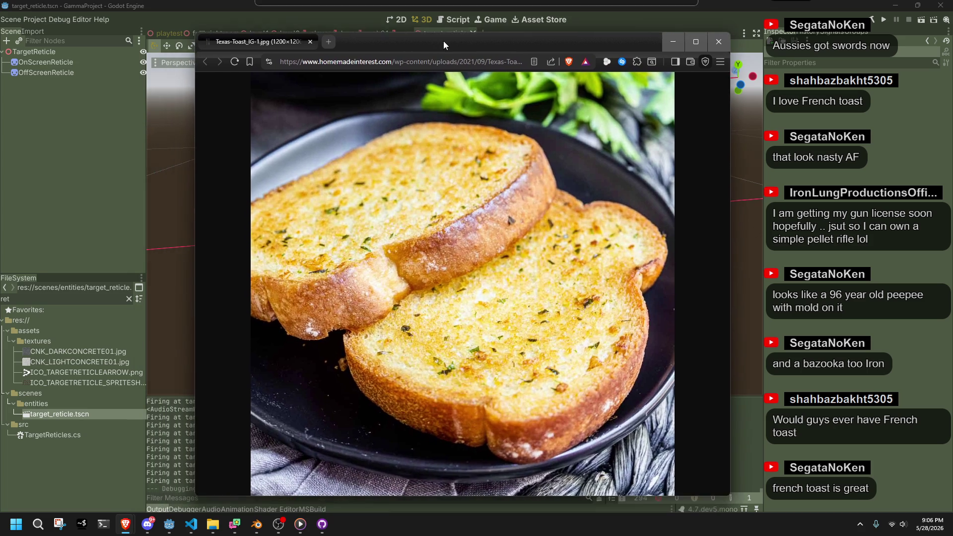
{"action": "left_click", "coordinate": [719, 40]}
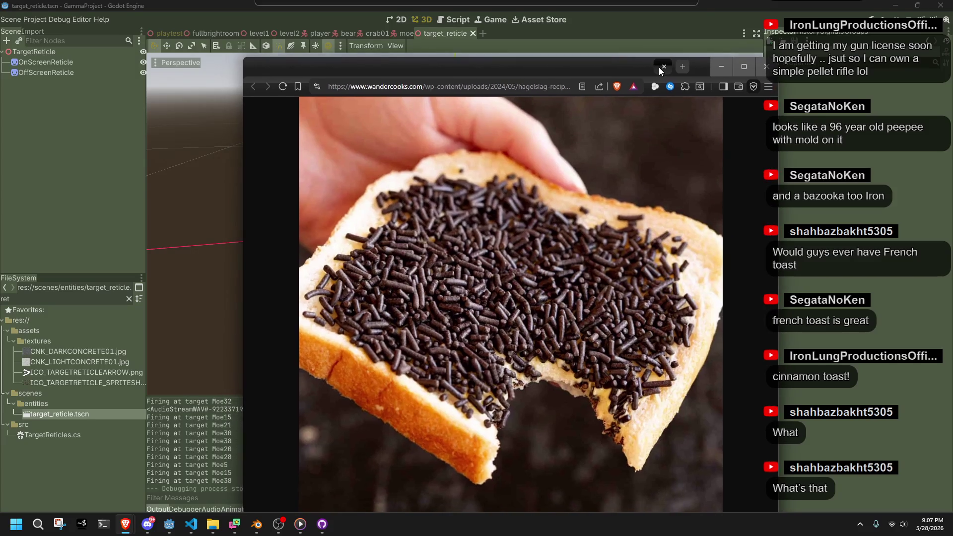
{"action": "scroll", "coordinate": [535, 328], "scroll_direction": "down", "scroll_amount": 1, "text": "ctrl"}
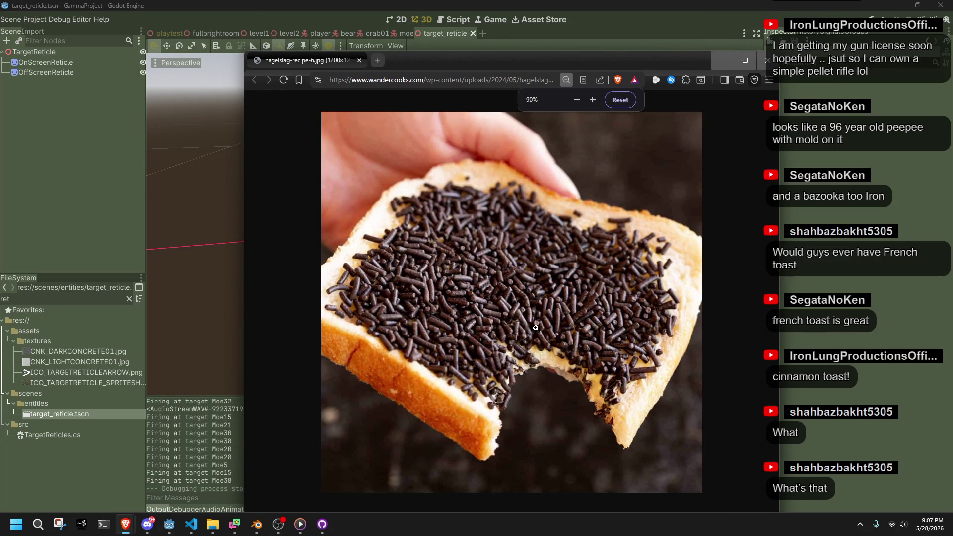
{"action": "scroll", "coordinate": [531, 377], "scroll_direction": "up", "scroll_amount": 1, "text": "ctrl"}
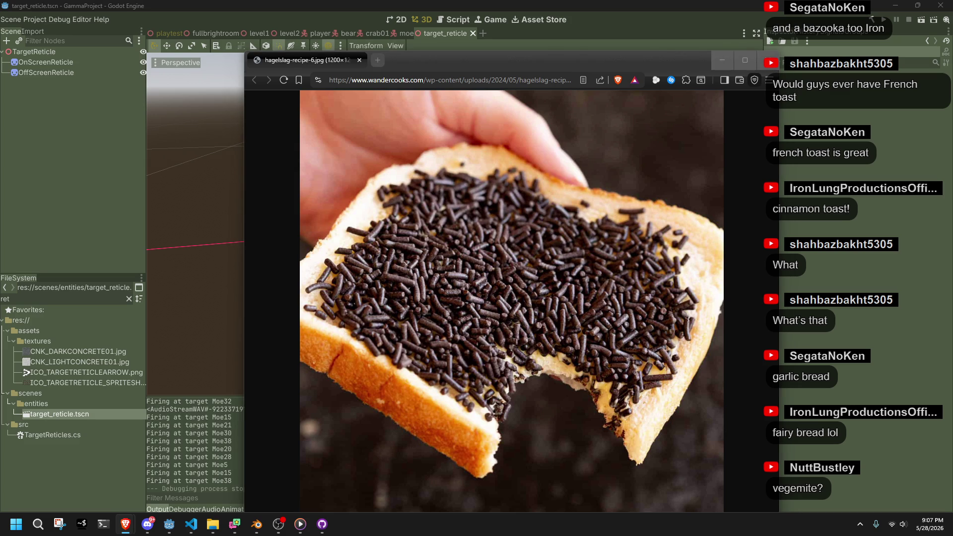
{"action": "left_click_drag", "start_coordinate": [459, 61], "coordinate": [414, 39]}
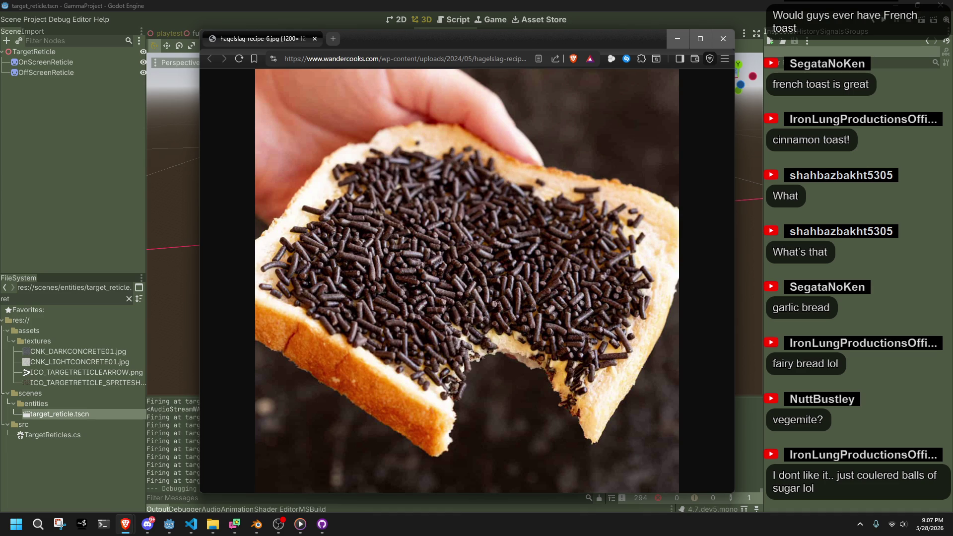
{"action": "left_click", "coordinate": [466, 268]}
{"action": "left_click", "coordinate": [466, 268]}
{"action": "left_click", "coordinate": [748, 149]}
{"action": "scroll", "coordinate": [448, 314], "scroll_direction": "down", "scroll_amount": 5}
{"action": "mouse_move", "coordinate": [448, 315]}
{"action": "middle_mouse_down"}
{"action": "mouse_move", "coordinate": [502, 336]}
{"action": "mouse_move", "coordinate": [565, 343]}
{"action": "middle_mouse_up"}
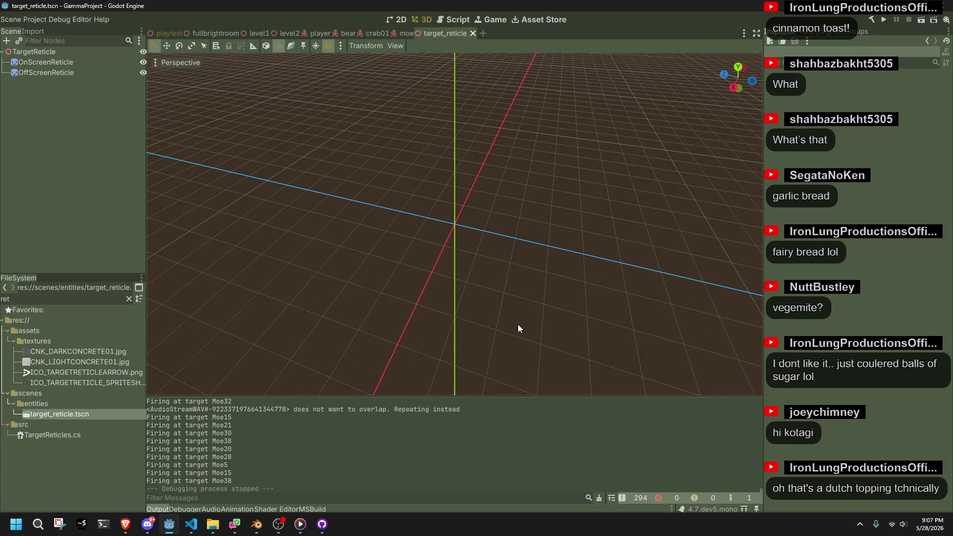
{"action": "left_click", "coordinate": [325, 530]}
{"action": "left_click", "coordinate": [328, 534]}
{"action": "key", "text": "alt+Tab"}
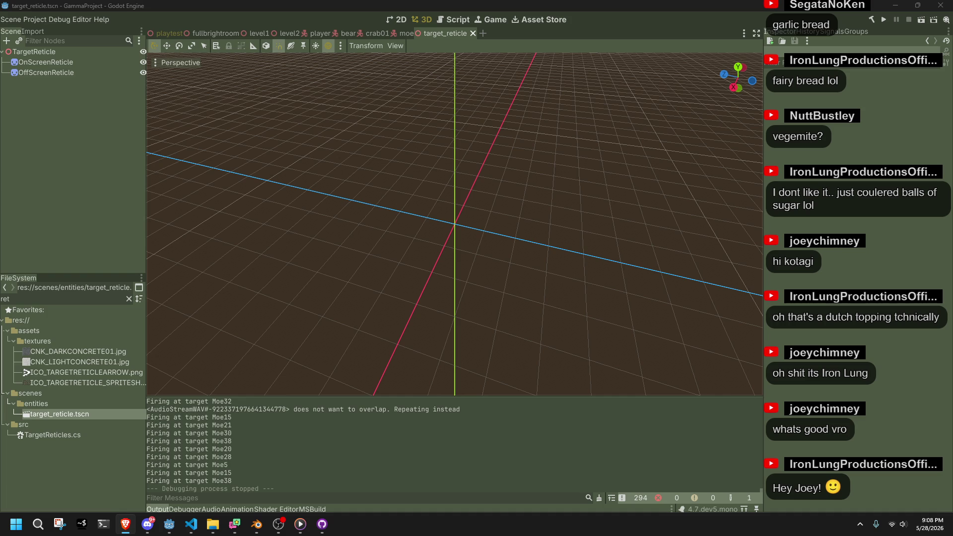
Launch the game and move the character up the stairs onto the ledge.
{"action": "left_click", "coordinate": [886, 19]}
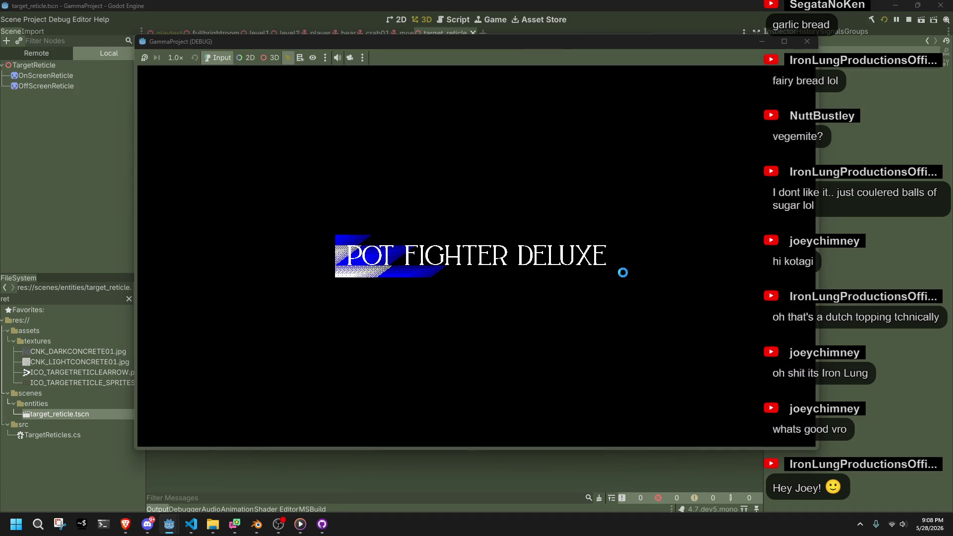
{"action": "key", "text": "w"}
{"action": "key", "text": "w"}
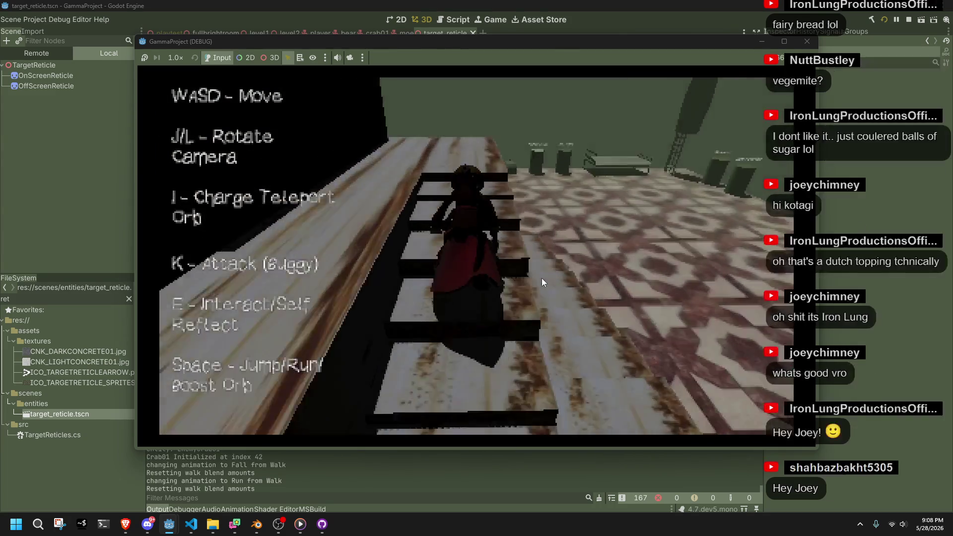
{"action": "key", "text": "w"}
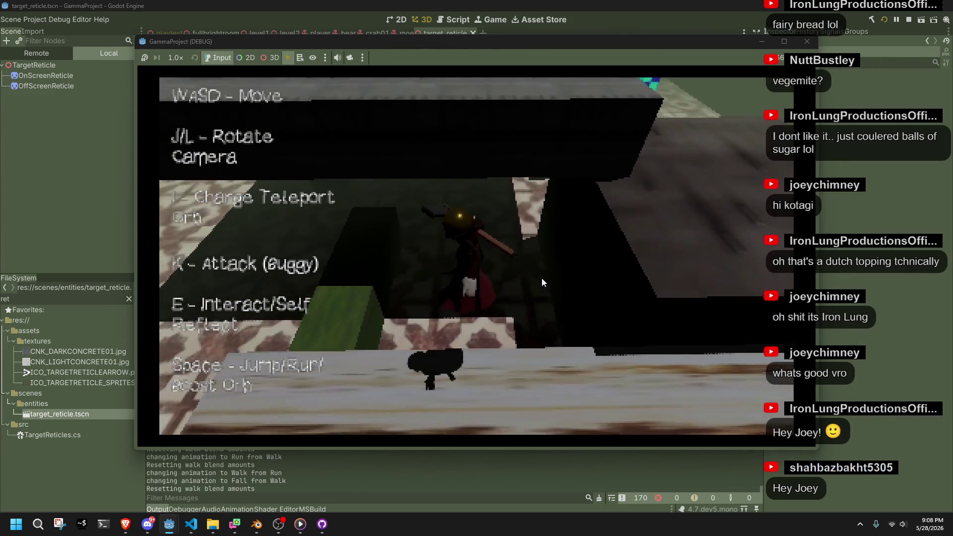
{"action": "key", "text": "w"}
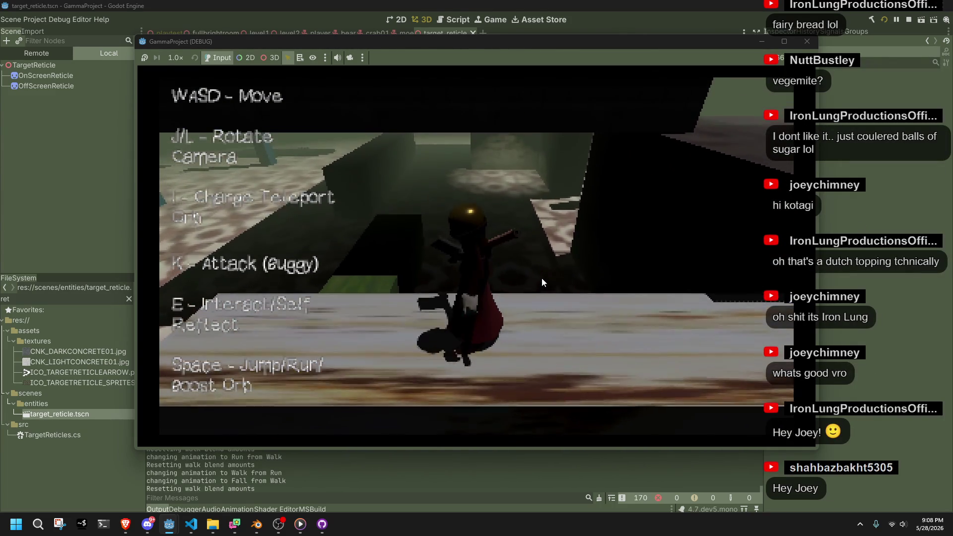
{"action": "key", "text": "space"}
{"action": "key", "text": "w"}
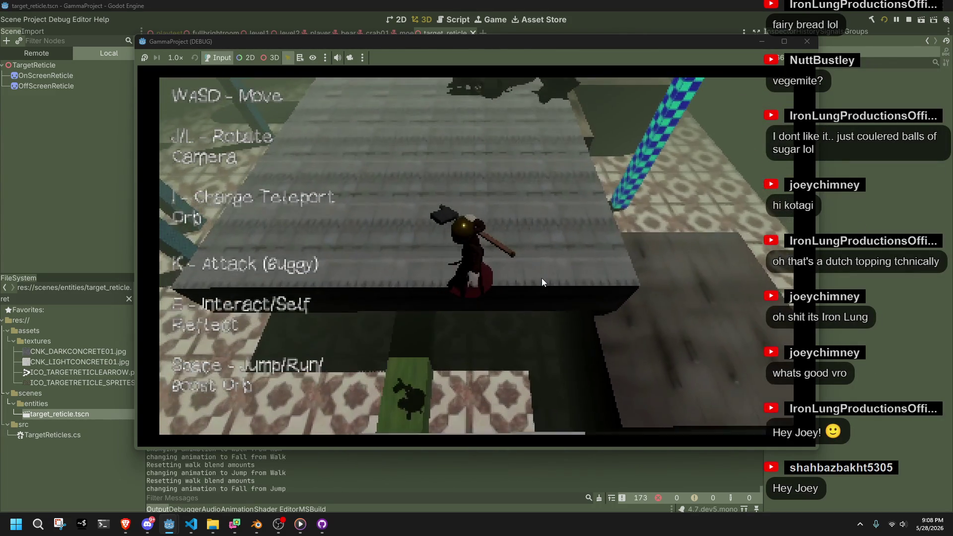
{"action": "key", "text": "w"}
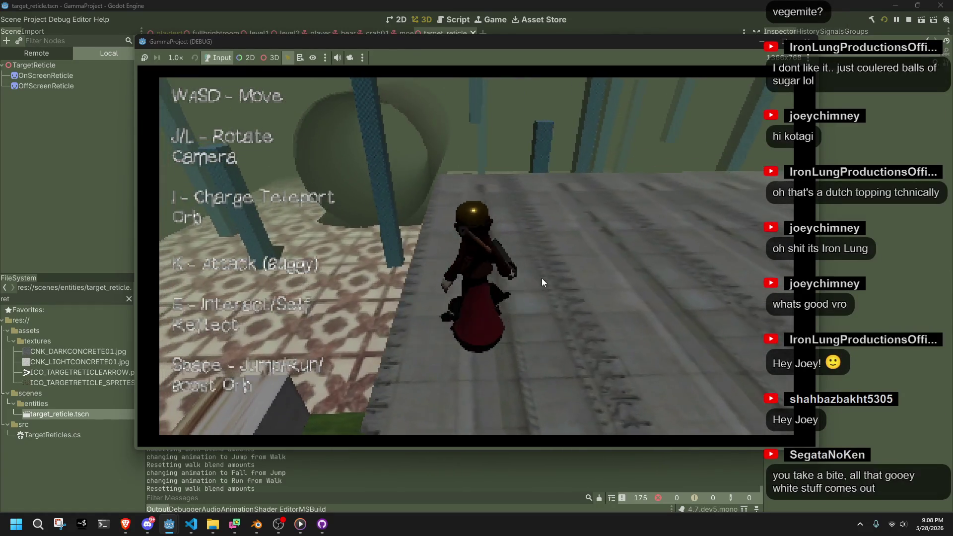
{"action": "key", "text": "w"}
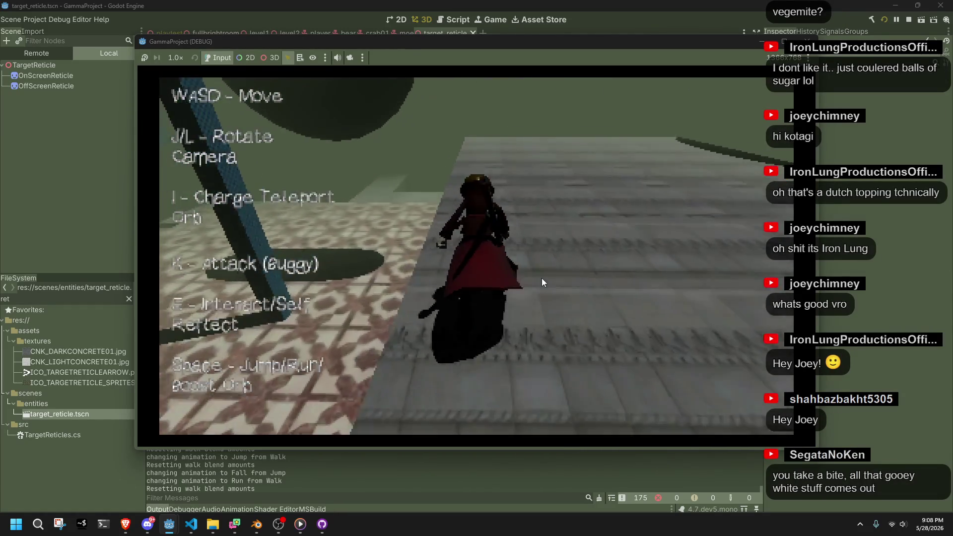
Fire bursts of orbs at the Moe targets along the ledge.
{"action": "key", "text": "k"}
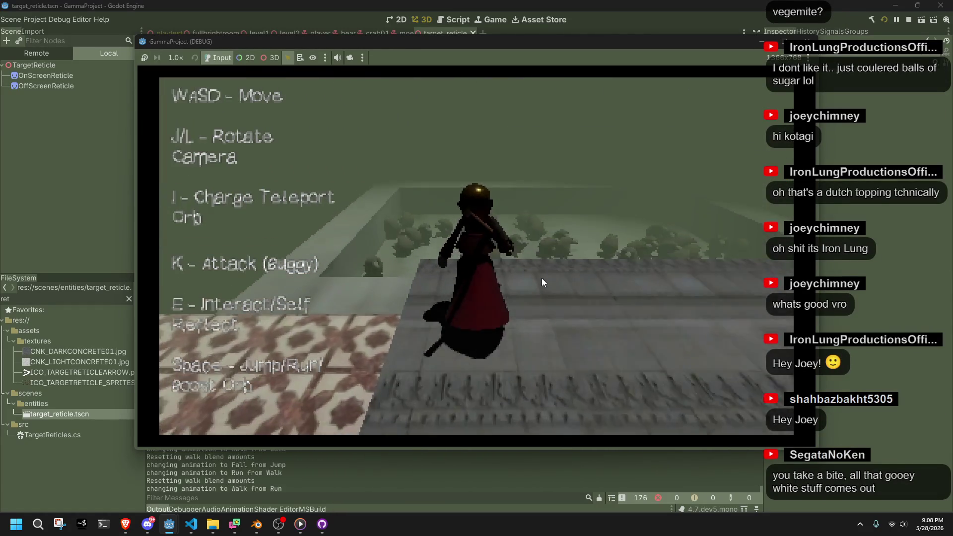
{"action": "key", "text": "k"}
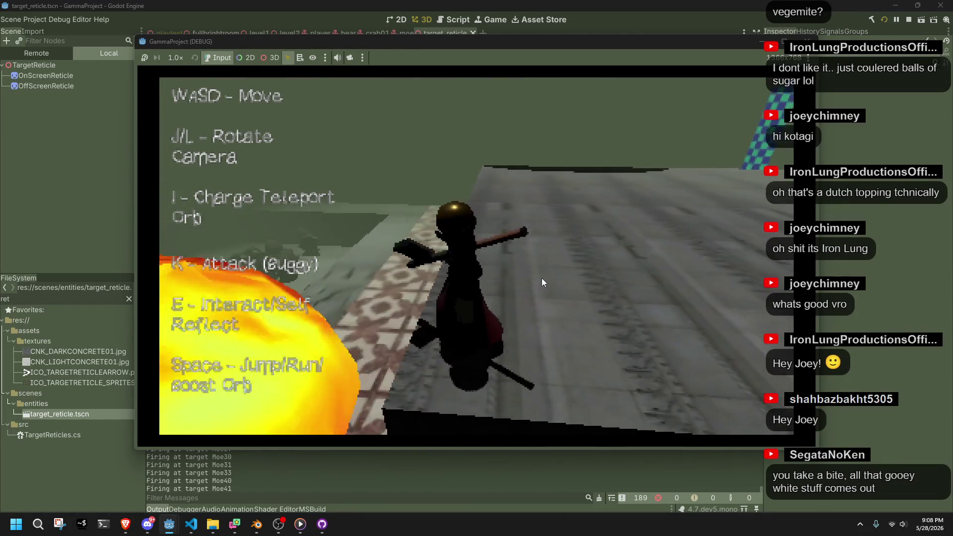
{"action": "key", "text": "k"}
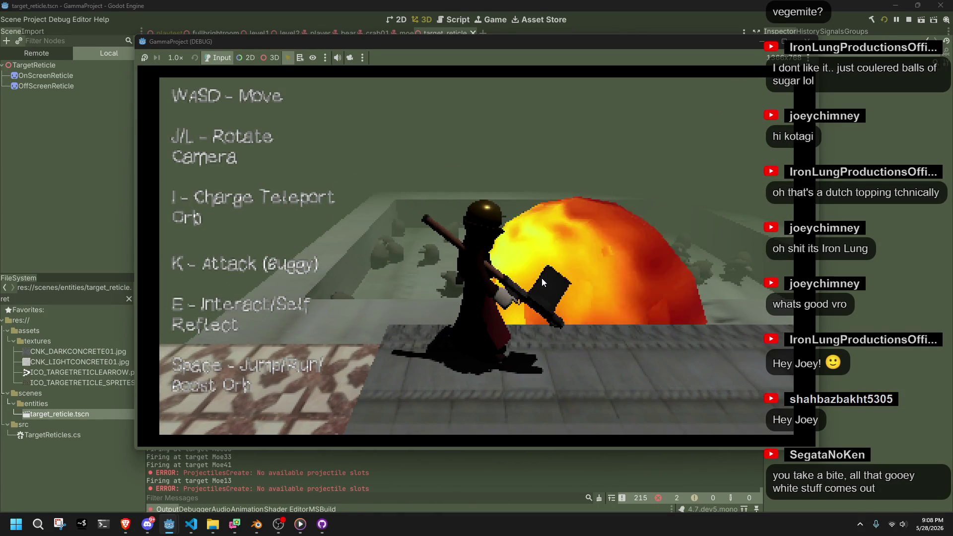
{"action": "key", "text": "w"}
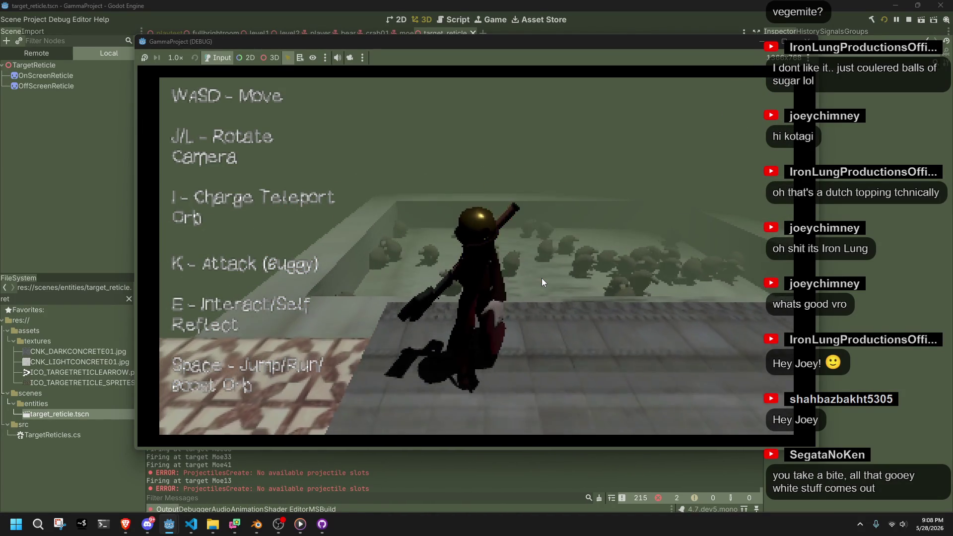
{"action": "key", "text": "k"}
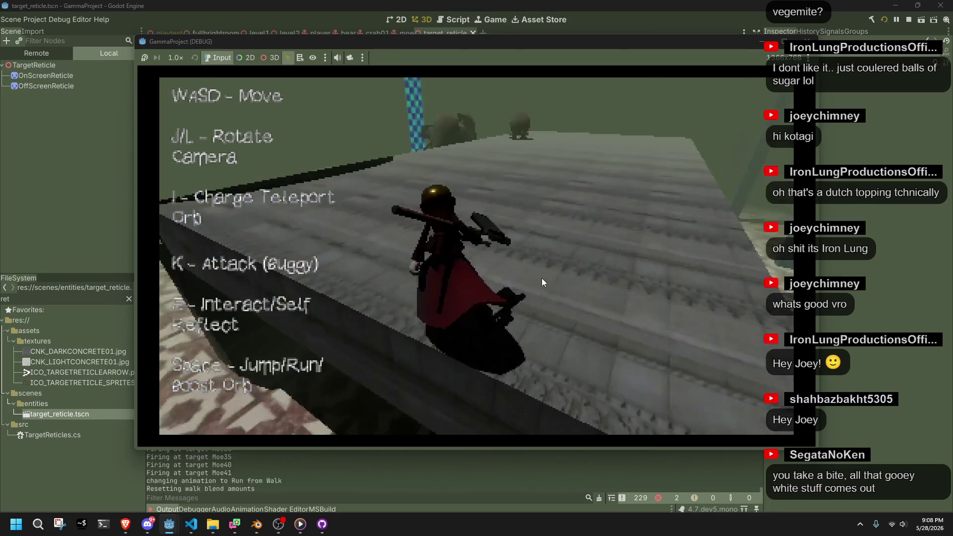
Run and jump along the ledge, across the tiled floor, onto the long stone walkway.
{"action": "key", "text": "space"}
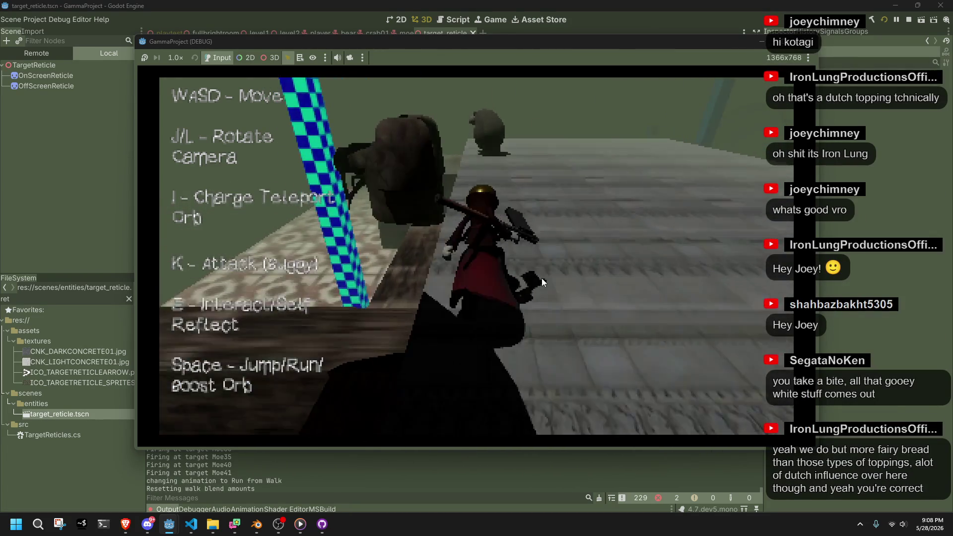
{"action": "key", "text": "space"}
{"action": "key", "text": "w"}
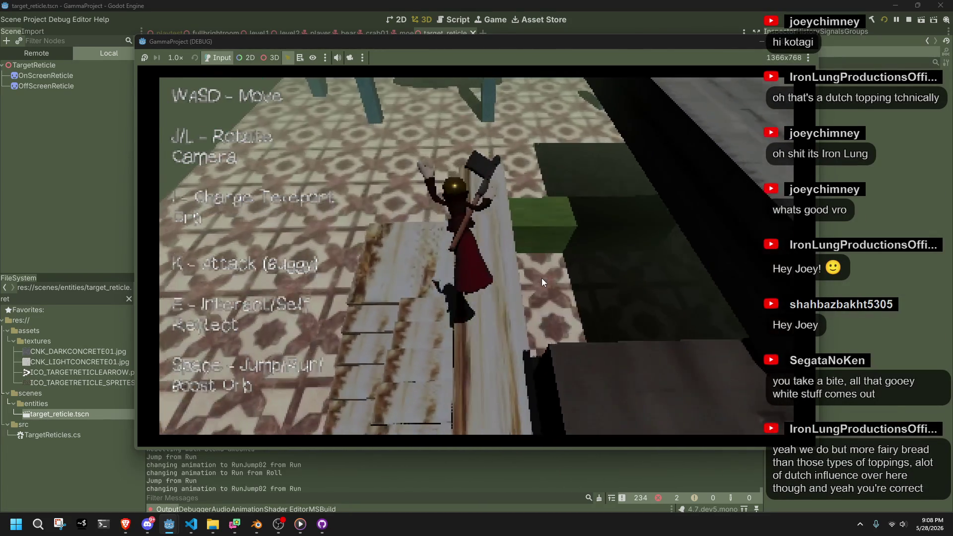
{"action": "key", "text": "space"}
{"action": "key", "text": "w"}
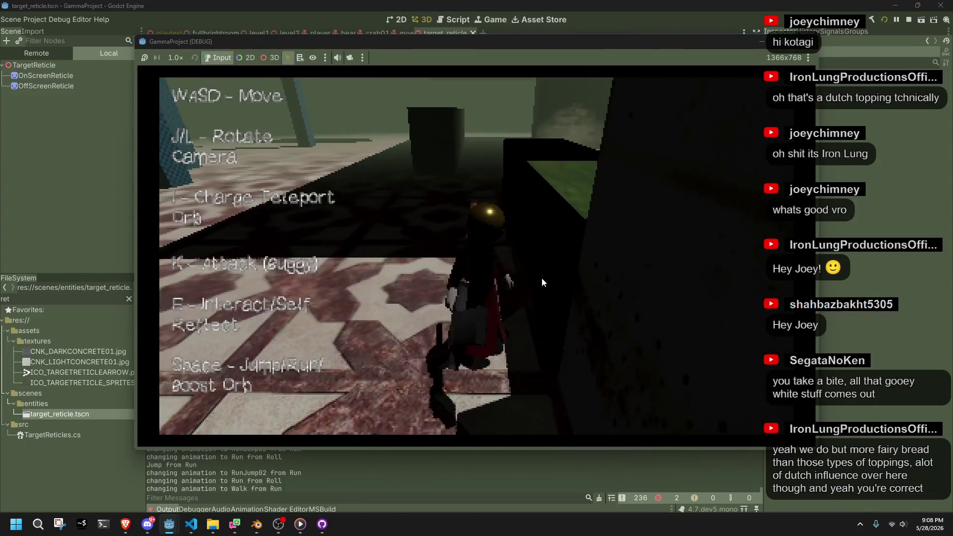
{"action": "key", "text": "space"}
{"action": "key", "text": "w"}
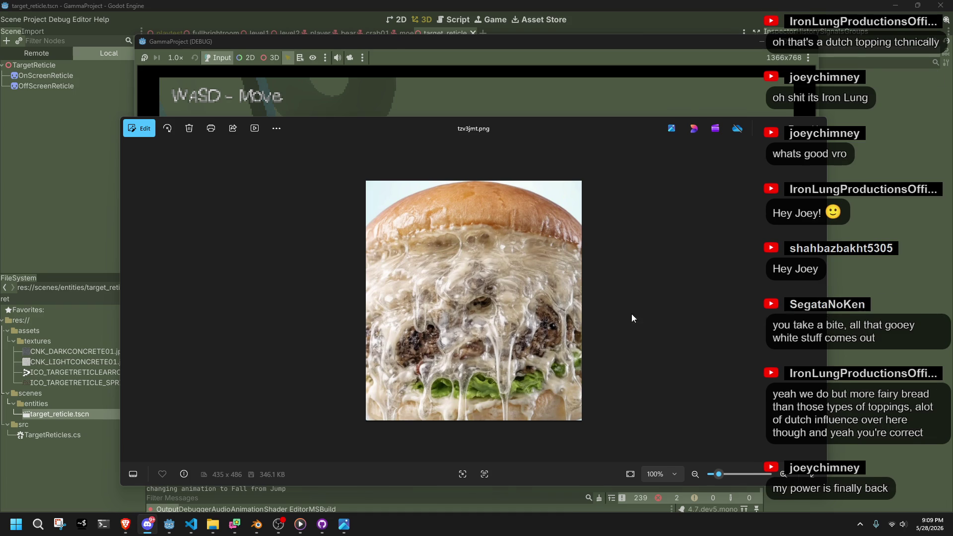
Move and zoom the tzv3jmt.png burger photo, then close the Photos window.
{"action": "left_click_drag", "start_coordinate": [492, 130], "coordinate": [439, 108]}
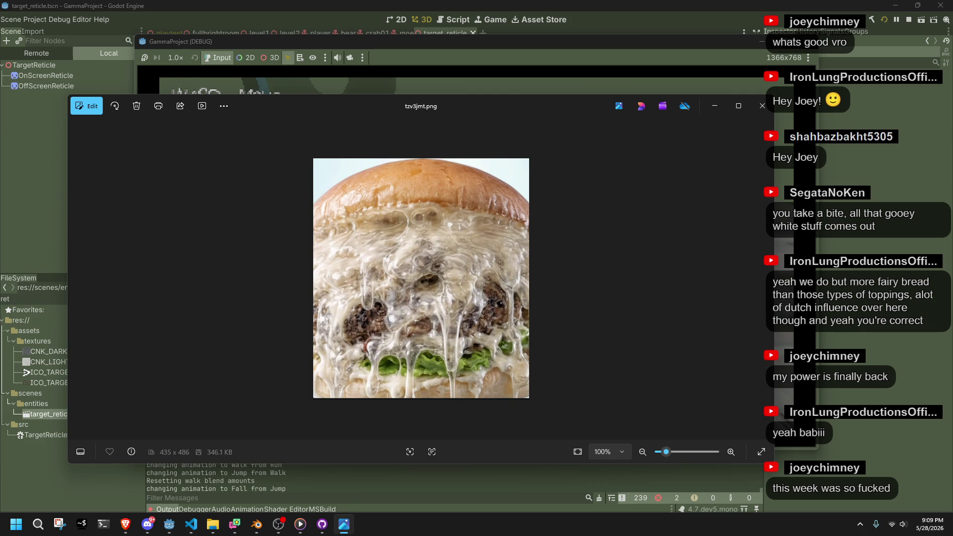
{"action": "key", "text": "alt+Tab"}
{"action": "scroll", "coordinate": [457, 318], "scroll_direction": "up", "scroll_amount": 3}
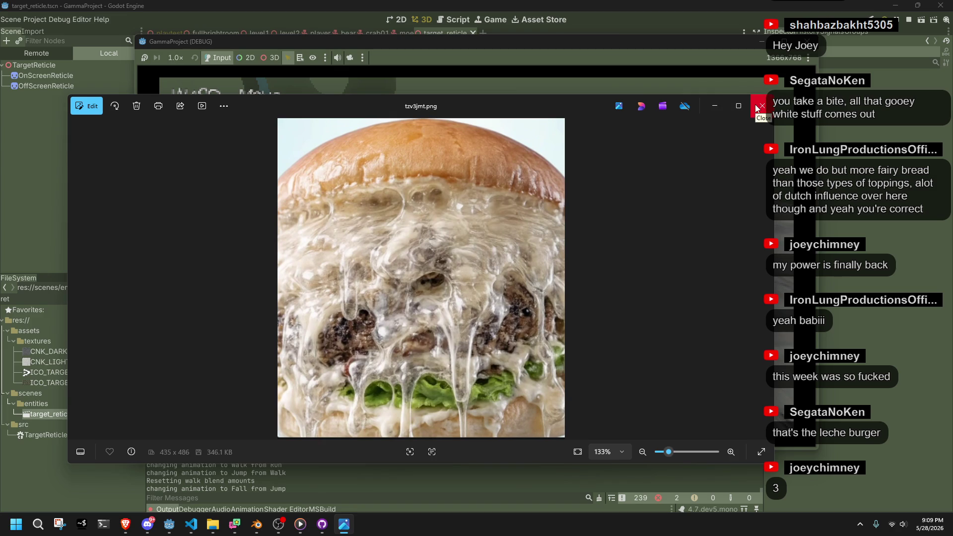
{"action": "scroll", "coordinate": [474, 281], "scroll_direction": "down", "scroll_amount": 2}
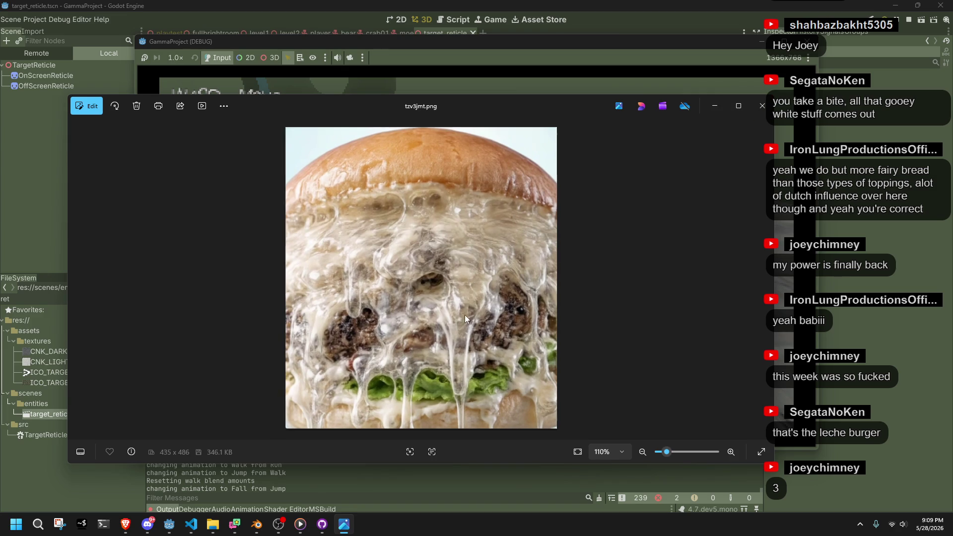
{"action": "scroll", "coordinate": [466, 319], "scroll_direction": "up", "scroll_amount": 4}
{"action": "scroll", "coordinate": [466, 319], "scroll_direction": "down", "scroll_amount": 4}
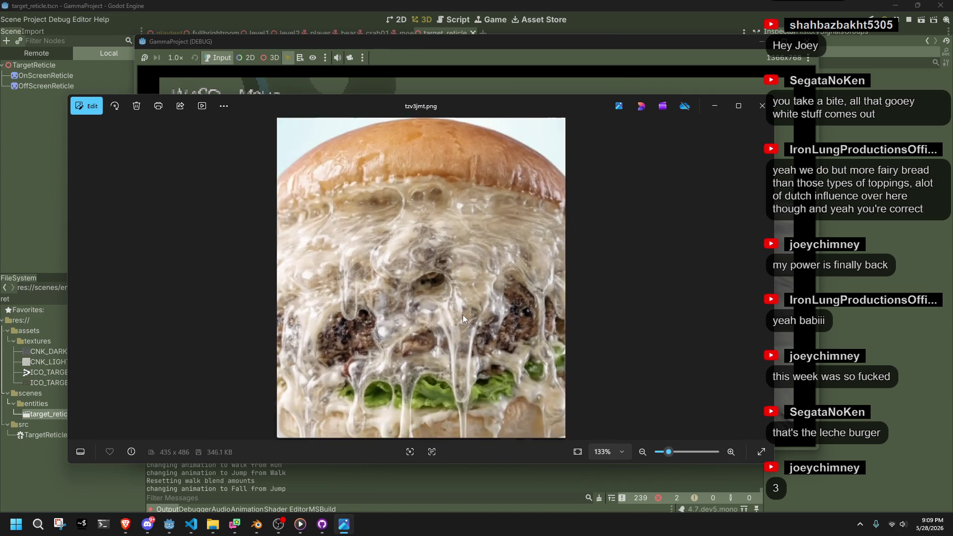
{"action": "left_click", "coordinate": [762, 107]}
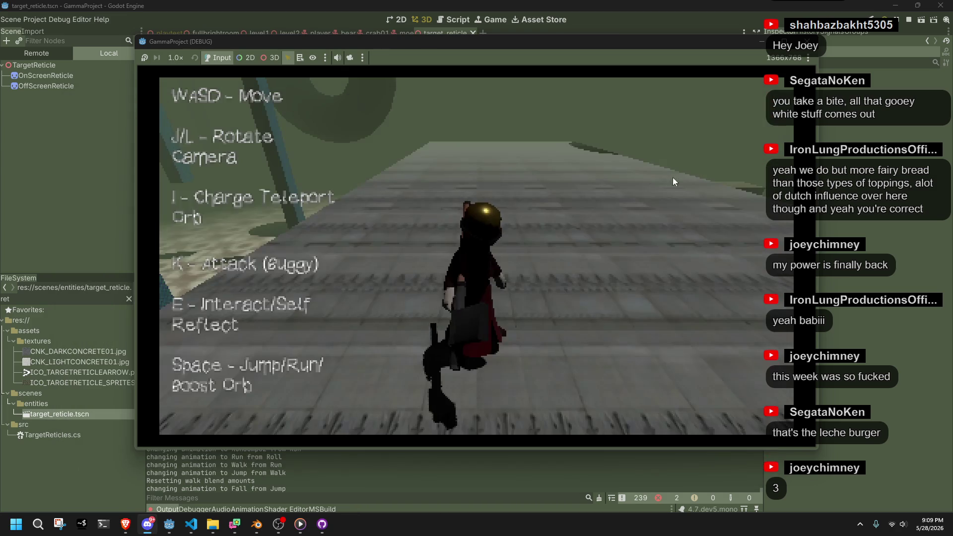
Swing the camera behind the character and jump in the running game.
{"action": "key", "text": "space"}
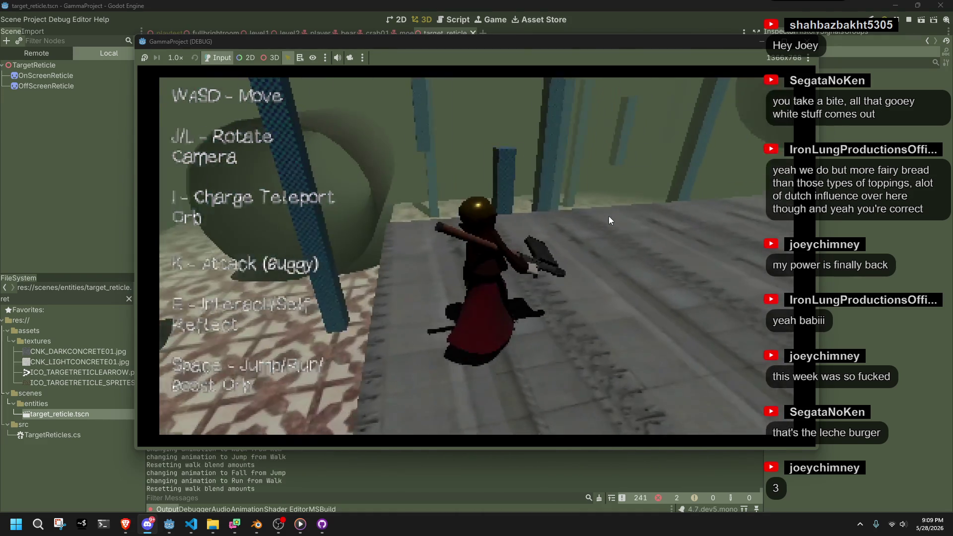
{"action": "key", "text": "j"}
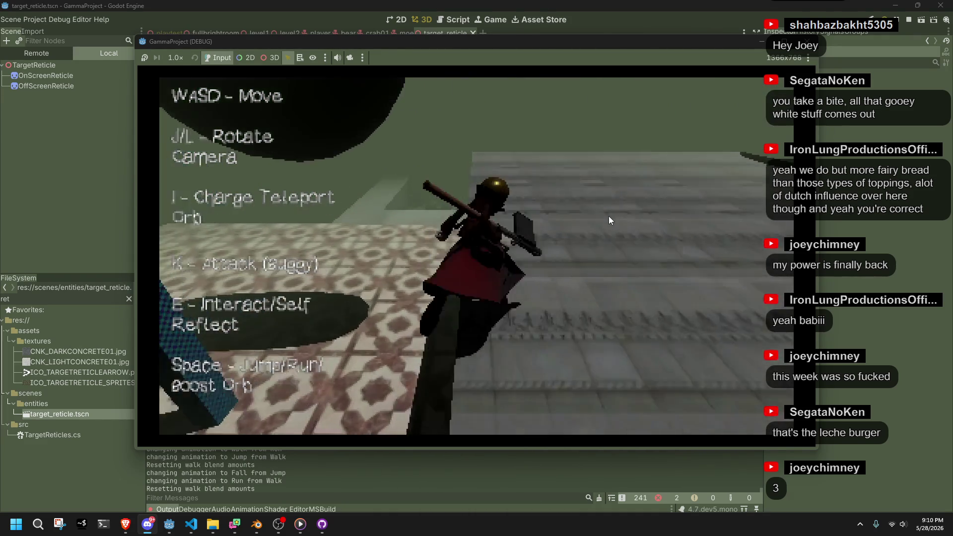
{"action": "key", "text": "j"}
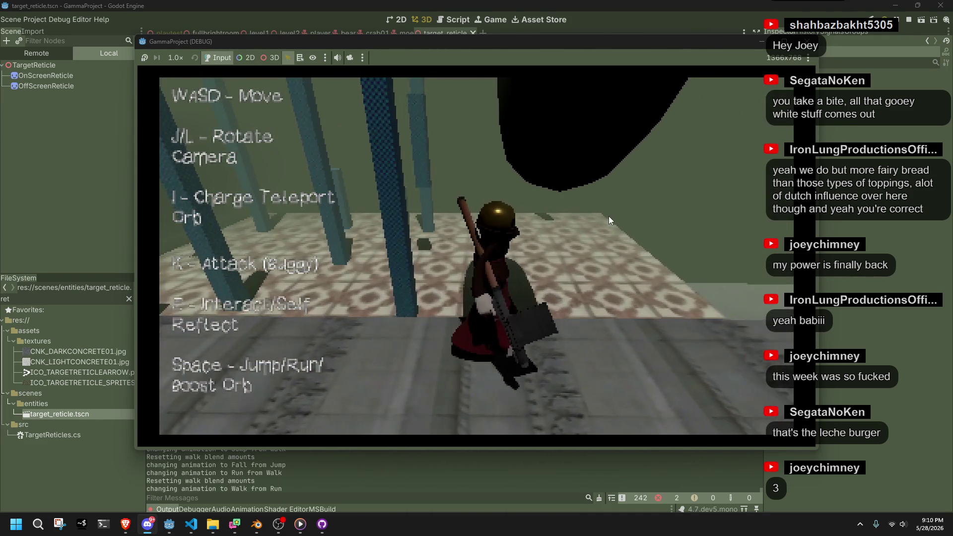
{"action": "key", "text": "space"}
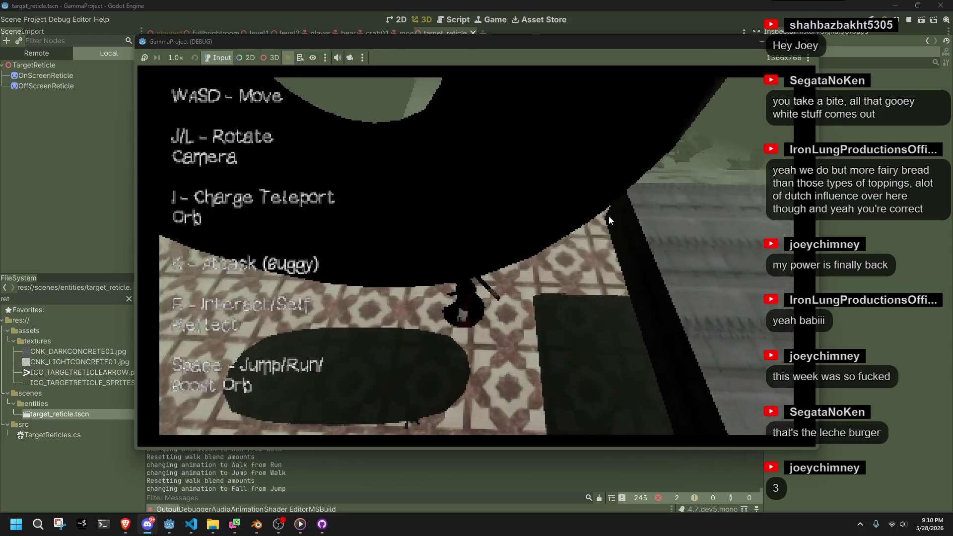
Stop the game with F8 and open TargetReticles.cs from the FileSystem dock.
{"action": "key", "text": "F8"}
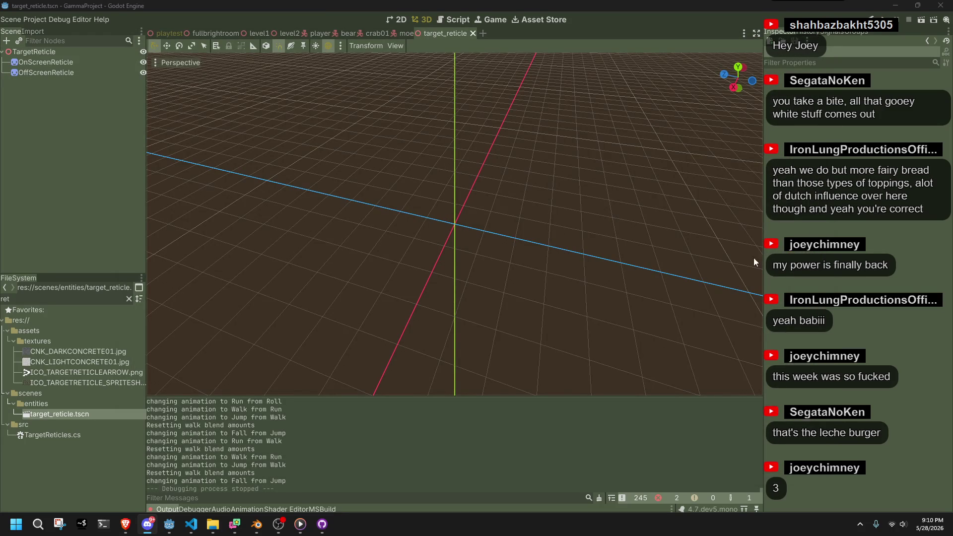
{"action": "left_click", "coordinate": [82, 456]}
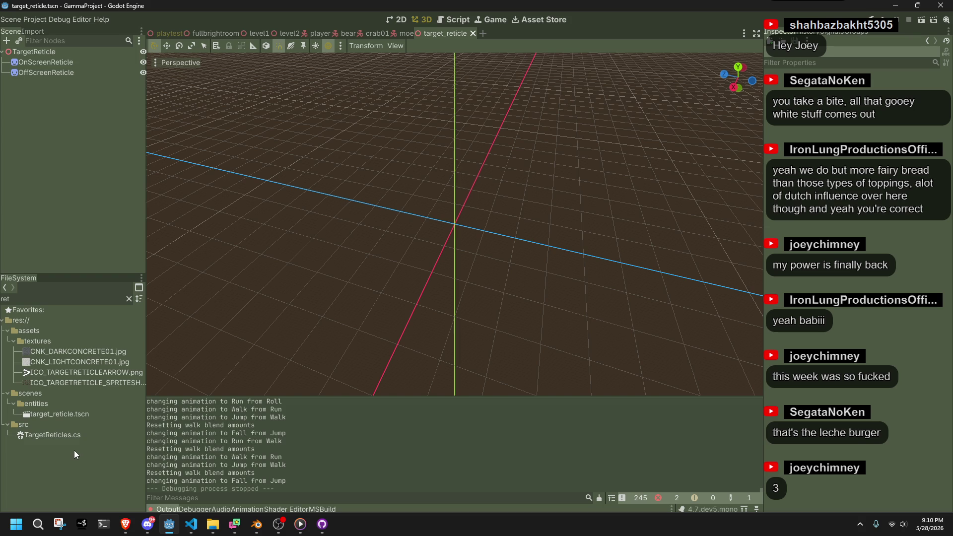
{"action": "double_click", "coordinate": [64, 436]}
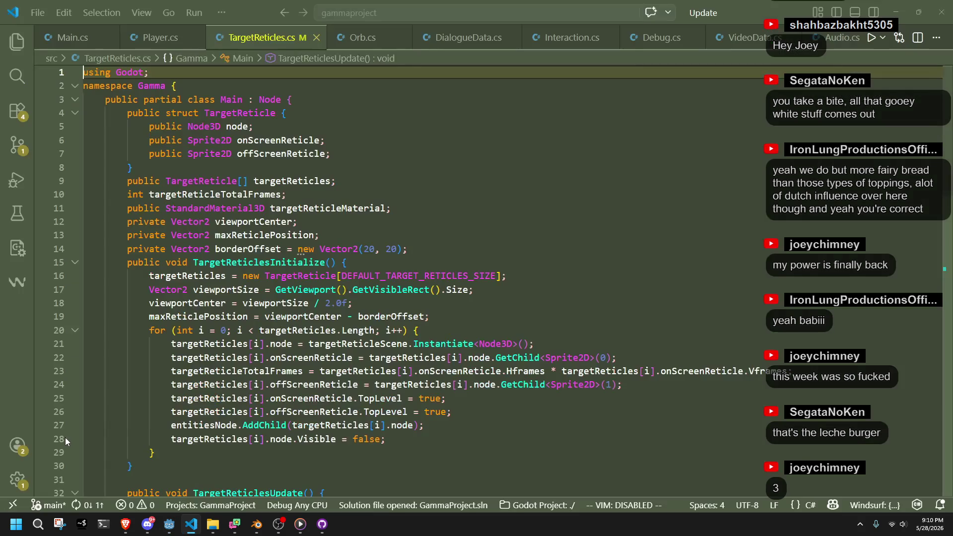
{"action": "left_click", "coordinate": [219, 181]}
{"action": "left_click", "coordinate": [233, 140]}
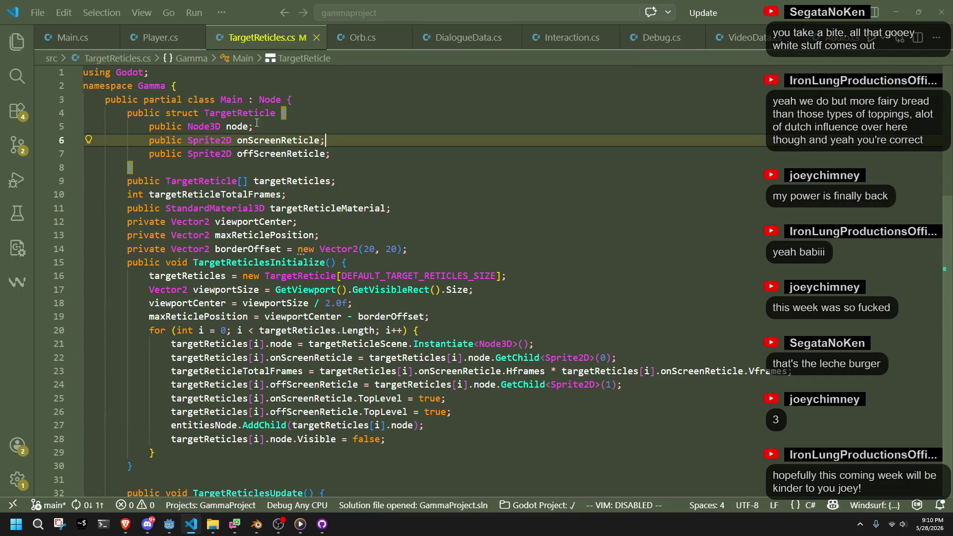
{"action": "double_click", "coordinate": [239, 127]}
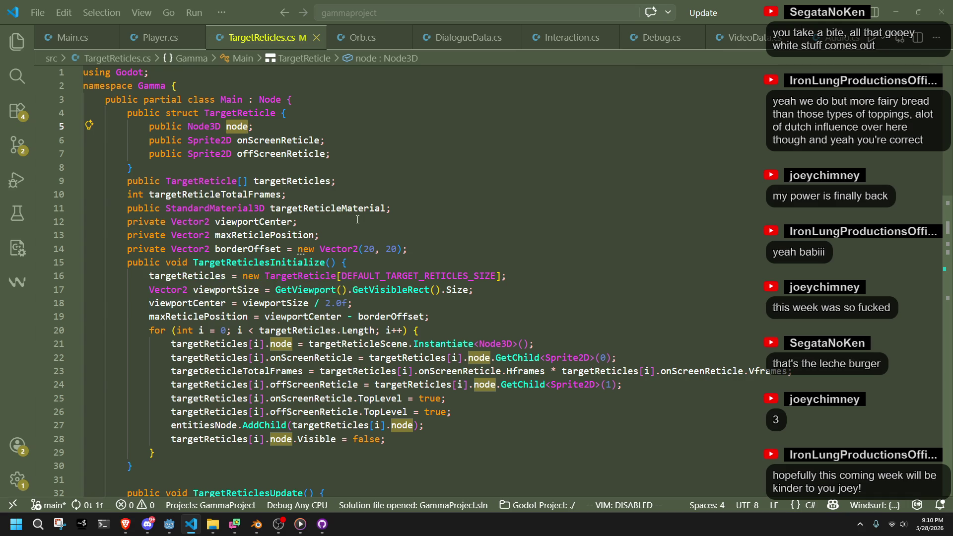
{"action": "left_click", "coordinate": [440, 321]}
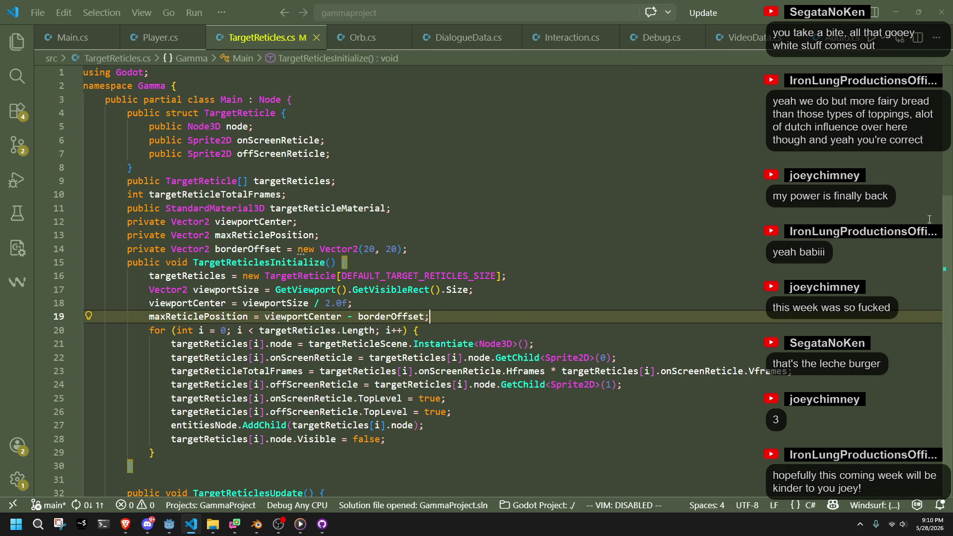
{"action": "key", "text": "alt+Tab"}
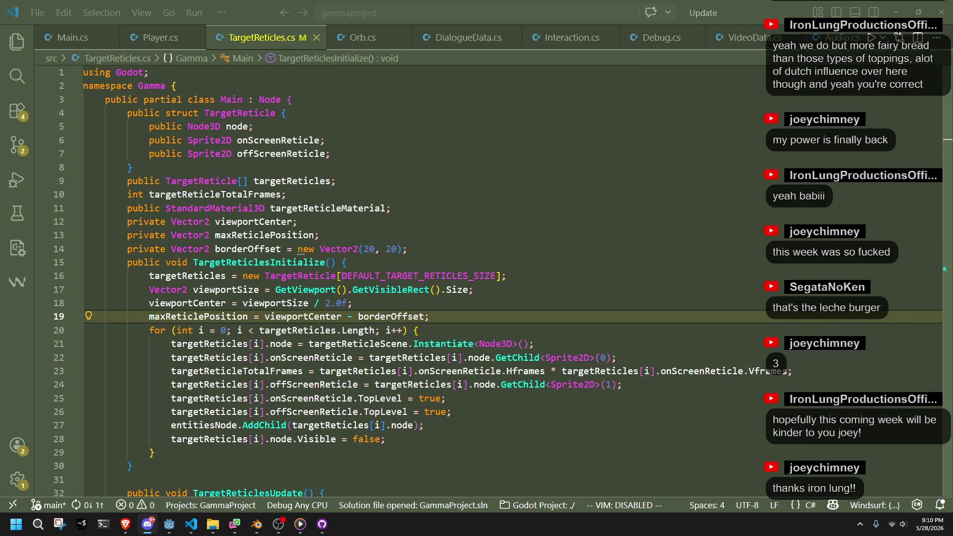
{"action": "key", "text": "Down"}
{"action": "scroll", "coordinate": [472, 339], "scroll_direction": "down", "scroll_amount": 2}
{"action": "left_click", "coordinate": [472, 339]}
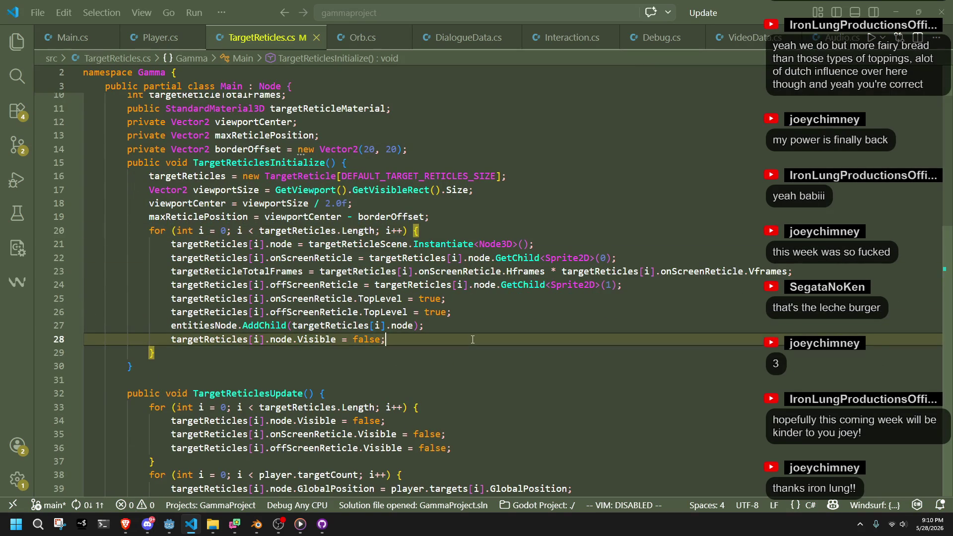
{"action": "key", "text": "Up"}
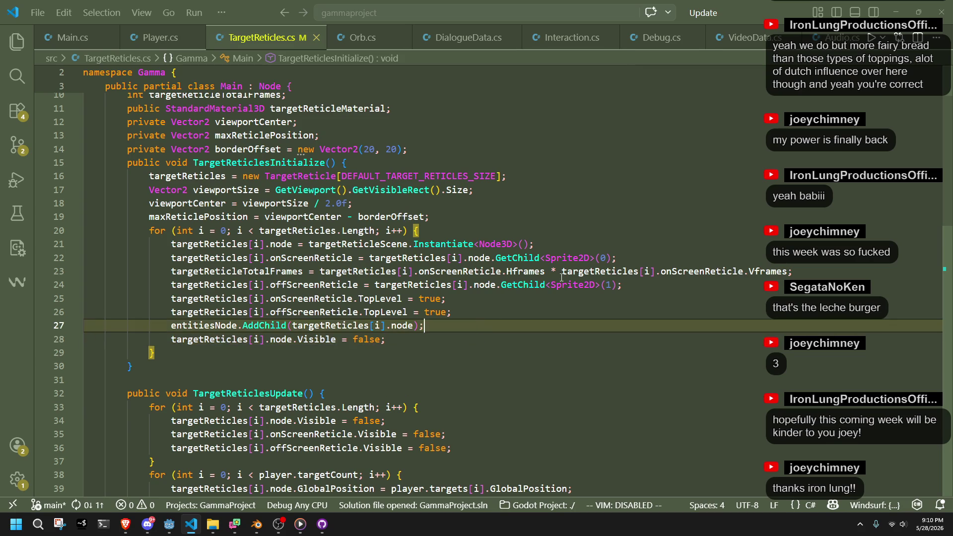
{"action": "scroll", "coordinate": [610, 225], "scroll_direction": "down", "scroll_amount": 3}
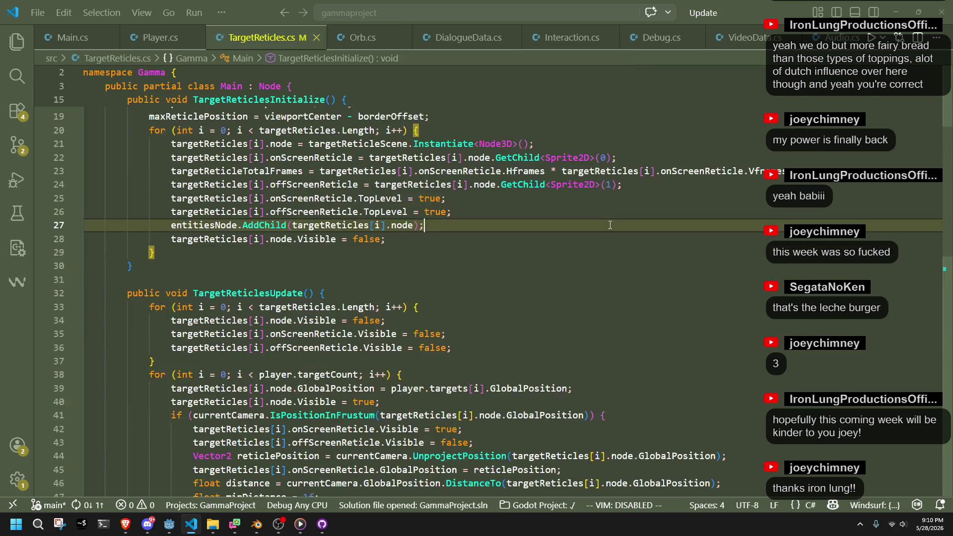
{"action": "scroll", "coordinate": [610, 225], "scroll_direction": "down", "scroll_amount": 3}
{"action": "left_click", "coordinate": [610, 225]}
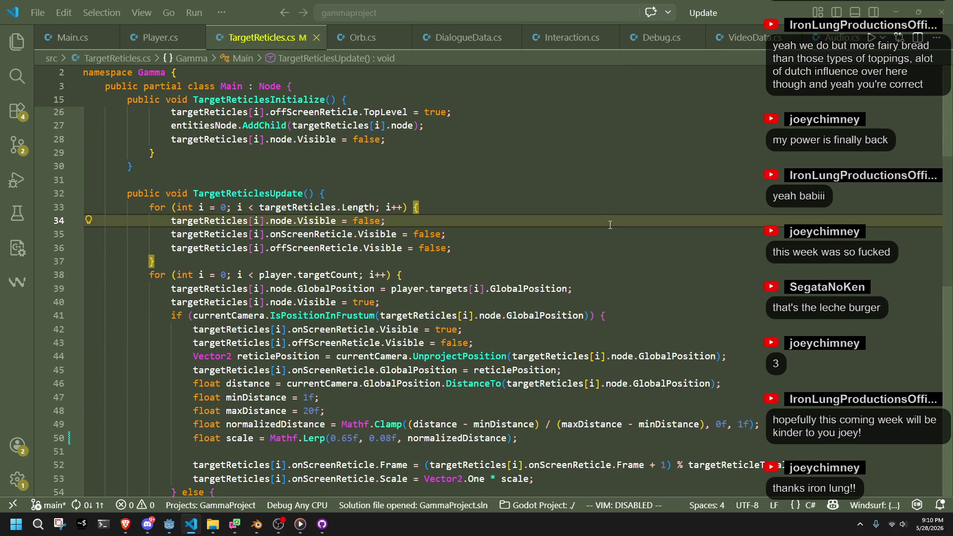
{"action": "scroll", "coordinate": [610, 224], "scroll_direction": "down", "scroll_amount": 5}
{"action": "scroll", "coordinate": [610, 225], "scroll_direction": "down", "scroll_amount": 2}
{"action": "scroll", "coordinate": [610, 225], "scroll_direction": "up", "scroll_amount": 2}
{"action": "scroll", "coordinate": [610, 224], "scroll_direction": "down", "scroll_amount": 2}
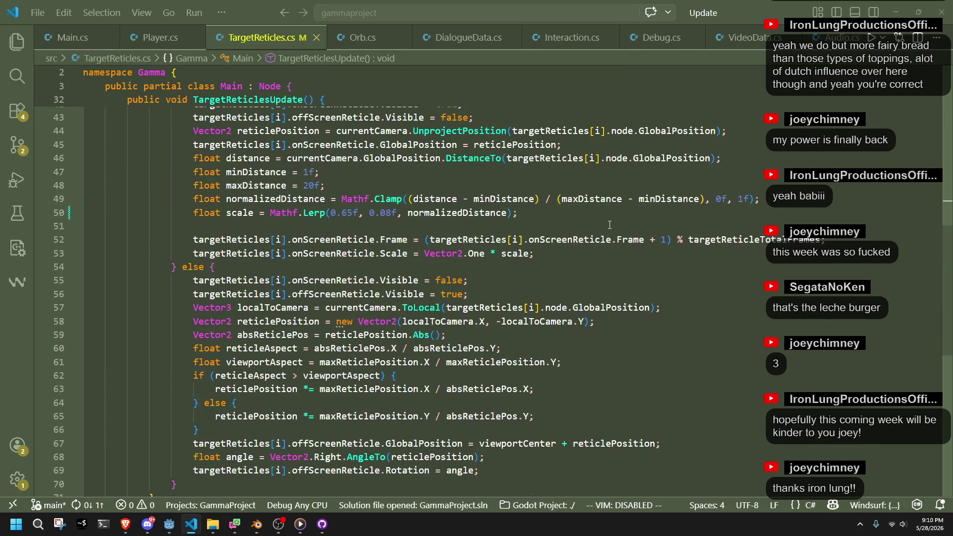
{"action": "scroll", "coordinate": [610, 225], "scroll_direction": "up", "scroll_amount": 10}
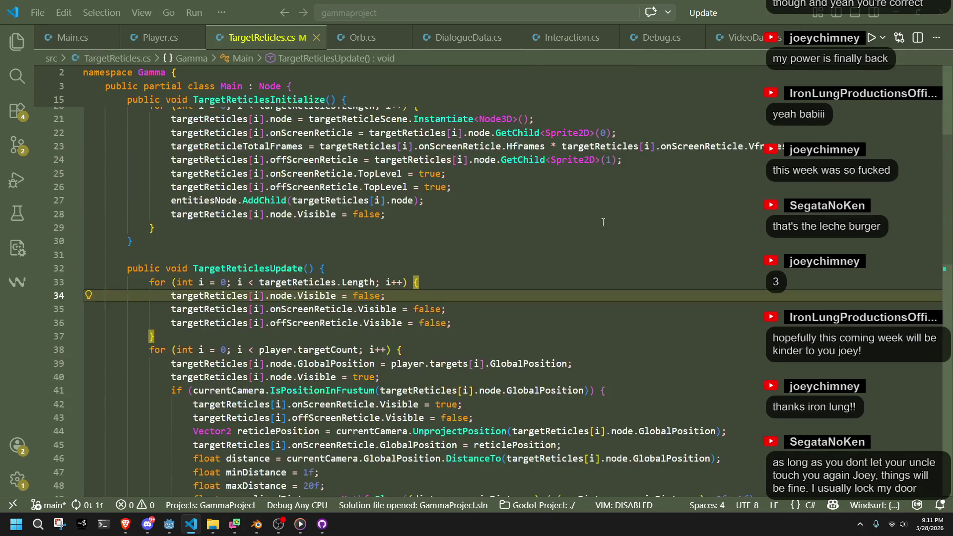
{"action": "scroll", "coordinate": [603, 222], "scroll_direction": "up", "scroll_amount": 4}
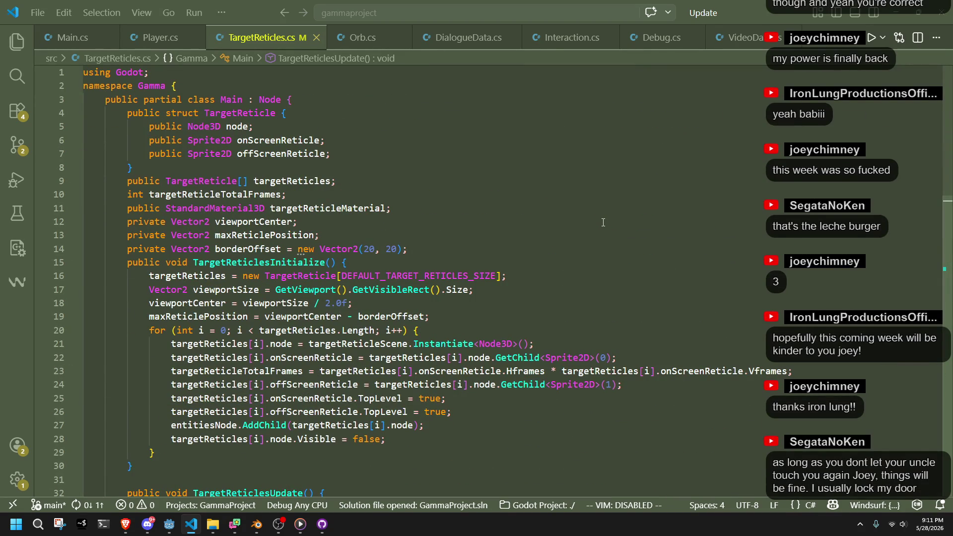
{"action": "left_click", "coordinate": [353, 188]}
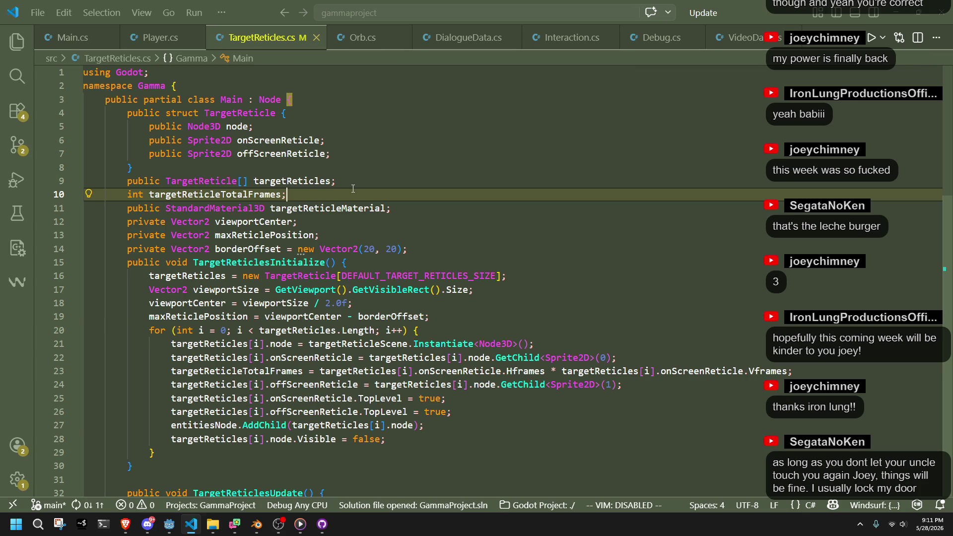
{"action": "left_click", "coordinate": [371, 227]}
{"action": "left_click", "coordinate": [365, 233]}
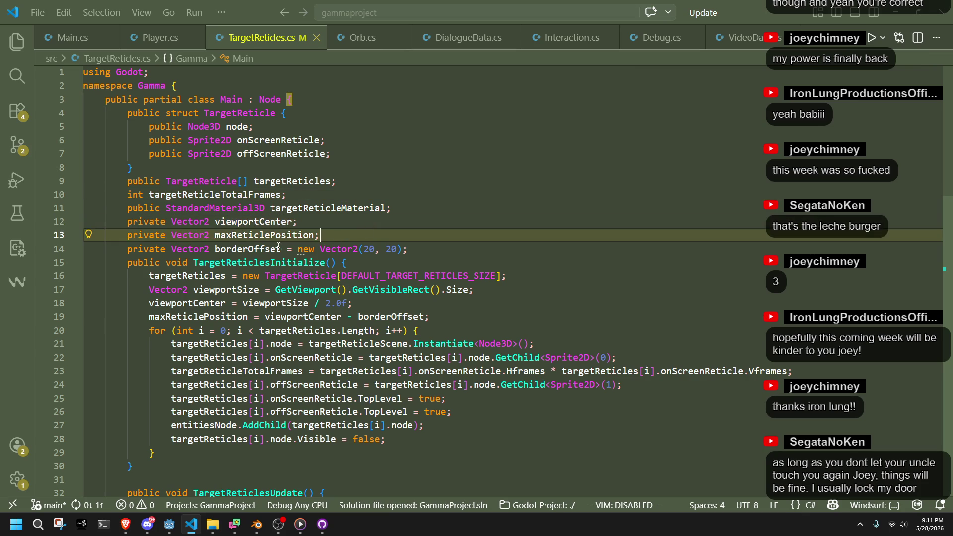
{"action": "double_click", "coordinate": [252, 254]}
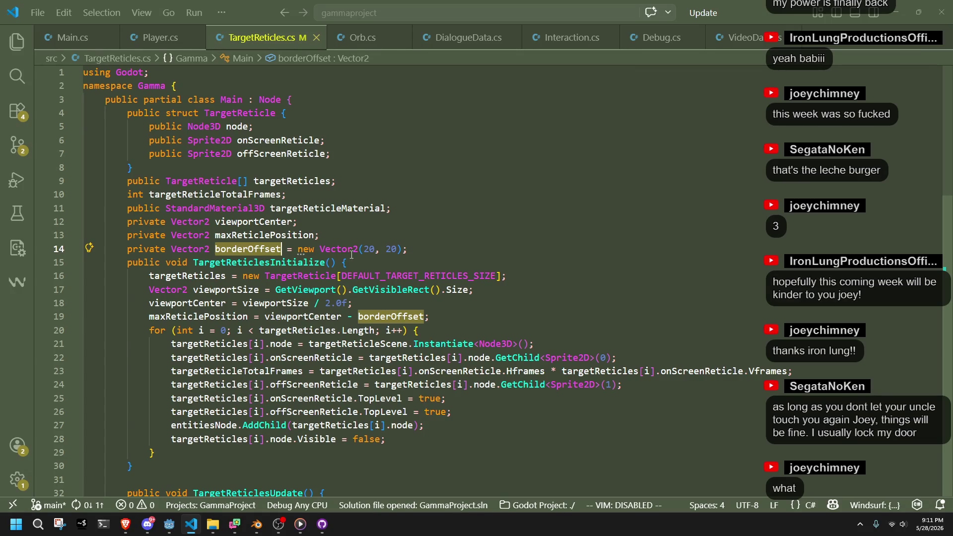
{"action": "left_click", "coordinate": [382, 263]}
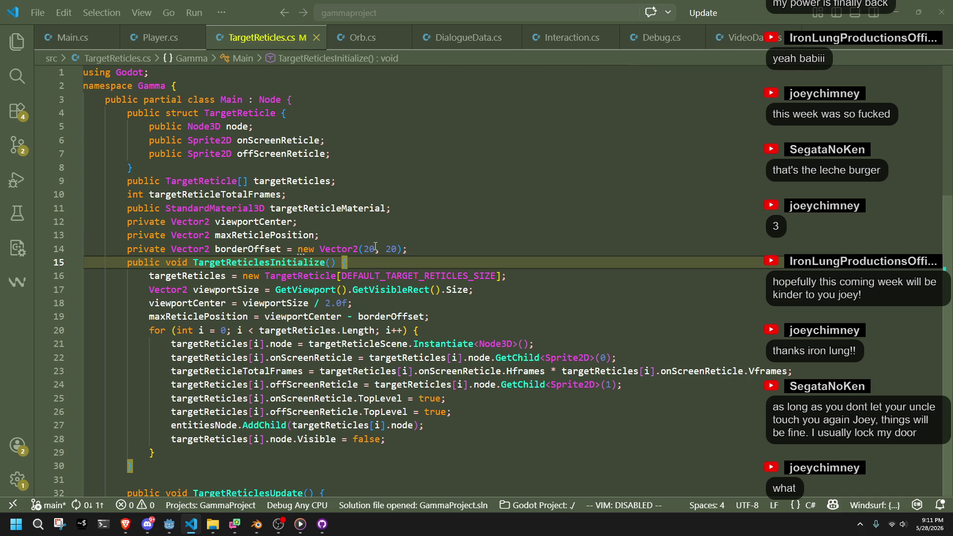
{"action": "key", "text": "Up"}
{"action": "key", "text": "Up"}
{"action": "key", "text": "Up"}
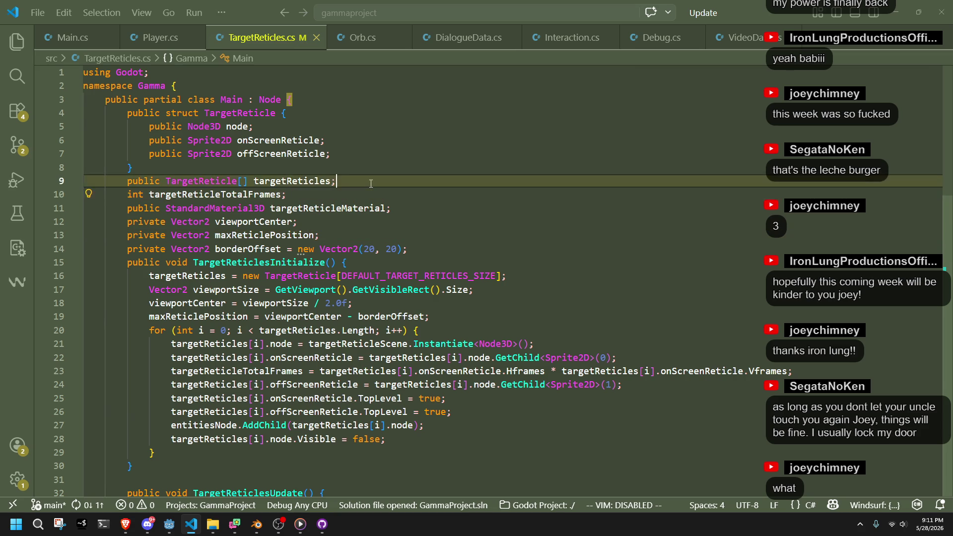
{"action": "left_click", "coordinate": [310, 183]}
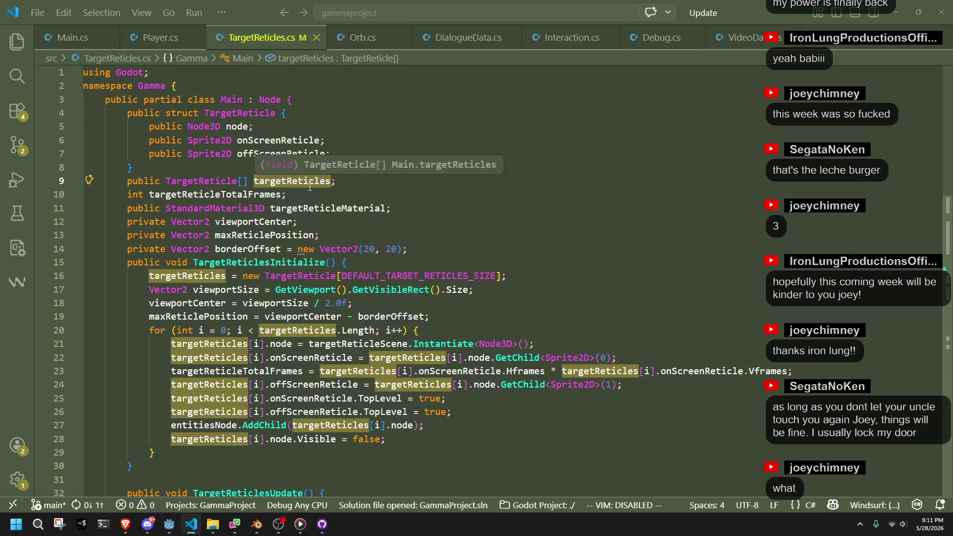
{"action": "key", "text": "Down"}
{"action": "key", "text": "Up"}
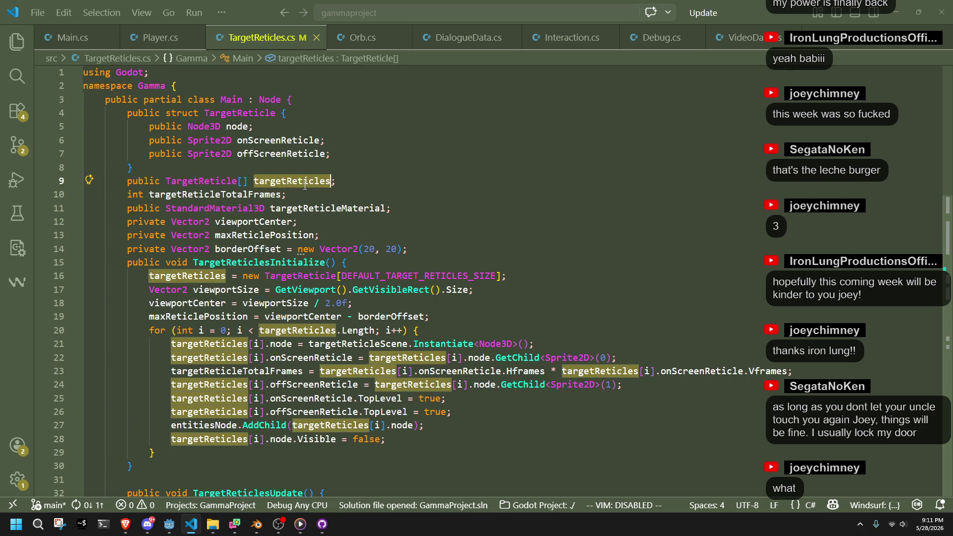
{"action": "key", "text": "Down"}
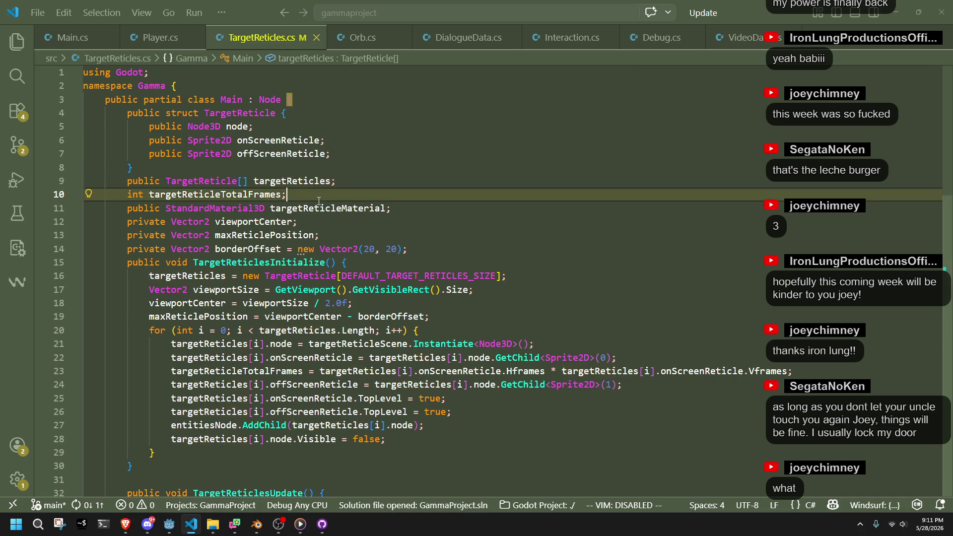
{"action": "left_click", "coordinate": [255, 162]}
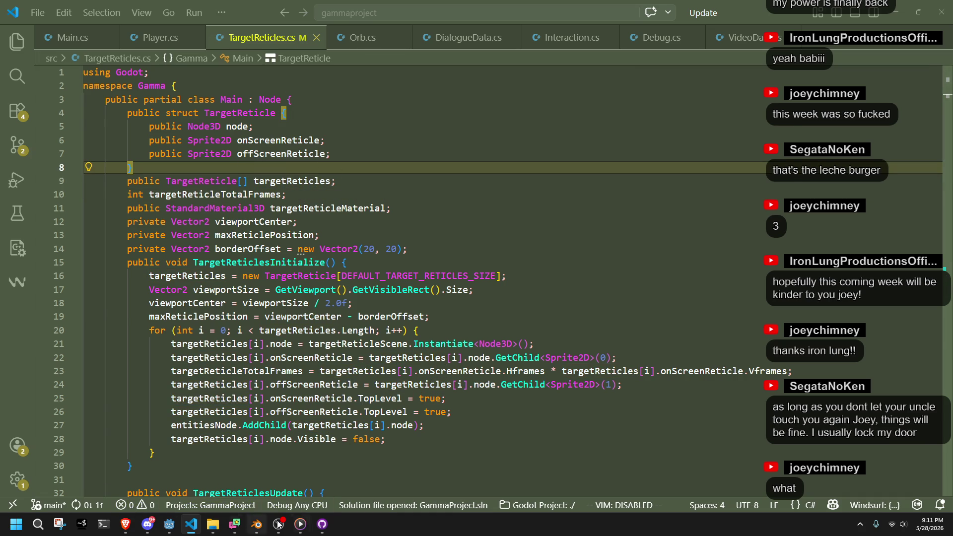
{"action": "left_click", "coordinate": [322, 524]}
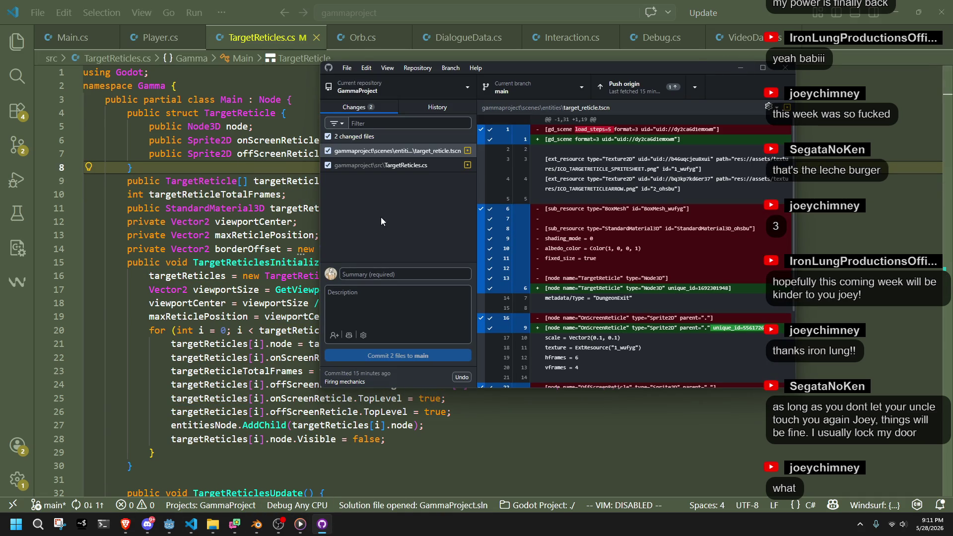
Commit 'Increase reticle scale and simplify scene file' to main with a generated message and push to origin.
{"action": "left_click", "coordinate": [349, 335]}
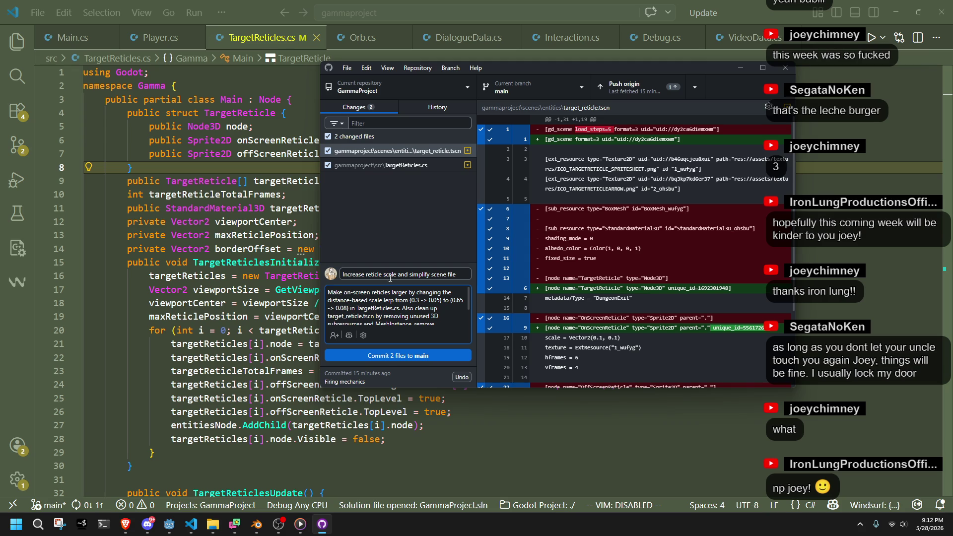
{"action": "left_click", "coordinate": [407, 356]}
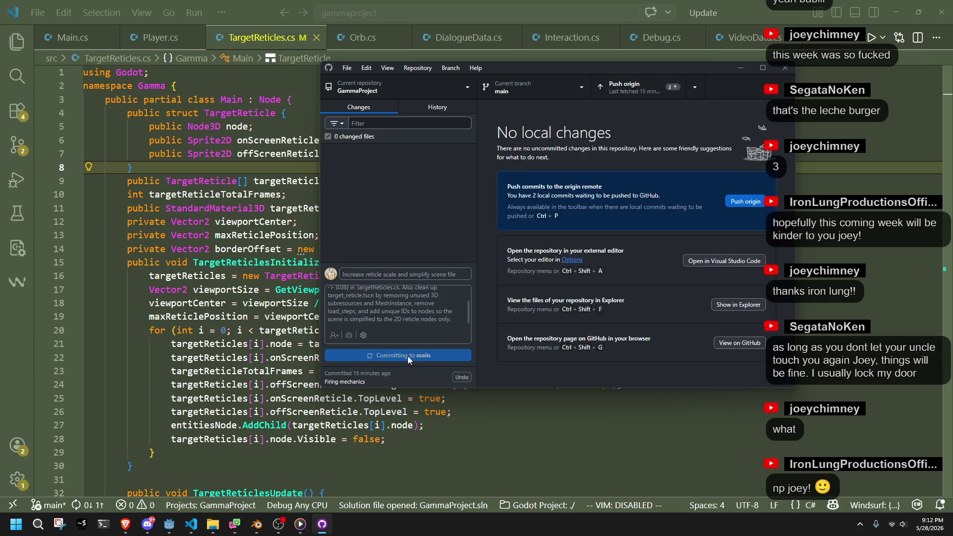
{"action": "left_click", "coordinate": [747, 201]}
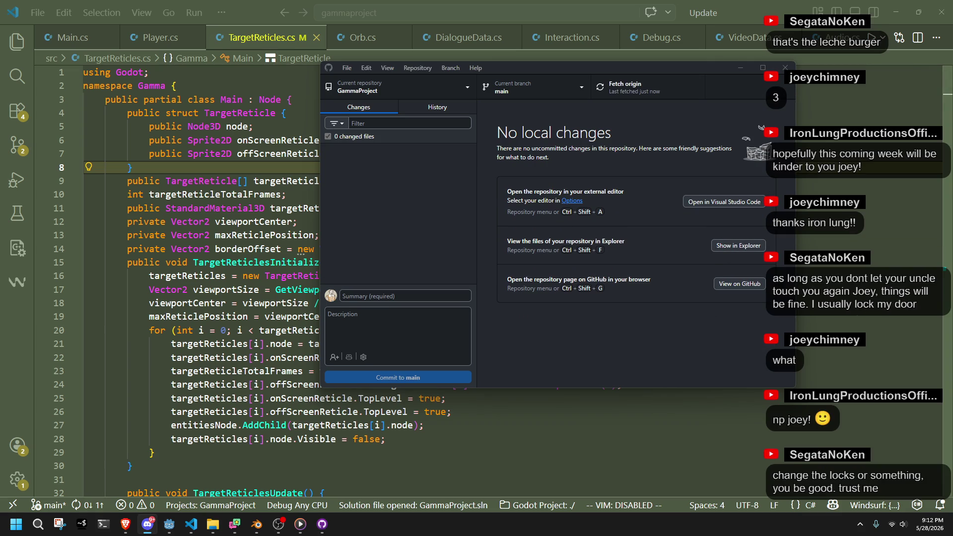
Close GitHub Desktop and return to TargetReticles.cs in VS Code.
{"action": "left_click", "coordinate": [684, 335]}
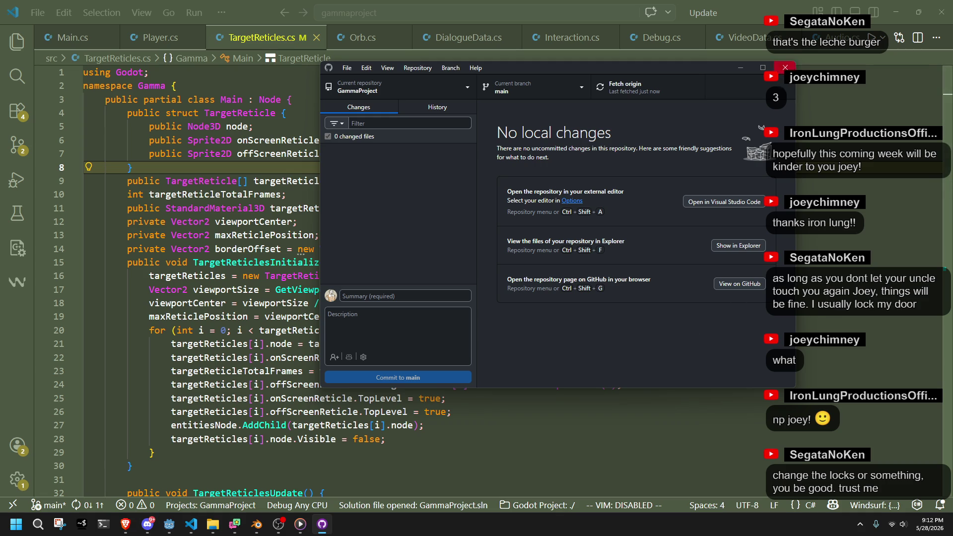
{"action": "left_click", "coordinate": [784, 67]}
{"action": "left_click", "coordinate": [495, 344]}
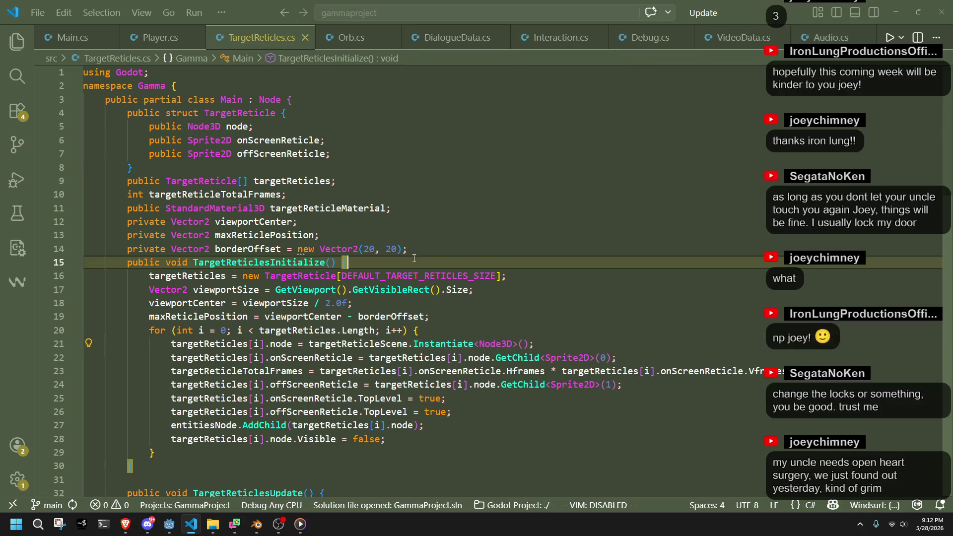
Switch from VS Code to Godot and back, then Alt+Tab toward the Blender scene.
{"action": "left_click", "coordinate": [169, 524]}
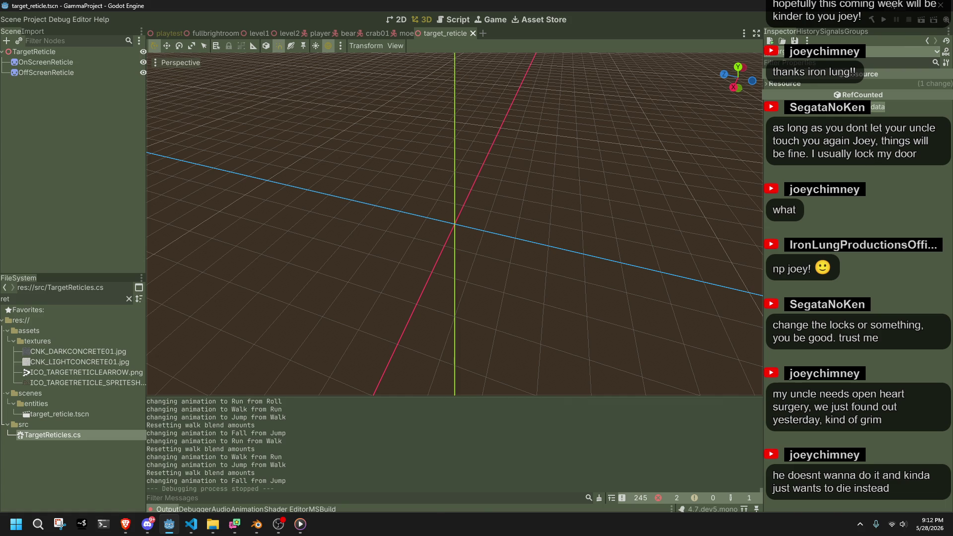
{"action": "key", "text": "alt+Tab"}
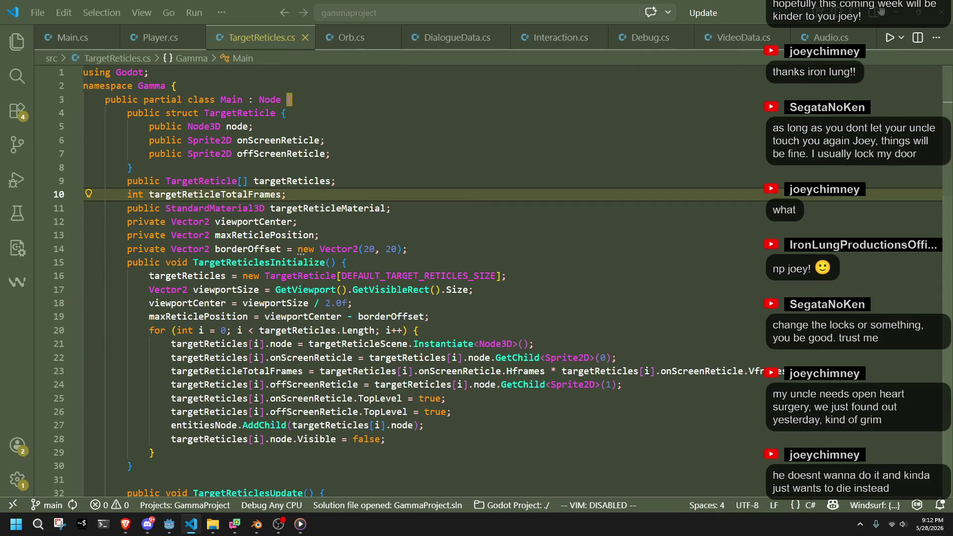
{"action": "key", "text": "alt+Tab"}
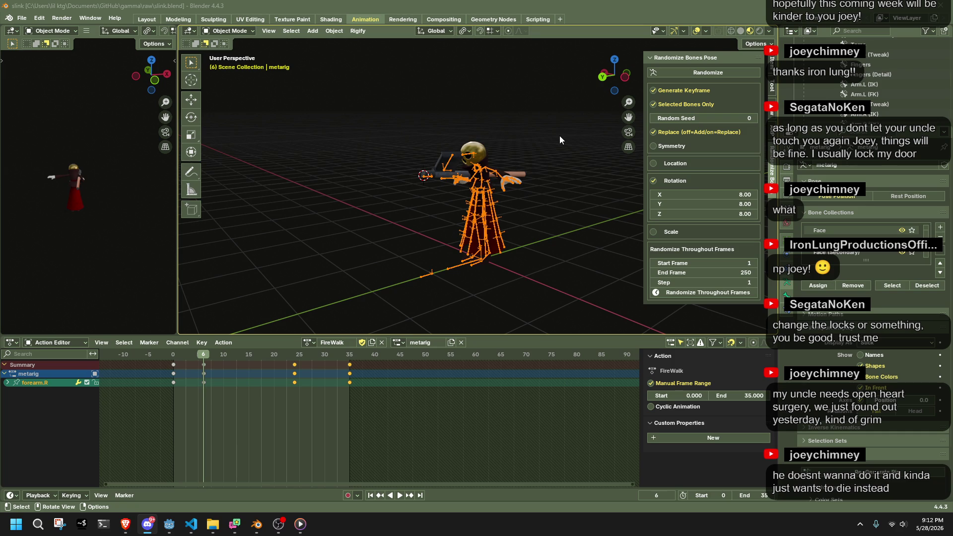
Bring Blender back, look around the slink character, and save slink.blend.
{"action": "key", "text": "super+d"}
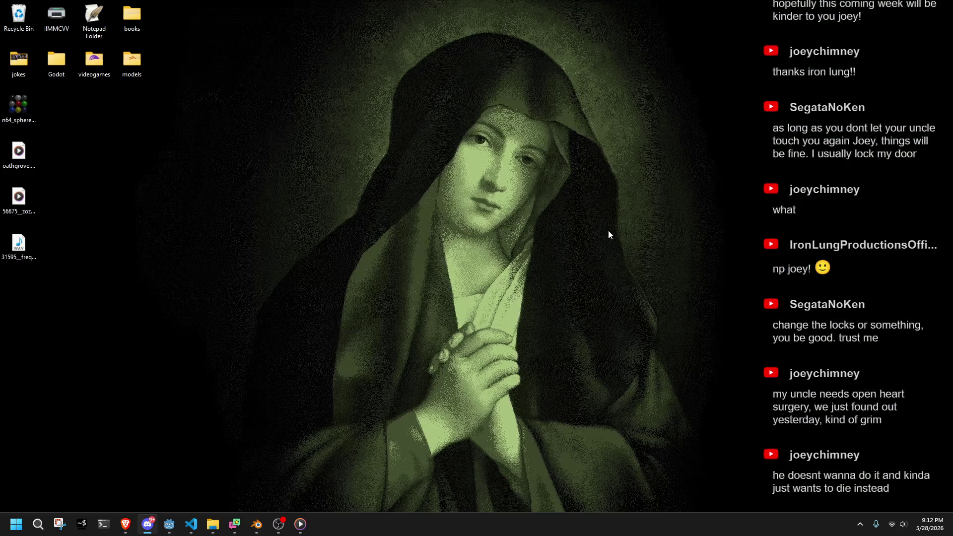
{"action": "left_click", "coordinate": [257, 524]}
{"action": "scroll", "coordinate": [373, 258], "scroll_direction": "up", "scroll_amount": 5}
{"action": "left_click", "coordinate": [463, 197]}
{"action": "left_click", "coordinate": [366, 298]}
{"action": "mouse_move", "coordinate": [540, 278]}
{"action": "middle_mouse_down"}
{"action": "mouse_move", "coordinate": [447, 274]}
{"action": "mouse_move", "coordinate": [272, 291]}
{"action": "mouse_move", "coordinate": [278, 280]}
{"action": "middle_mouse_up"}
{"action": "key", "text": "ctrl+s"}
Start a new General file containing the default cube.
{"action": "left_click", "coordinate": [23, 18]}
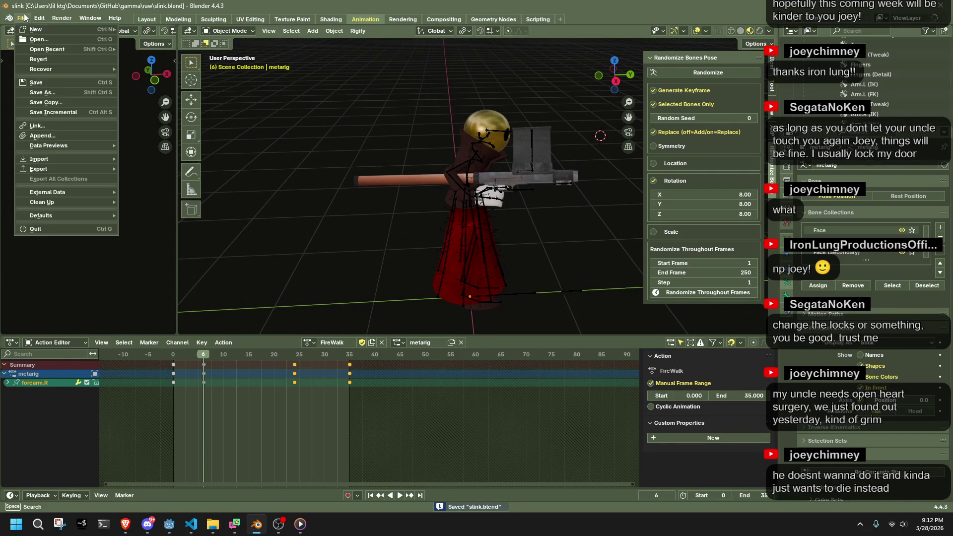
{"action": "mouse_move", "coordinate": [36, 29]}
{"action": "left_click", "coordinate": [144, 31]}
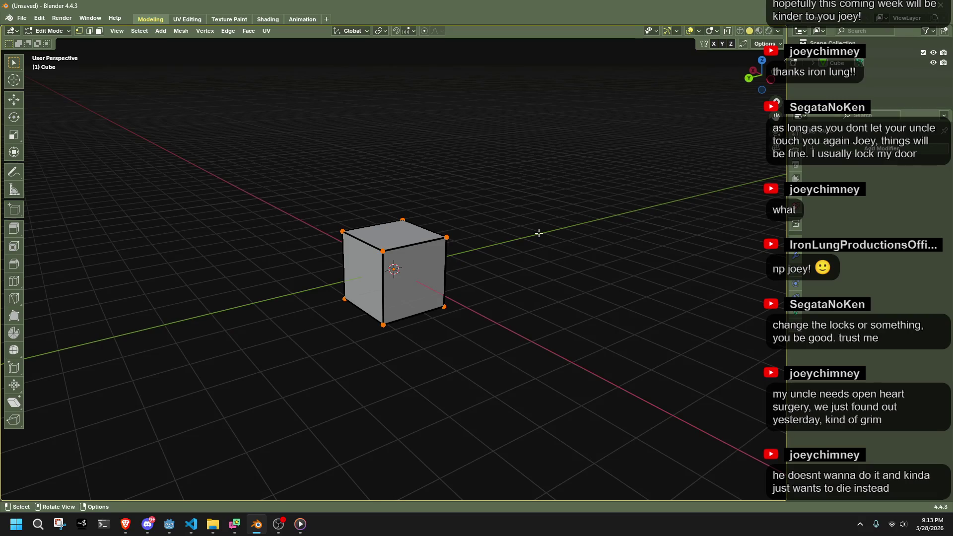
{"action": "key", "text": "alt+Tab"}
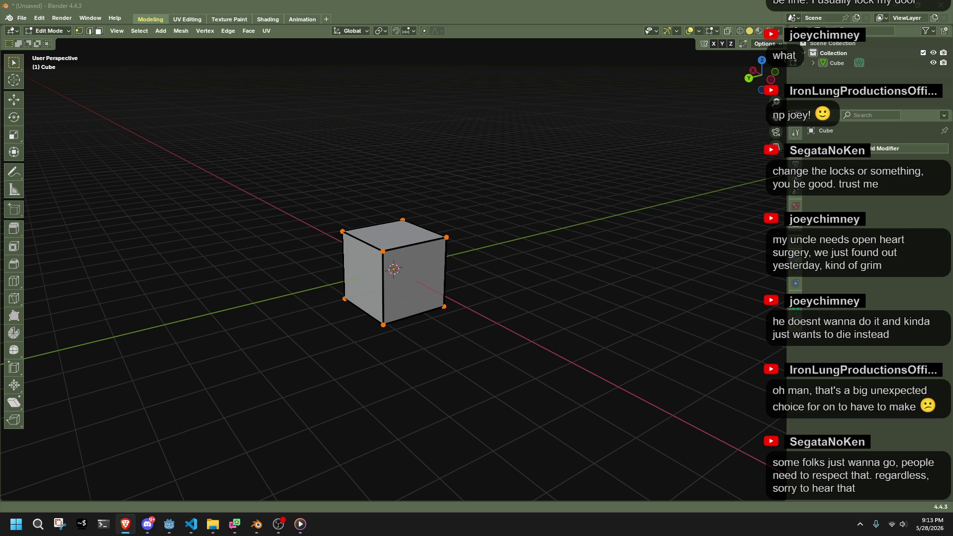
{"action": "left_click", "coordinate": [527, 185]}
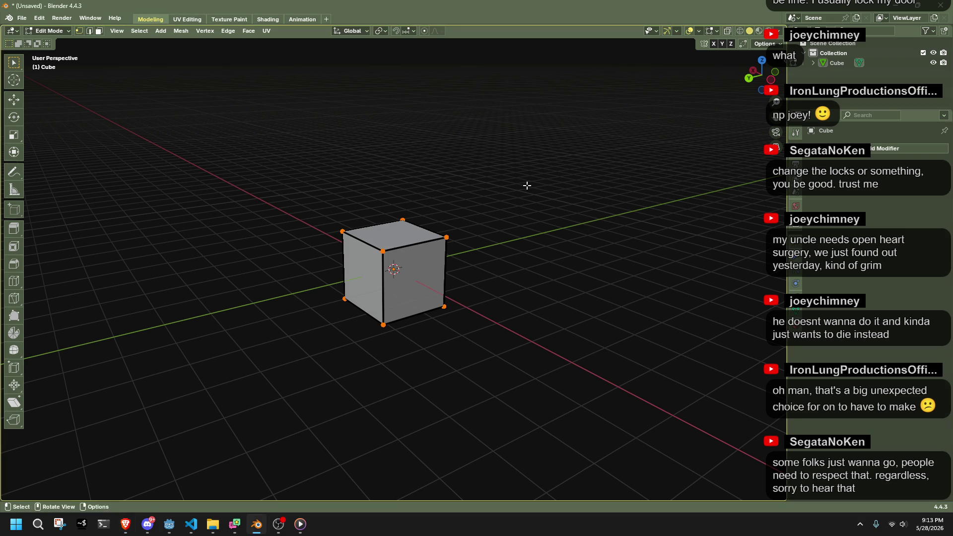
Select all of the default cube's geometry and delete its vertices.
{"action": "mouse_move", "coordinate": [501, 201]}
{"action": "middle_mouse_down"}
{"action": "mouse_move", "coordinate": [485, 228]}
{"action": "mouse_move", "coordinate": [366, 202]}
{"action": "mouse_move", "coordinate": [240, 215]}
{"action": "middle_mouse_up"}
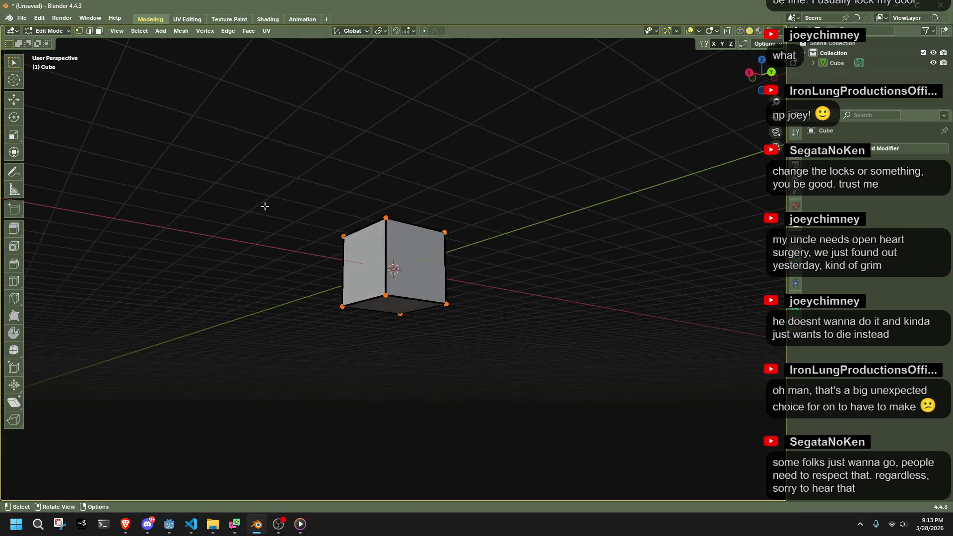
{"action": "mouse_move", "coordinate": [741, 62]}
{"action": "left_mouse_down"}
{"action": "mouse_move", "coordinate": [645, 164]}
{"action": "mouse_move", "coordinate": [534, 229]}
{"action": "mouse_move", "coordinate": [447, 215]}
{"action": "mouse_move", "coordinate": [313, 139]}
{"action": "mouse_move", "coordinate": [333, 145]}
{"action": "left_mouse_up"}
{"action": "key", "text": "a"}
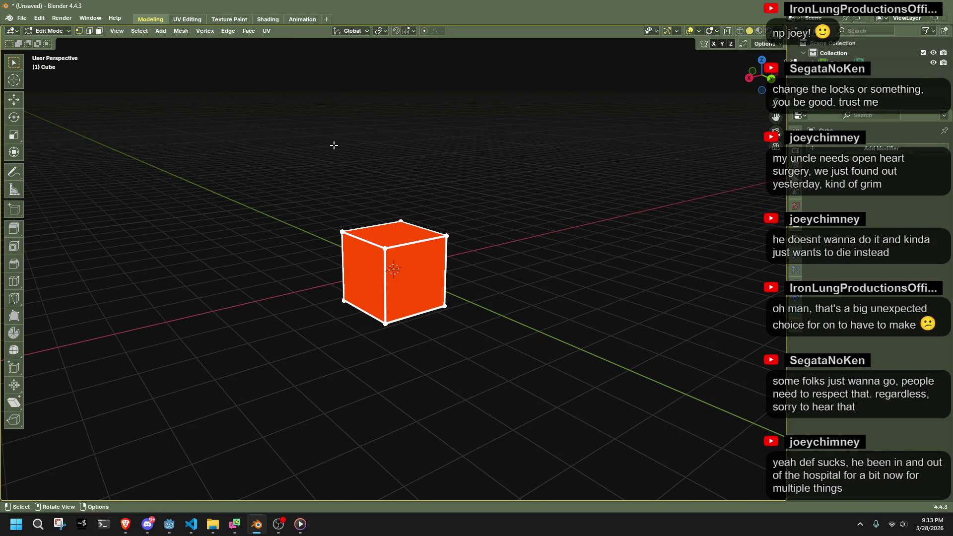
{"action": "key", "text": "x"}
{"action": "left_click", "coordinate": [333, 145]}
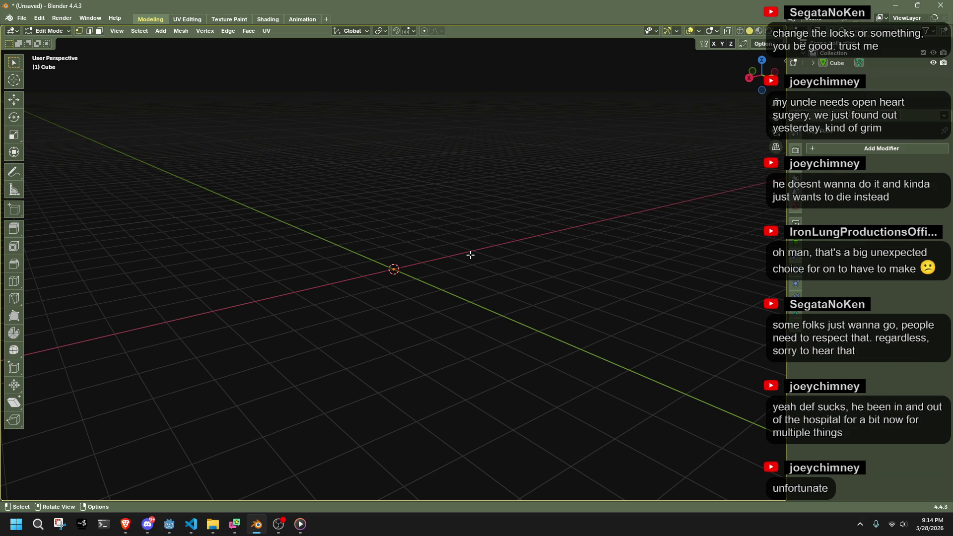
Switch to another application, return to Blender, and open the Add menu.
{"action": "left_click", "coordinate": [301, 524]}
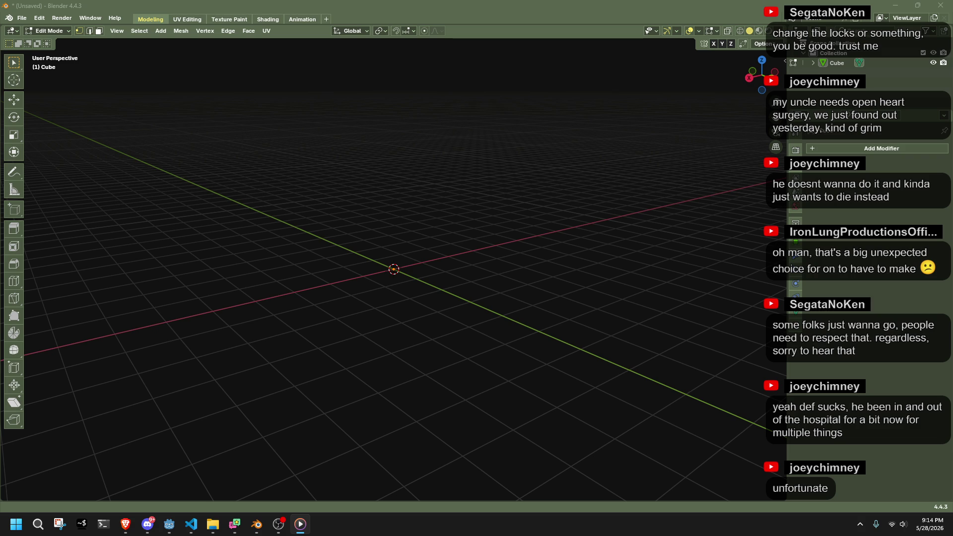
{"action": "key", "text": "alt+Tab"}
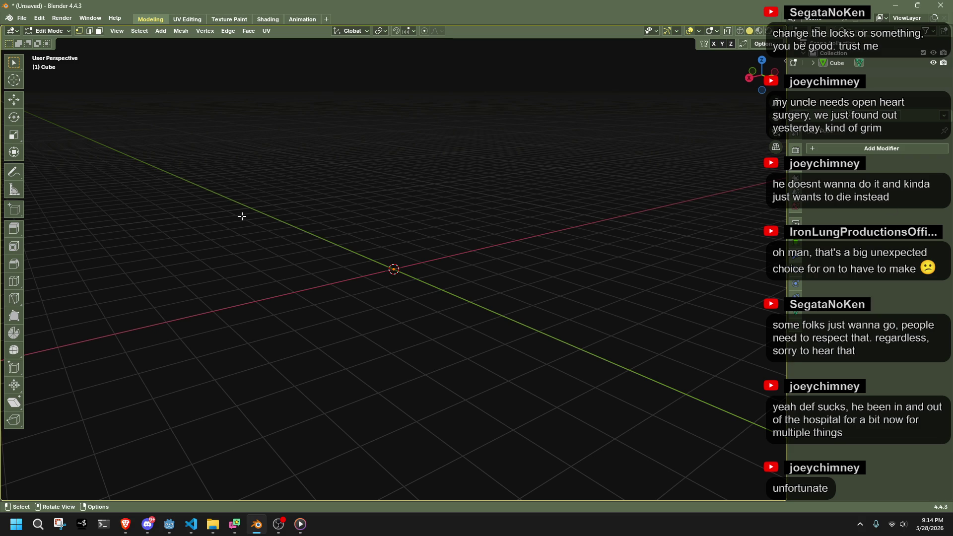
{"action": "left_click", "coordinate": [161, 30]}
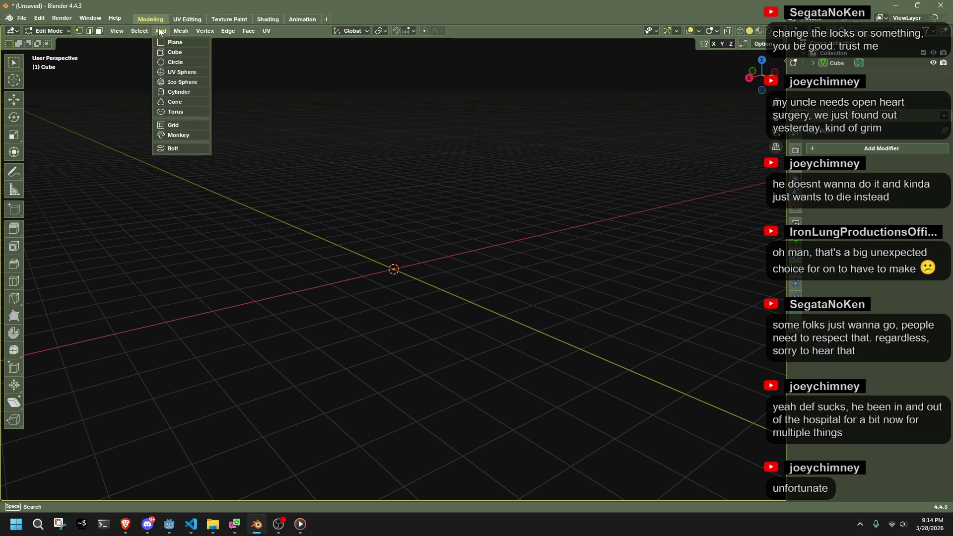
Add a new cube mesh and set the snap target options in the side view.
{"action": "left_click", "coordinate": [175, 52]}
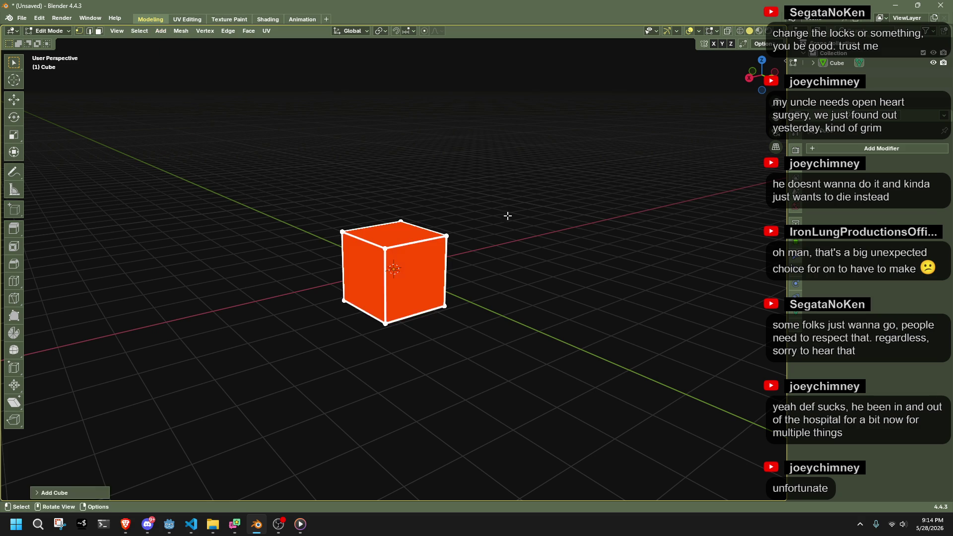
{"action": "left_click", "coordinate": [748, 78]}
{"action": "left_click_drag", "start_coordinate": [518, 361], "coordinate": [296, 289]}
{"action": "key", "text": "g"}
{"action": "key", "text": "shift+Tab"}
{"action": "left_click", "coordinate": [411, 268]}
{"action": "key", "text": "ctrl+z"}
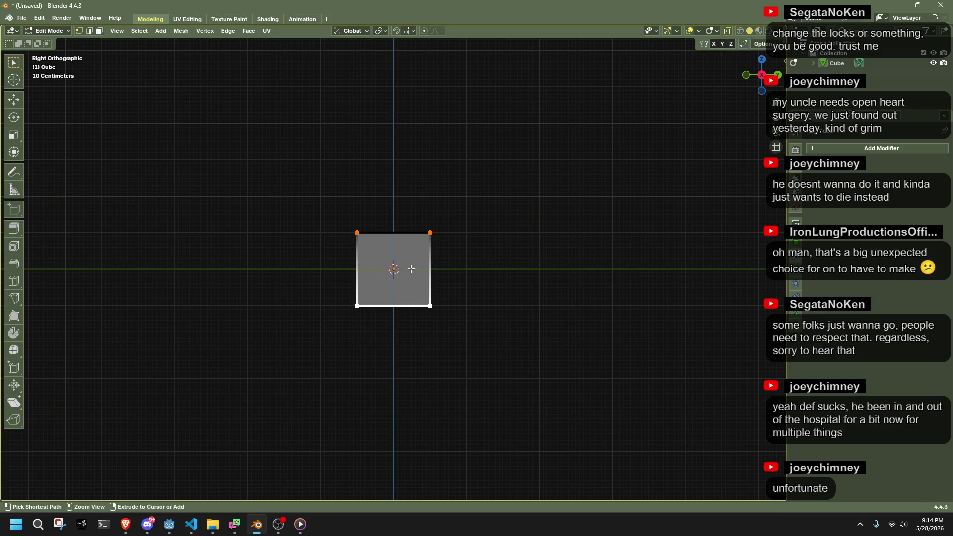
{"action": "left_click", "coordinate": [381, 32]}
{"action": "left_click", "coordinate": [393, 62]}
{"action": "key", "text": "g"}
{"action": "key", "text": "Escape"}
Test-move the whole cube up and back down, then undo it.
{"action": "left_click_drag", "start_coordinate": [502, 345], "coordinate": [295, 179]}
{"action": "key", "text": "g"}
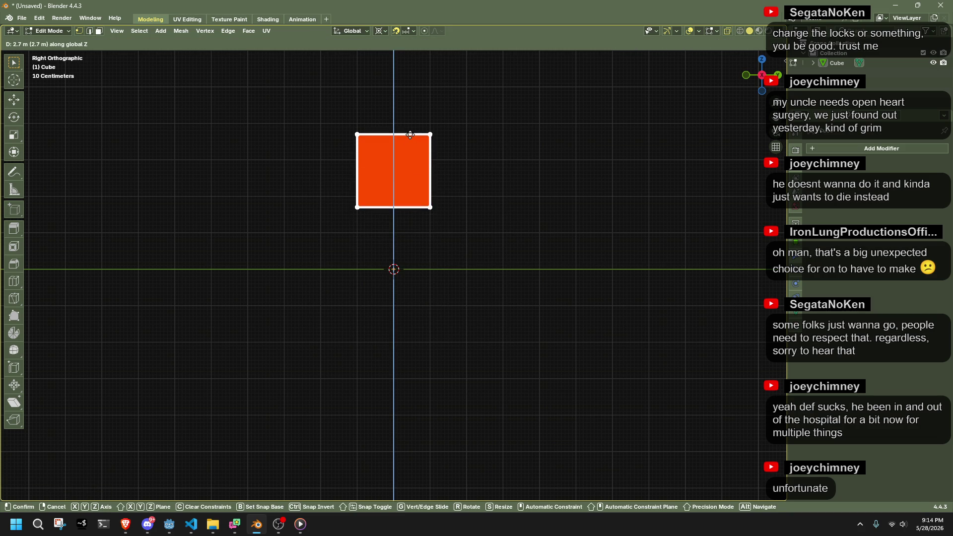
{"action": "left_click", "coordinate": [408, 109]}
{"action": "key", "text": "g"}
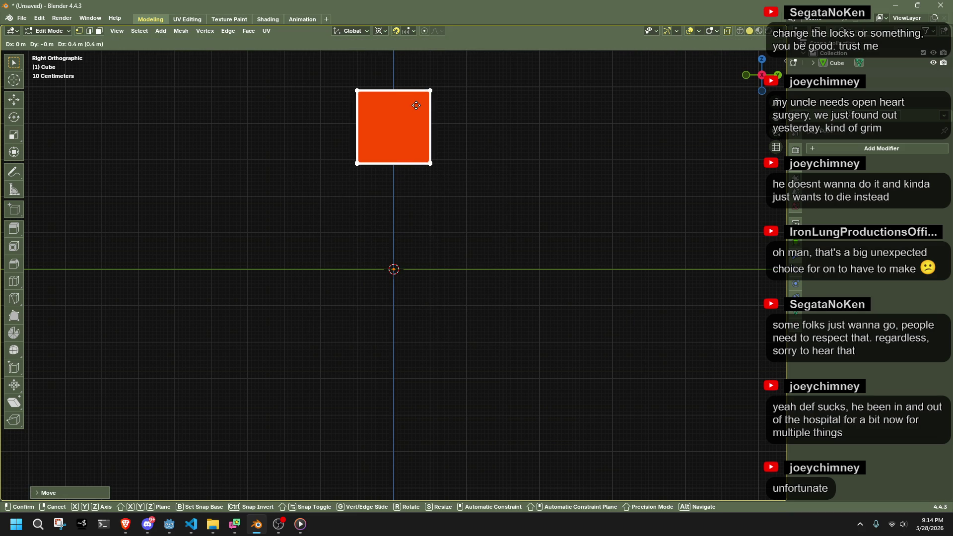
{"action": "left_click", "coordinate": [494, 193]}
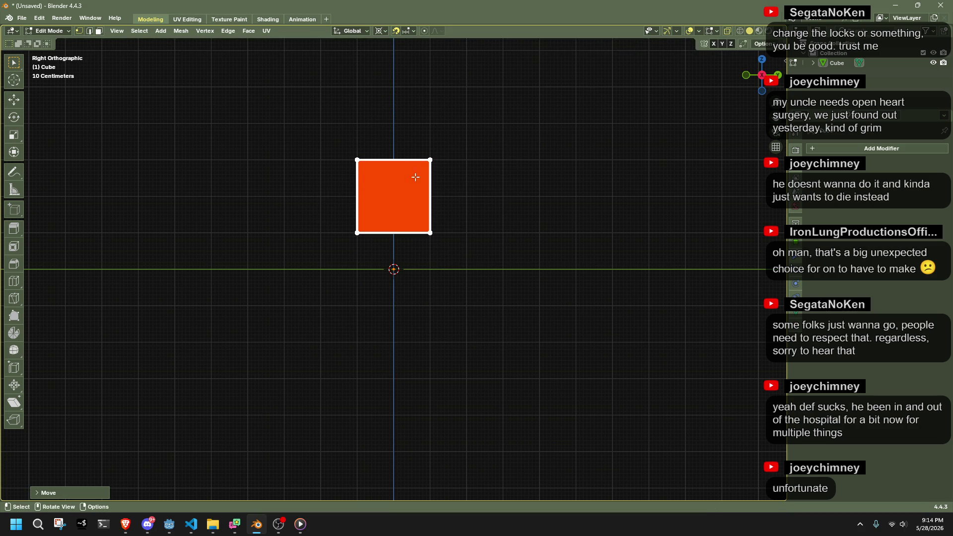
{"action": "key", "text": "ctrl+z"}
{"action": "scroll", "coordinate": [528, 200], "scroll_direction": "up", "scroll_amount": 1}
Move the cube along Z so its bottom rests on the ground line.
{"action": "mouse_move", "coordinate": [528, 200]}
{"action": "middle_mouse_down"}
{"action": "mouse_move", "coordinate": [487, 215]}
{"action": "mouse_move", "coordinate": [721, 144]}
{"action": "middle_mouse_up"}
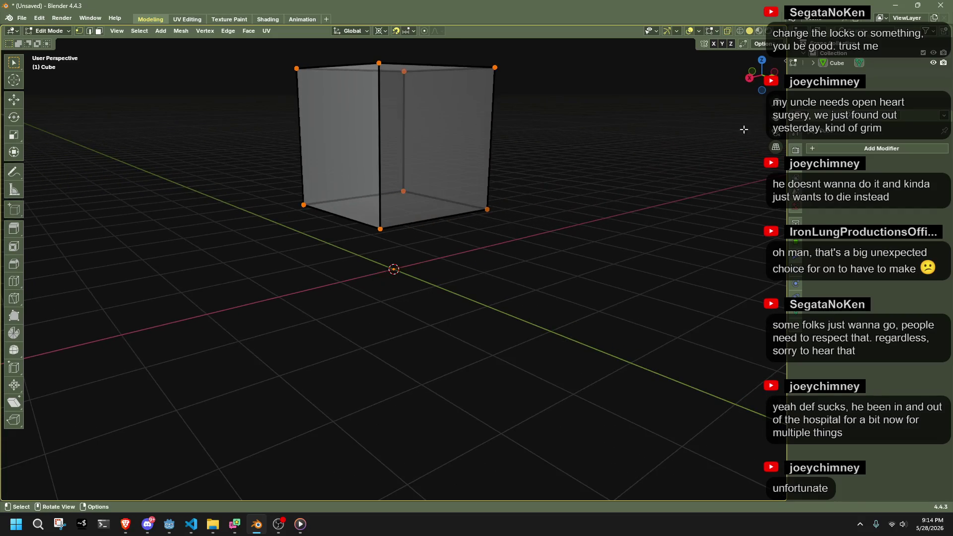
{"action": "left_click", "coordinate": [758, 77]}
{"action": "left_click_drag", "start_coordinate": [312, 68], "coordinate": [606, 234]}
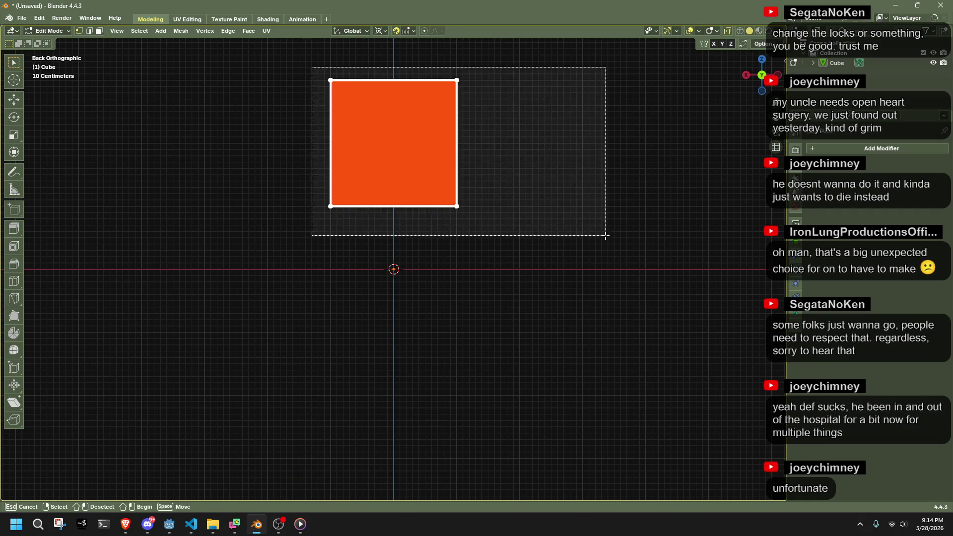
{"action": "key", "text": "g"}
{"action": "key", "text": "z"}
{"action": "left_click", "coordinate": [445, 196]}
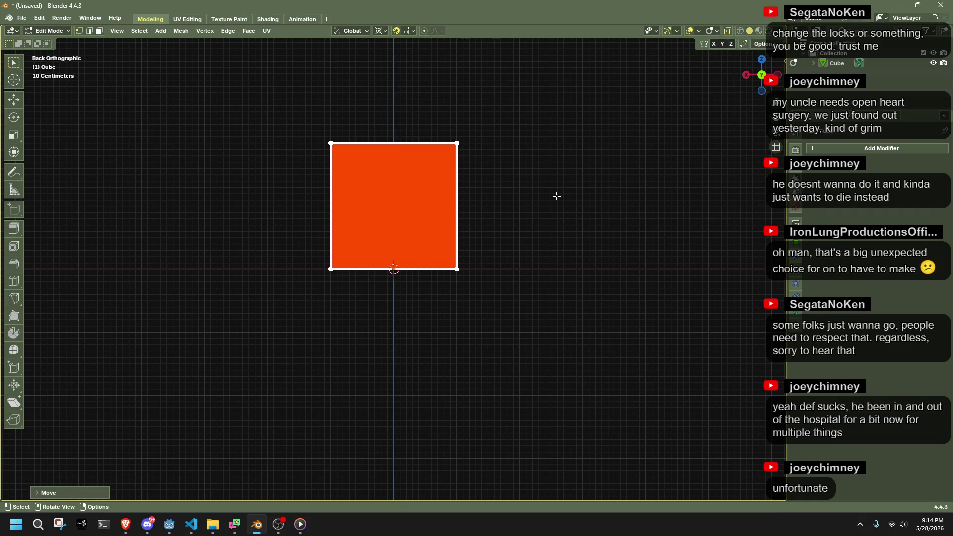
{"action": "left_click", "coordinate": [558, 196]}
Raise the cube's bottom face 1.6 m along Z to flatten it into a thin slab.
{"action": "mouse_move", "coordinate": [408, 194]}
{"action": "middle_mouse_down"}
{"action": "mouse_move", "coordinate": [498, 213]}
{"action": "mouse_move", "coordinate": [576, 298]}
{"action": "middle_mouse_up"}
{"action": "left_click_drag", "start_coordinate": [618, 326], "coordinate": [266, 213]}
{"action": "left_click", "coordinate": [752, 78]}
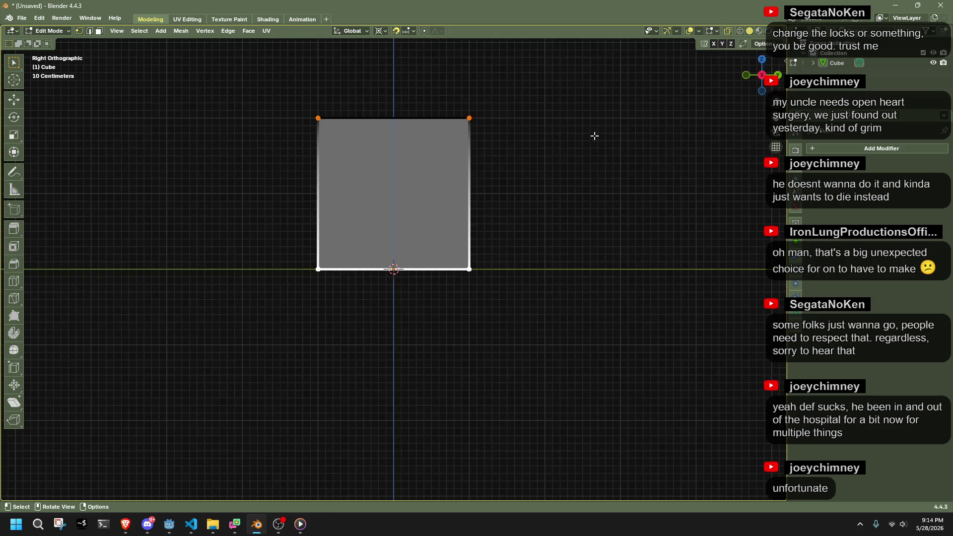
{"action": "key", "text": "g"}
{"action": "key", "text": "z"}
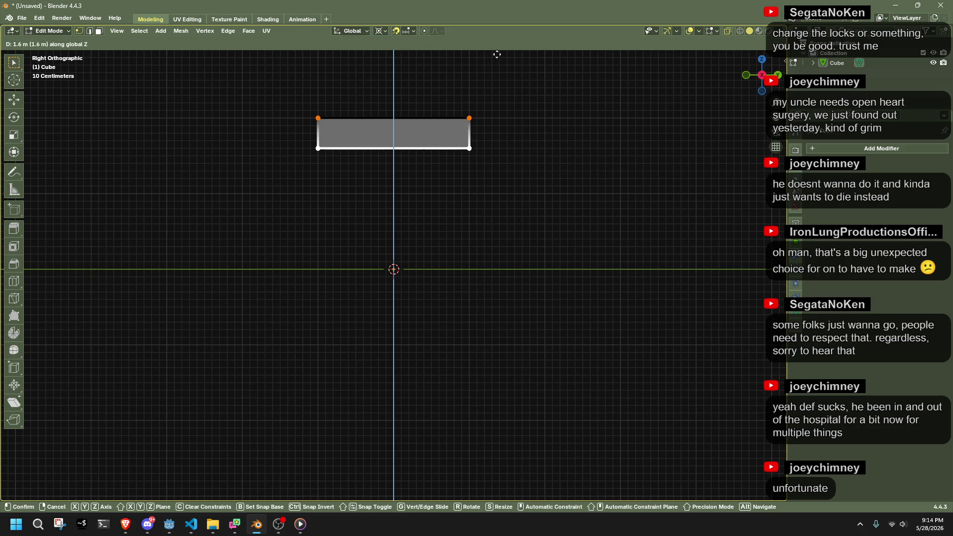
{"action": "left_click", "coordinate": [501, 67]}
Try a loop cut across the slab's middle, undo it, and view the slab from above.
{"action": "mouse_move", "coordinate": [529, 160]}
{"action": "middle_mouse_down"}
{"action": "mouse_move", "coordinate": [523, 241]}
{"action": "mouse_move", "coordinate": [549, 292]}
{"action": "mouse_move", "coordinate": [27, 265]}
{"action": "middle_mouse_up"}
{"action": "left_click", "coordinate": [14, 281]}
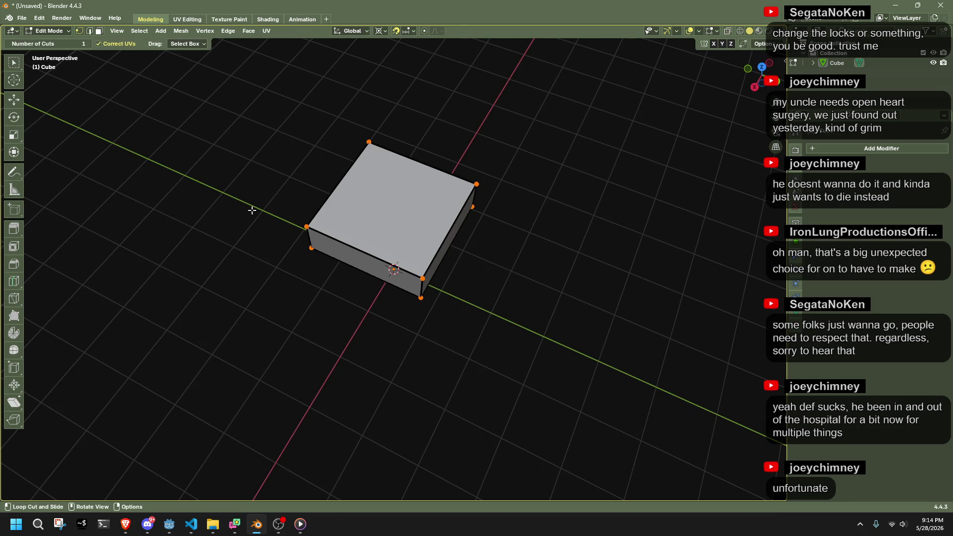
{"action": "left_click", "coordinate": [388, 173]}
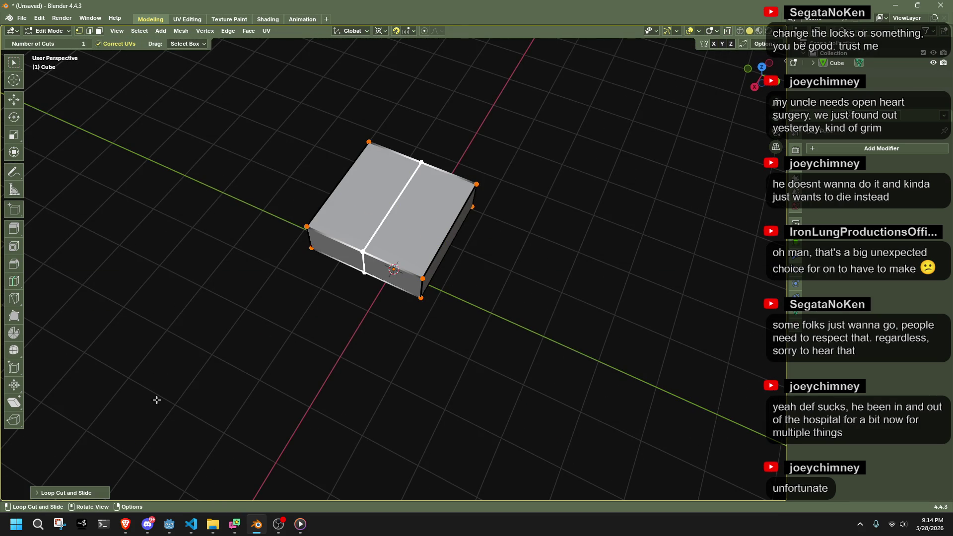
{"action": "key", "text": "ctrl+z"}
{"action": "left_click", "coordinate": [762, 67]}
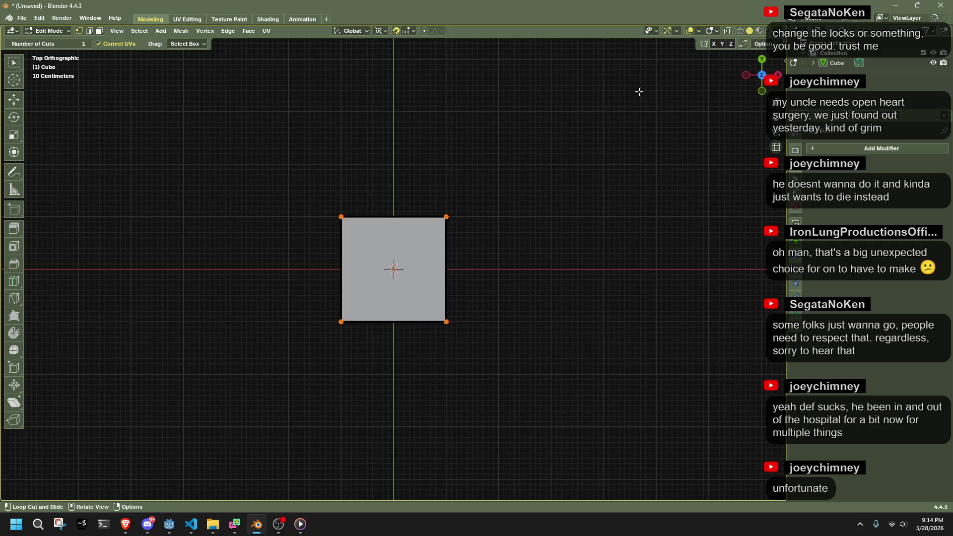
{"action": "left_click", "coordinate": [183, 33]}
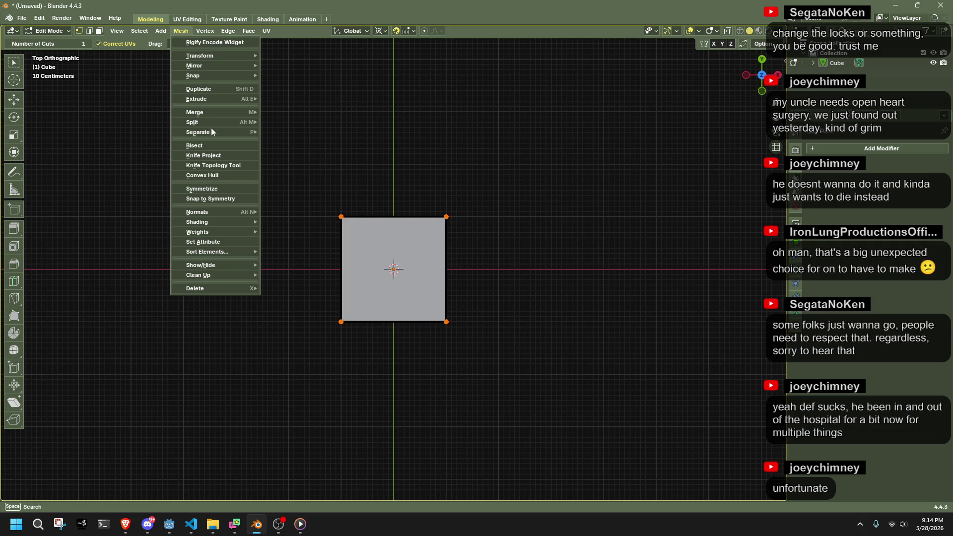
Run Mesh > Symmetrize on the whole slab to add a centre edge.
{"action": "left_click", "coordinate": [204, 189]}
{"action": "key", "text": "a"}
{"action": "left_click", "coordinate": [180, 31]}
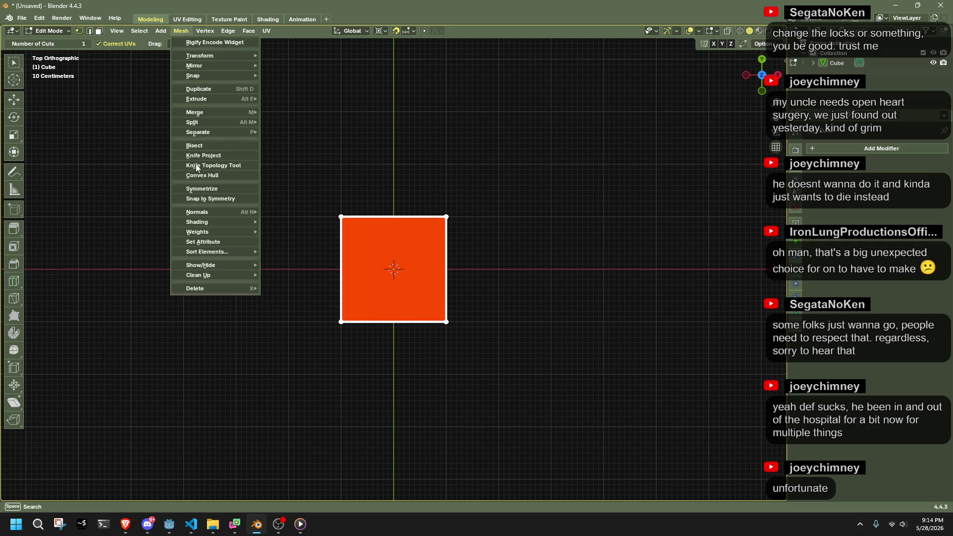
{"action": "left_click", "coordinate": [195, 190]}
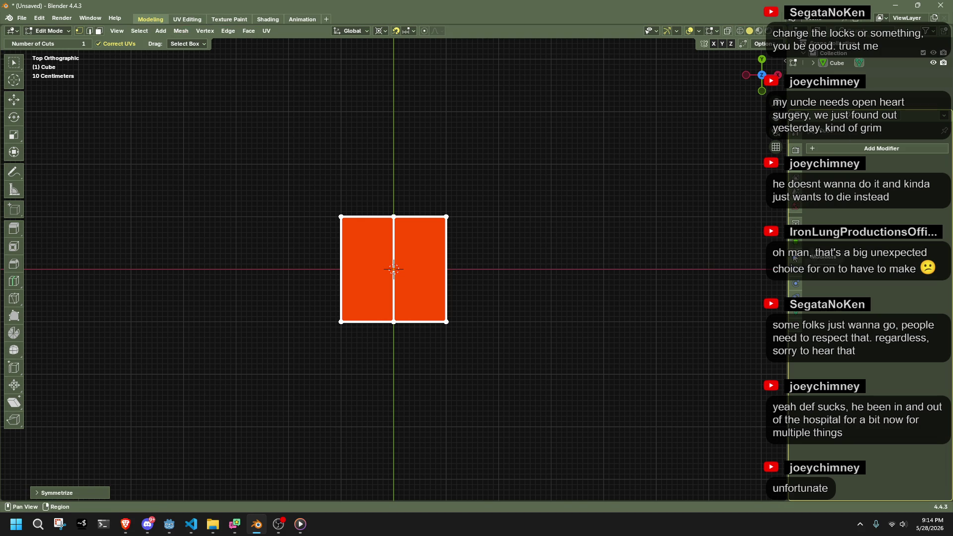
Add a Mirror modifier to the slab and test it by moving a vertex.
{"action": "left_click", "coordinate": [814, 148]}
{"action": "type", "text": "mirror"}
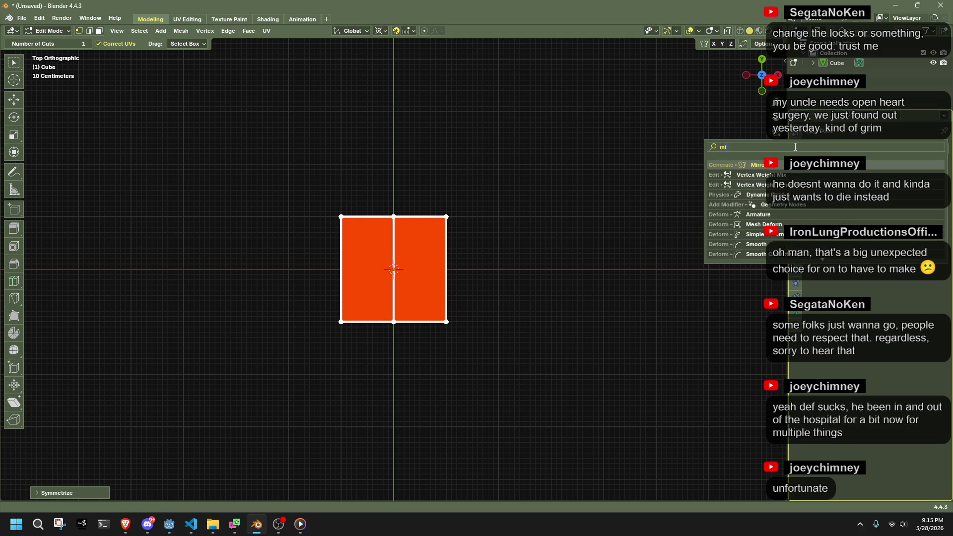
{"action": "key", "text": "Return"}
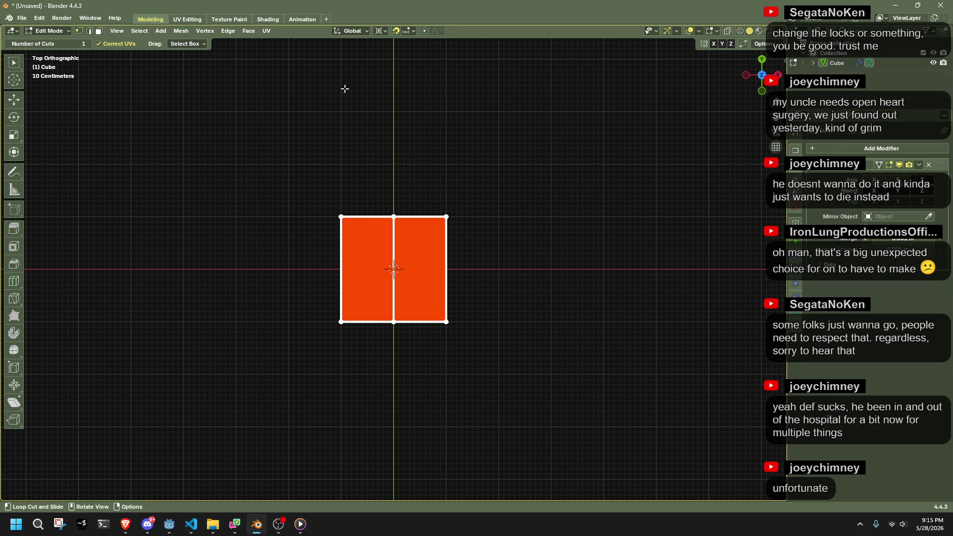
{"action": "left_click", "coordinate": [16, 152]}
{"action": "mouse_move", "coordinate": [221, 195]}
{"action": "left_mouse_down"}
{"action": "mouse_move", "coordinate": [453, 304]}
{"action": "mouse_move", "coordinate": [484, 342]}
{"action": "left_mouse_up"}
{"action": "key", "text": "g"}
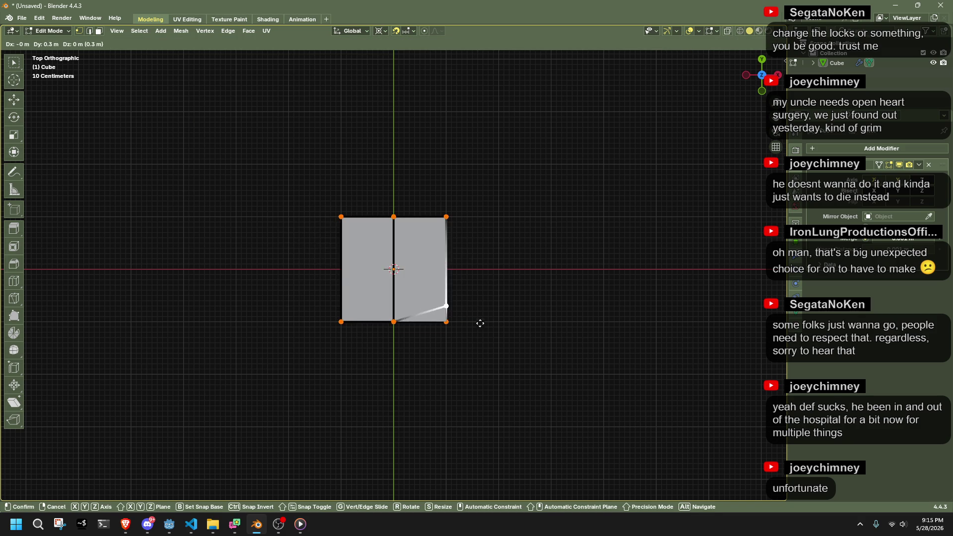
{"action": "left_click", "coordinate": [508, 337]}
{"action": "mouse_move", "coordinate": [508, 336]}
{"action": "middle_mouse_down"}
{"action": "mouse_move", "coordinate": [511, 194]}
{"action": "mouse_move", "coordinate": [652, 213]}
{"action": "mouse_move", "coordinate": [685, 200]}
{"action": "mouse_move", "coordinate": [696, 183]}
{"action": "mouse_move", "coordinate": [519, 252]}
{"action": "mouse_move", "coordinate": [542, 272]}
{"action": "mouse_move", "coordinate": [516, 240]}
{"action": "middle_mouse_up"}
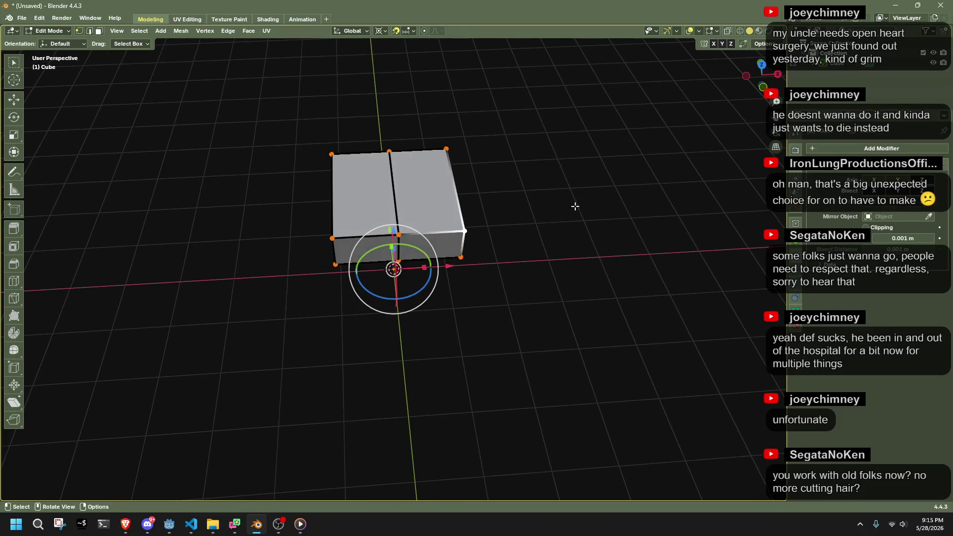
Symmetrize the whole slab again with Direction set to +Y to -Y.
{"action": "left_click", "coordinate": [763, 65]}
{"action": "key", "text": "a"}
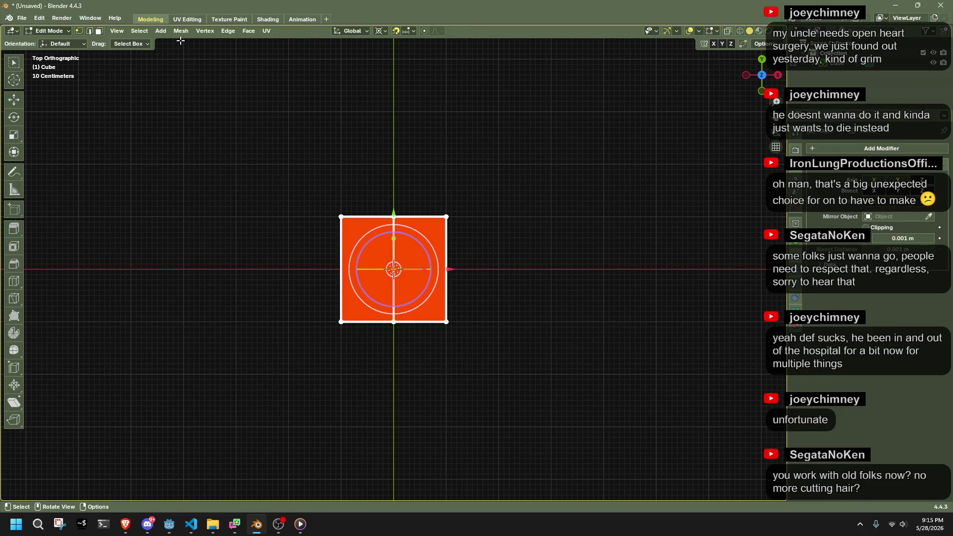
{"action": "left_click", "coordinate": [180, 31]}
{"action": "left_click", "coordinate": [225, 191]}
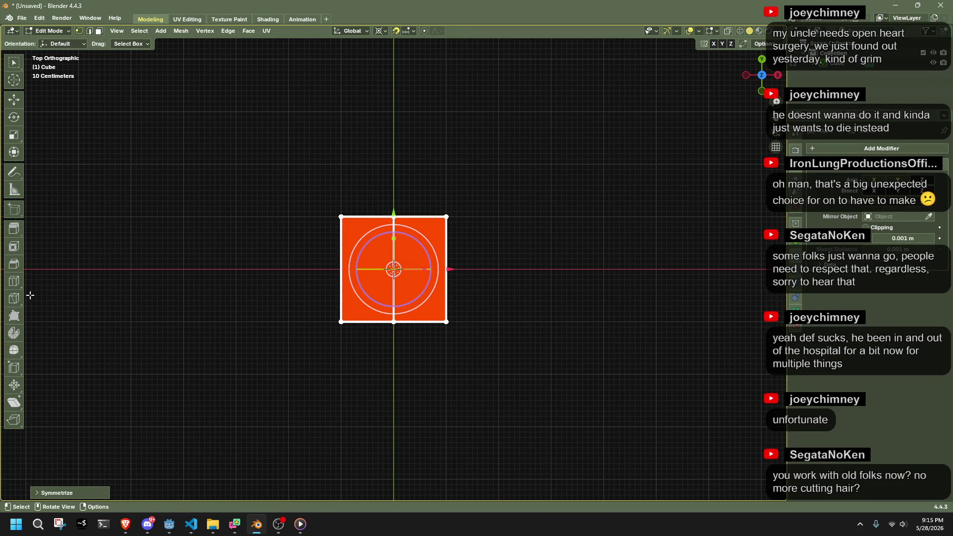
{"action": "left_click", "coordinate": [57, 490]}
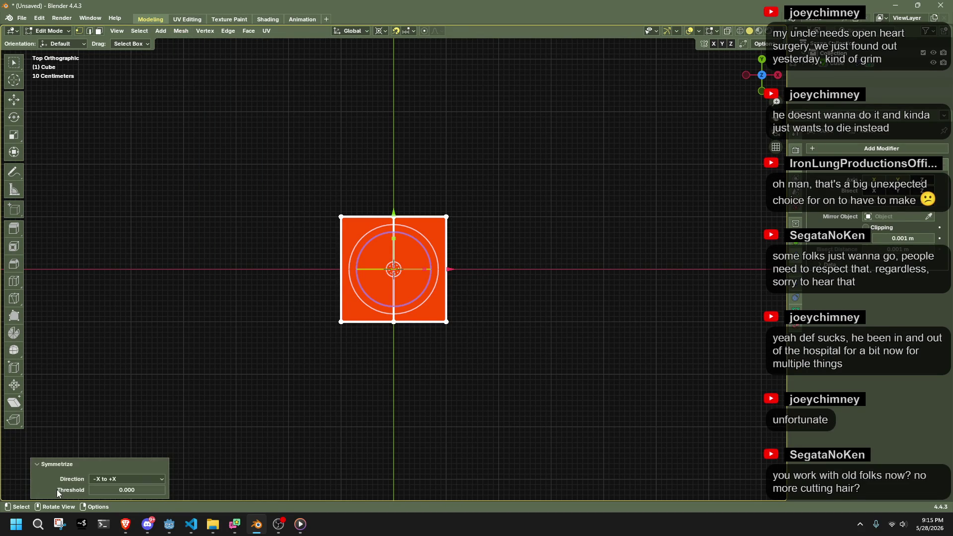
{"action": "left_click", "coordinate": [132, 479]}
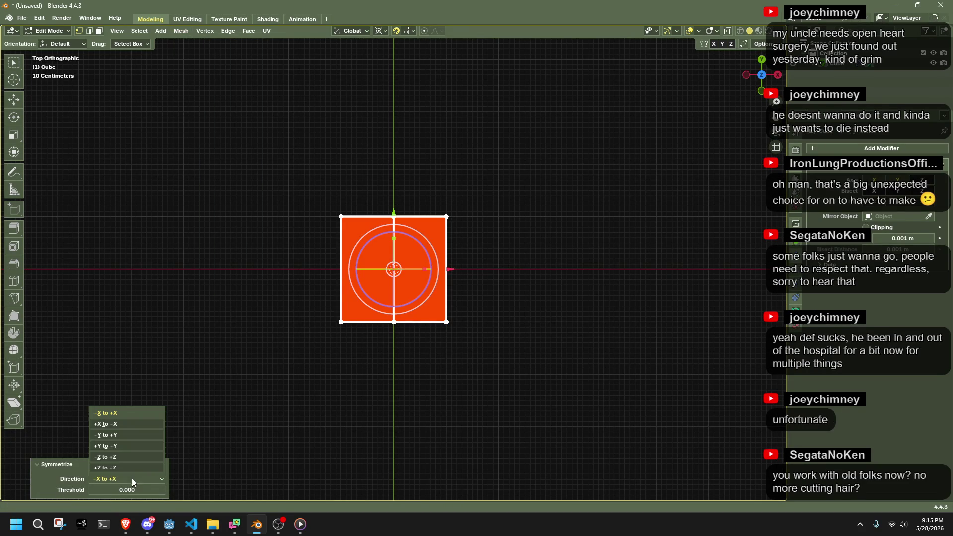
{"action": "left_click", "coordinate": [123, 445]}
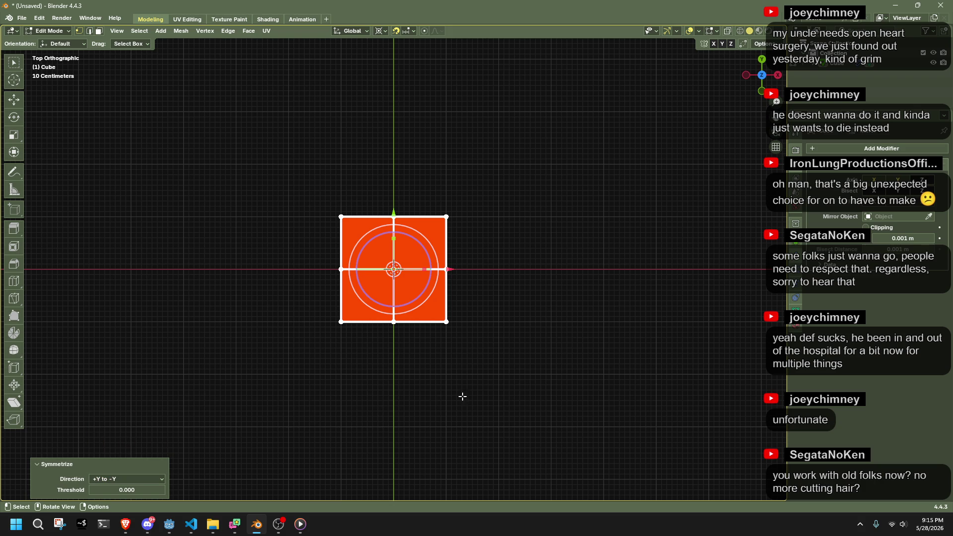
Delete the top-row and left-side vertices, leaving one quarter of the slab.
{"action": "key", "text": "ctrl+z"}
{"action": "left_click_drag", "start_coordinate": [314, 177], "coordinate": [499, 216]}
{"action": "left_click_drag", "start_coordinate": [277, 234], "coordinate": [366, 385], "text": "shift"}
{"action": "key", "text": "x"}
{"action": "left_click", "coordinate": [586, 326]}
{"action": "mouse_move", "coordinate": [506, 313]}
{"action": "middle_mouse_down"}
{"action": "mouse_move", "coordinate": [498, 280]}
{"action": "mouse_move", "coordinate": [517, 189]}
{"action": "mouse_move", "coordinate": [471, 219]}
{"action": "mouse_move", "coordinate": [462, 240]}
{"action": "mouse_move", "coordinate": [397, 267]}
{"action": "middle_mouse_up"}
Cut two crossing edge loops across the slab's top face.
{"action": "scroll", "coordinate": [397, 267], "scroll_direction": "up", "scroll_amount": 6}
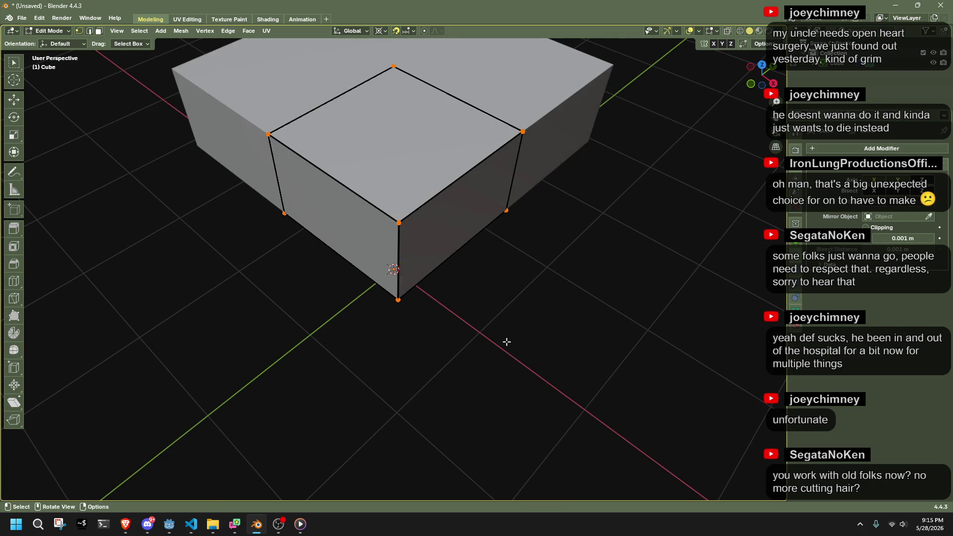
{"action": "left_click", "coordinate": [14, 281]}
{"action": "left_click", "coordinate": [449, 144]}
{"action": "left_click", "coordinate": [377, 181]}
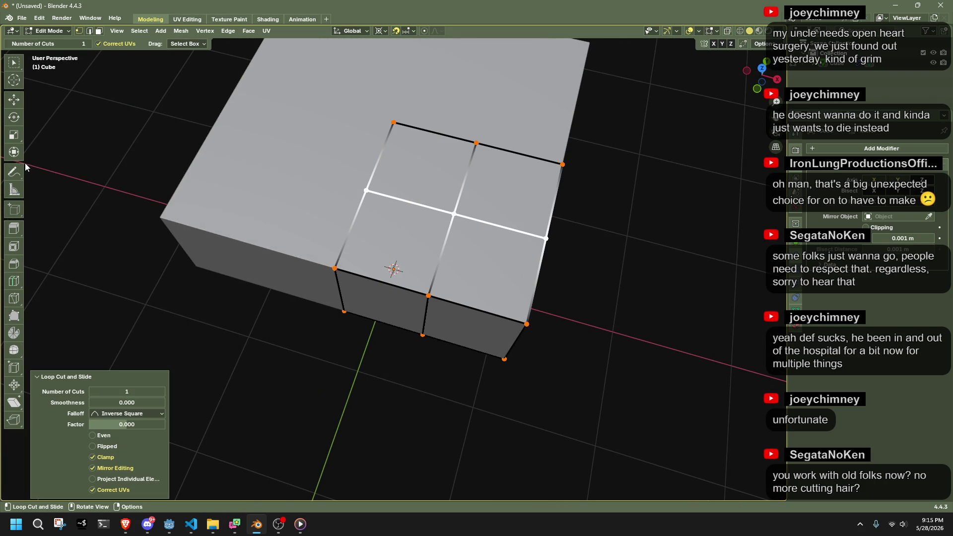
{"action": "left_click", "coordinate": [13, 152]}
{"action": "left_click", "coordinate": [449, 412]}
Extrude the top-right corner face 1.4 m down into a leg, then return to Object Mode.
{"action": "mouse_move", "coordinate": [449, 412]}
{"action": "middle_mouse_down"}
{"action": "mouse_move", "coordinate": [463, 264]}
{"action": "mouse_move", "coordinate": [442, 175]}
{"action": "mouse_move", "coordinate": [515, 285]}
{"action": "middle_mouse_up"}
{"action": "left_click", "coordinate": [442, 174]}
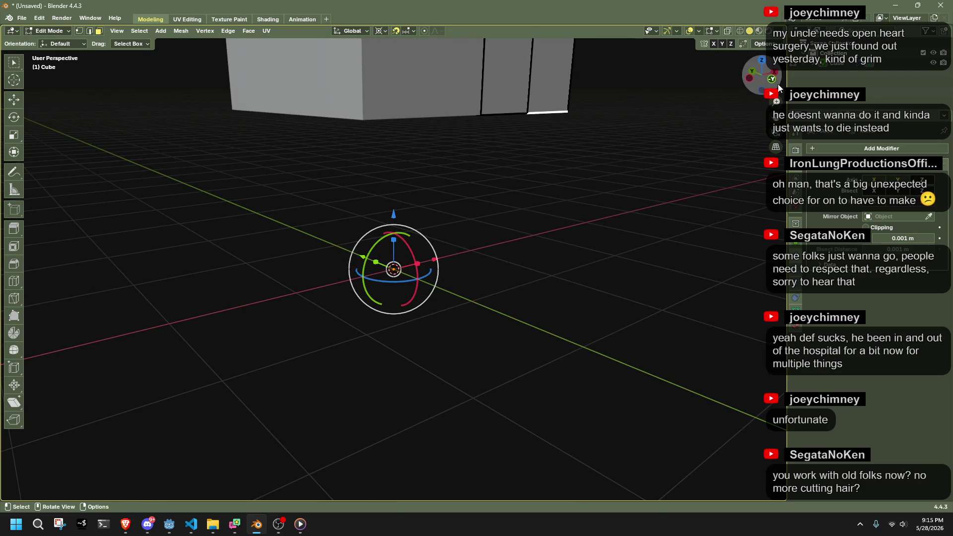
{"action": "key", "text": "KP_1"}
{"action": "key", "text": "e"}
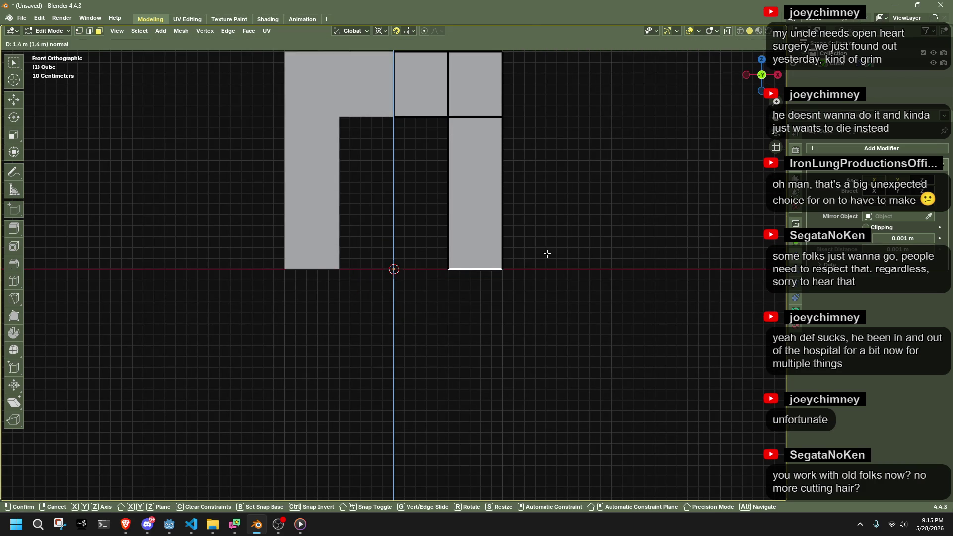
{"action": "left_click", "coordinate": [547, 253]}
{"action": "mouse_move", "coordinate": [498, 296]}
{"action": "middle_mouse_down"}
{"action": "mouse_move", "coordinate": [281, 247]}
{"action": "mouse_move", "coordinate": [317, 282]}
{"action": "middle_mouse_up"}
{"action": "key", "text": "Tab"}
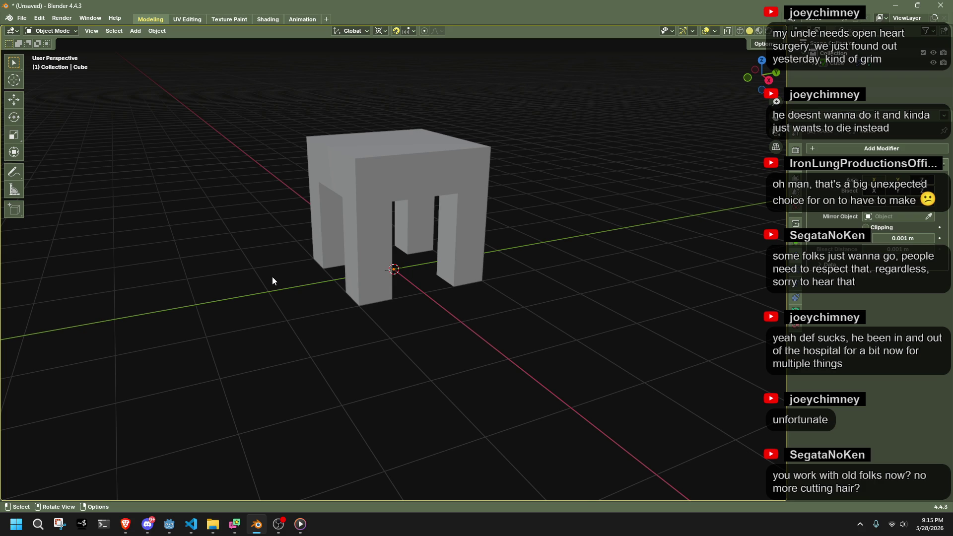
{"action": "left_click", "coordinate": [393, 169]}
Enter Edit Mode in Left view with vertex selection and select the right-edge vertices.
{"action": "mouse_move", "coordinate": [452, 217]}
{"action": "middle_mouse_down"}
{"action": "mouse_move", "coordinate": [598, 246]}
{"action": "mouse_move", "coordinate": [700, 174]}
{"action": "middle_mouse_up"}
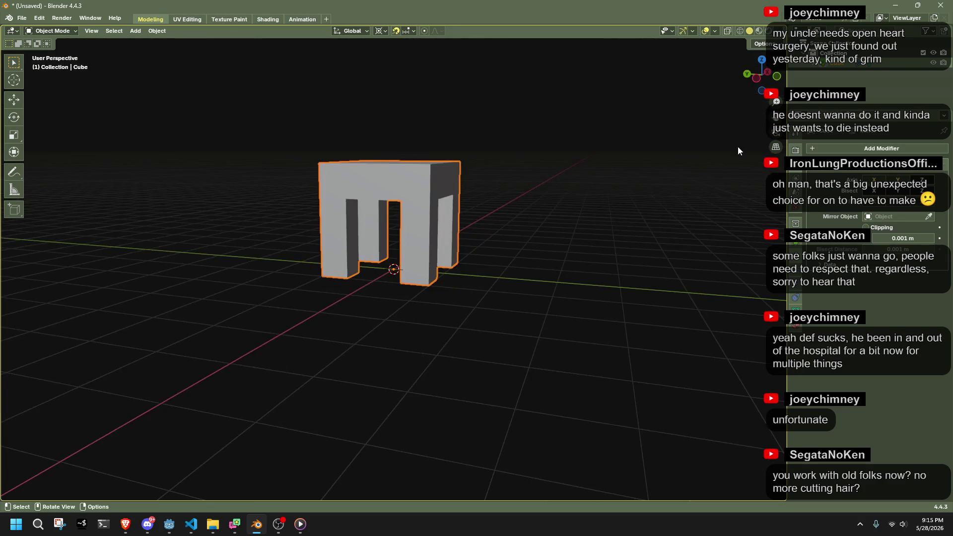
{"action": "left_click", "coordinate": [762, 88]}
{"action": "key", "text": "Tab"}
{"action": "scroll", "coordinate": [556, 235], "scroll_direction": "up", "scroll_amount": 1}
{"action": "left_click", "coordinate": [13, 152]}
{"action": "key", "text": "1"}
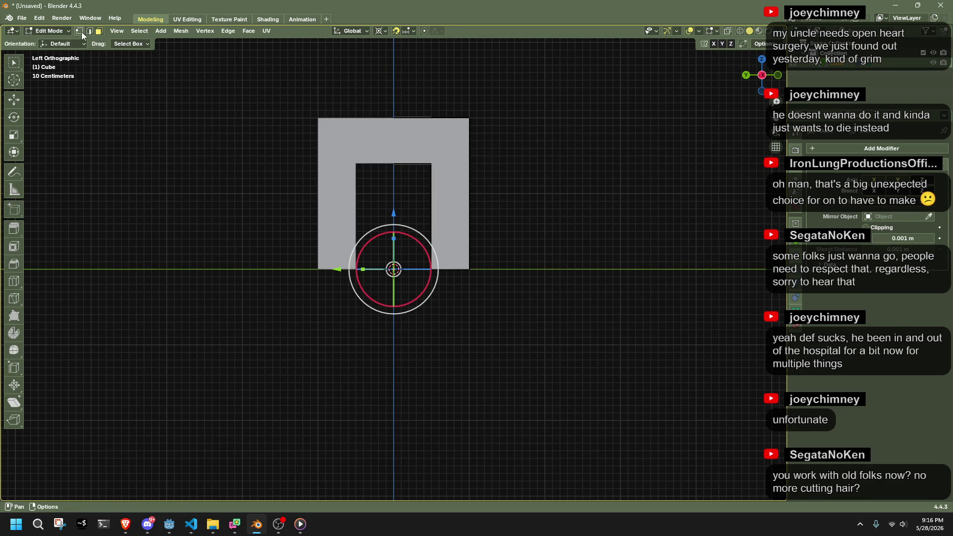
{"action": "mouse_move", "coordinate": [580, 201]}
{"action": "left_mouse_down"}
{"action": "mouse_move", "coordinate": [461, 151]}
{"action": "mouse_move", "coordinate": [462, 121]}
{"action": "left_mouse_up"}
{"action": "middle_click_drag", "start_coordinate": [526, 169], "coordinate": [620, 149]}
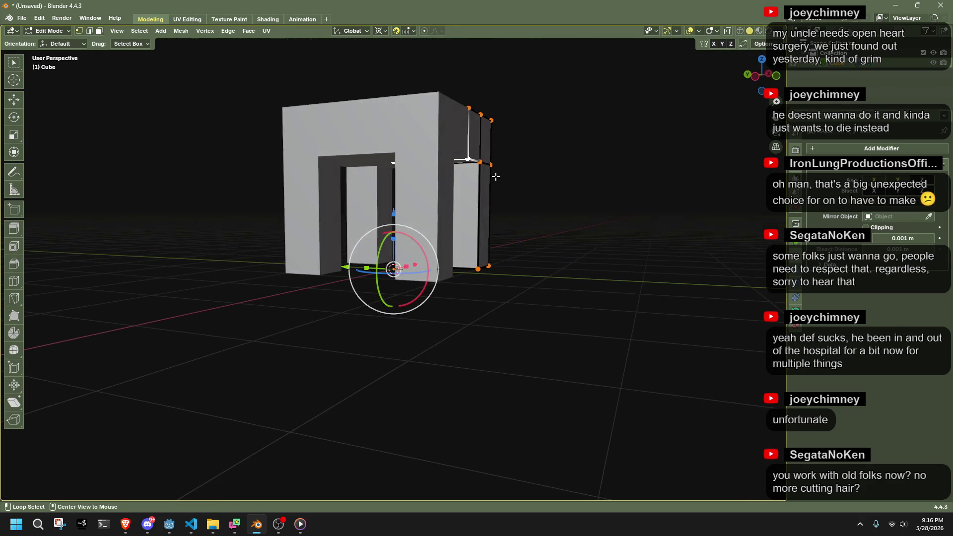
Turn on X-ray and raise the tabletop's underside vertex row 0.3 m along Z.
{"action": "key", "text": "alt+z"}
{"action": "left_click", "coordinate": [760, 76]}
{"action": "scroll", "coordinate": [545, 175], "scroll_direction": "up", "scroll_amount": 1}
{"action": "scroll", "coordinate": [617, 215], "scroll_direction": "up", "scroll_amount": 3}
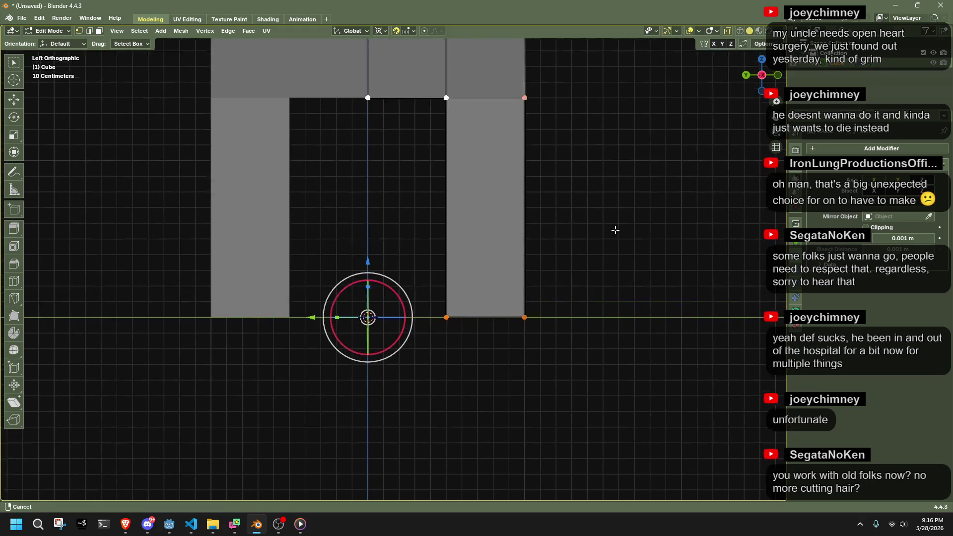
{"action": "left_click_drag", "start_coordinate": [613, 234], "coordinate": [161, 142]}
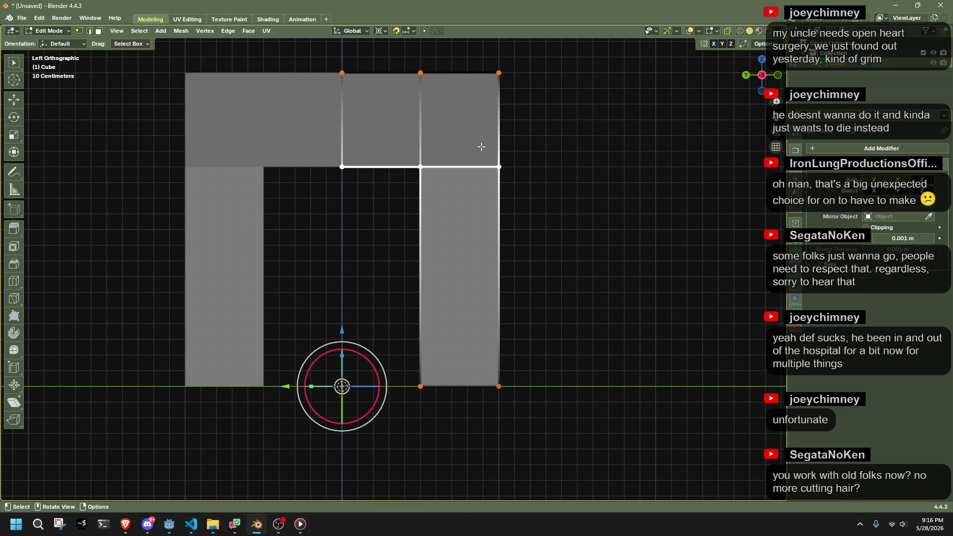
{"action": "key", "text": "g"}
{"action": "key", "text": "z"}
{"action": "left_click", "coordinate": [549, 103]}
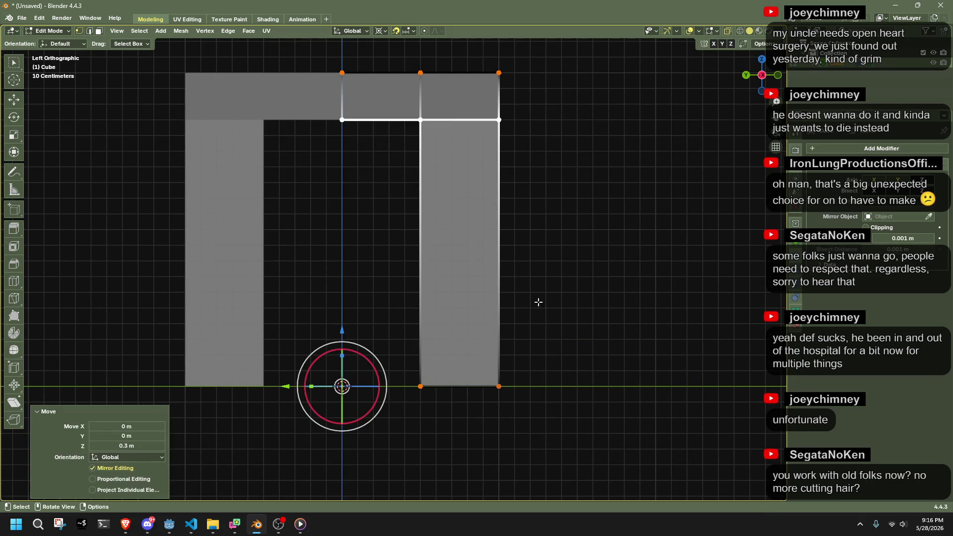
Slim the legs by moving their inner edges 0.2 m inward from side and front views.
{"action": "left_click_drag", "start_coordinate": [462, 418], "coordinate": [407, 52]}
{"action": "key", "text": "g"}
{"action": "key", "text": "x"}
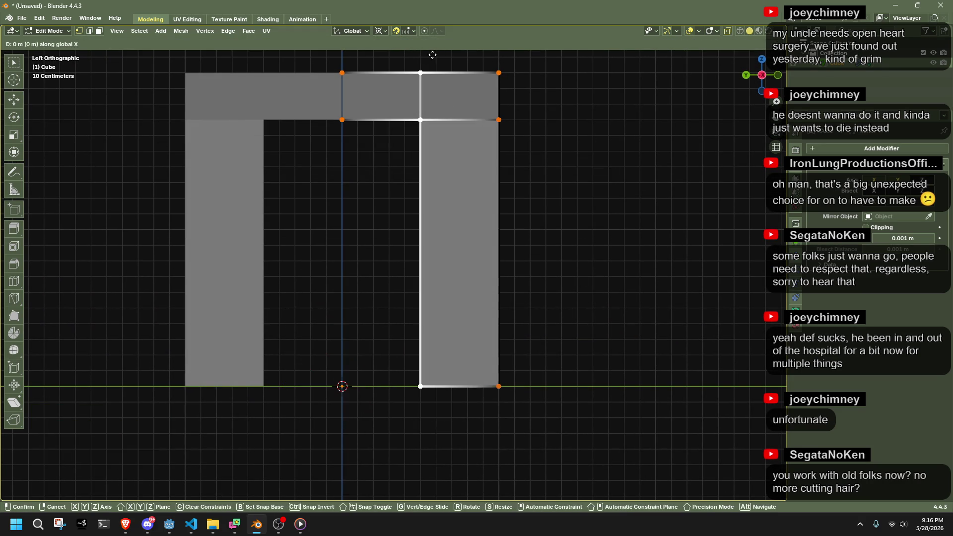
{"action": "left_click", "coordinate": [441, 79]}
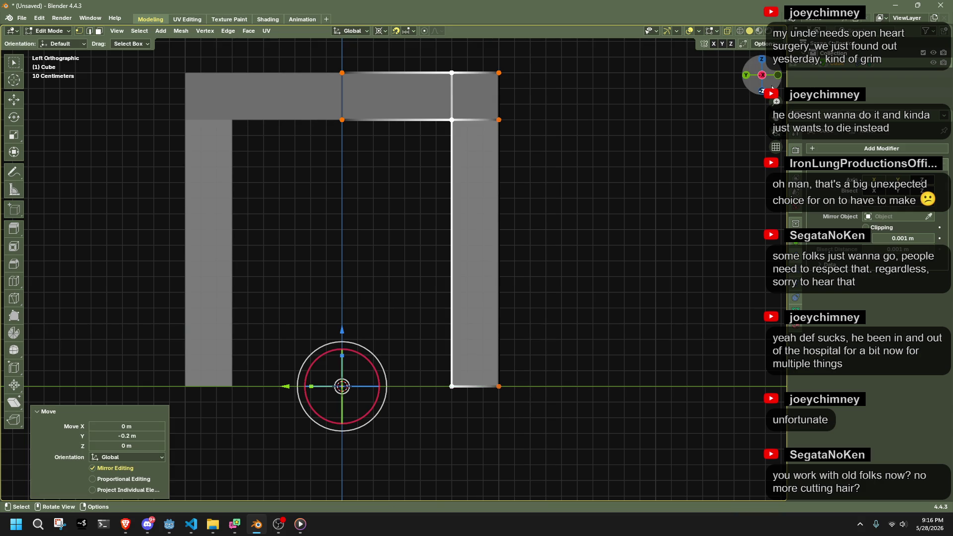
{"action": "left_click", "coordinate": [778, 74]}
{"action": "left_click_drag", "start_coordinate": [459, 54], "coordinate": [499, 362]}
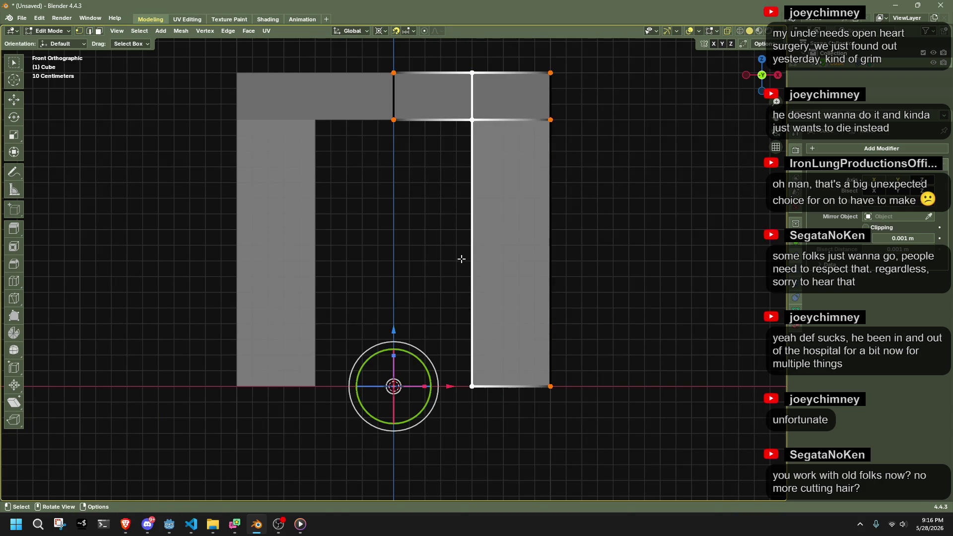
{"action": "key", "text": "g"}
{"action": "key", "text": "y"}
{"action": "key", "text": "x"}
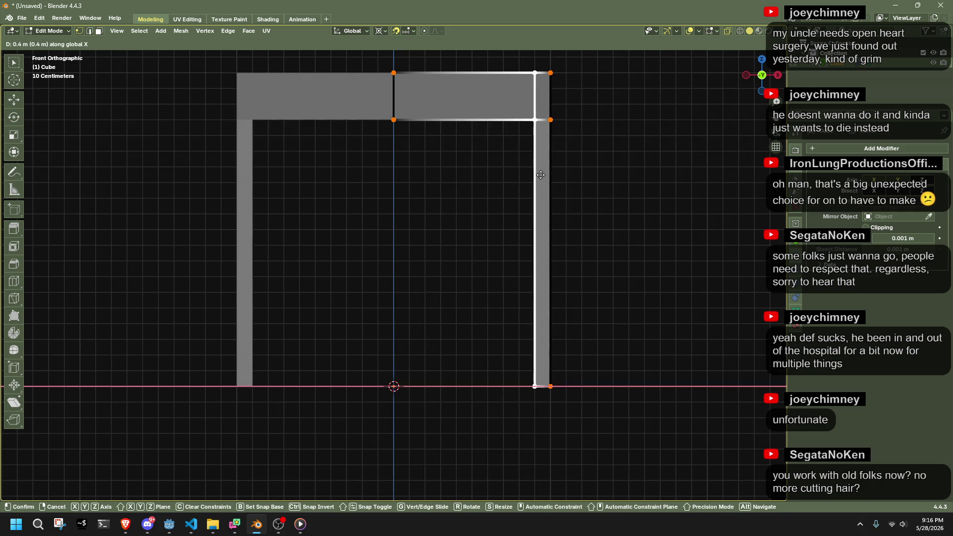
{"action": "left_click", "coordinate": [513, 170]}
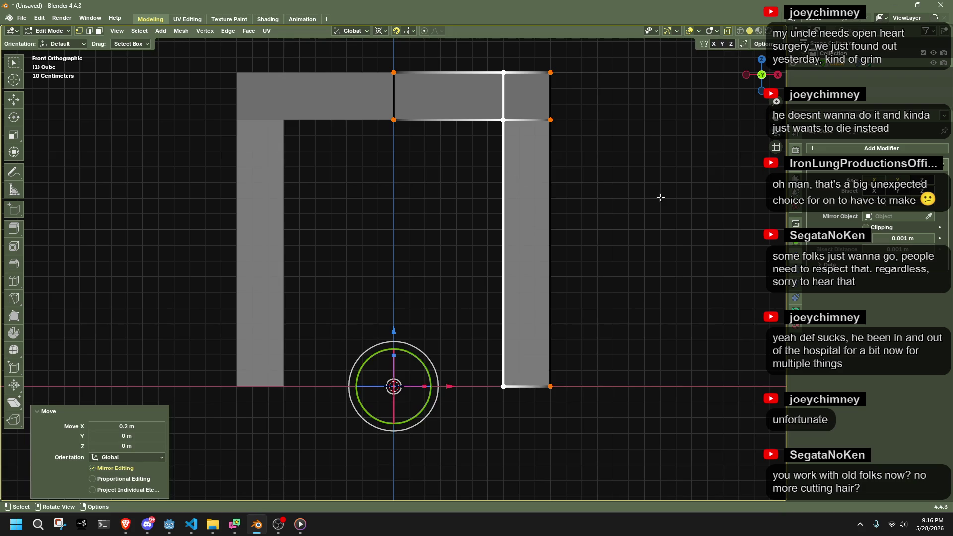
Inspect the slimmer table in Object Mode, then re-enter Edit Mode with face selection.
{"action": "scroll", "coordinate": [647, 204], "scroll_direction": "down", "scroll_amount": 6}
{"action": "mouse_move", "coordinate": [591, 266]}
{"action": "middle_mouse_down"}
{"action": "mouse_move", "coordinate": [551, 328]}
{"action": "mouse_move", "coordinate": [432, 317]}
{"action": "mouse_move", "coordinate": [364, 286]}
{"action": "mouse_move", "coordinate": [453, 282]}
{"action": "mouse_move", "coordinate": [489, 354]}
{"action": "mouse_move", "coordinate": [571, 298]}
{"action": "middle_mouse_up"}
{"action": "key", "text": "Tab"}
{"action": "scroll", "coordinate": [549, 319], "scroll_direction": "up", "scroll_amount": 3}
{"action": "key", "text": "Tab"}
{"action": "key", "text": "3"}
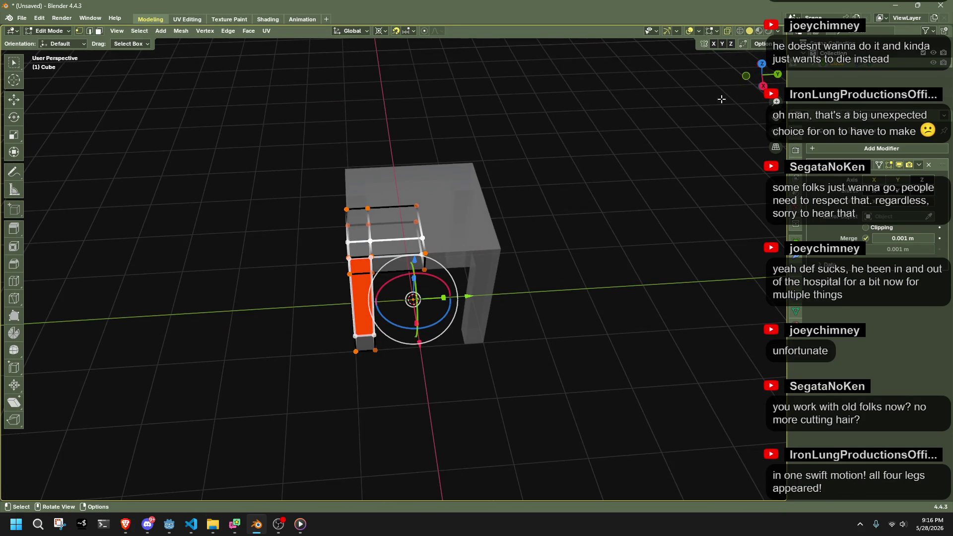
Push the table's end faces out 1 m along Y in Top view, then return to Object Mode.
{"action": "left_click", "coordinate": [763, 66]}
{"action": "mouse_move", "coordinate": [571, 383]}
{"action": "left_mouse_down"}
{"action": "mouse_move", "coordinate": [416, 330]}
{"action": "mouse_move", "coordinate": [360, 284]}
{"action": "left_mouse_up"}
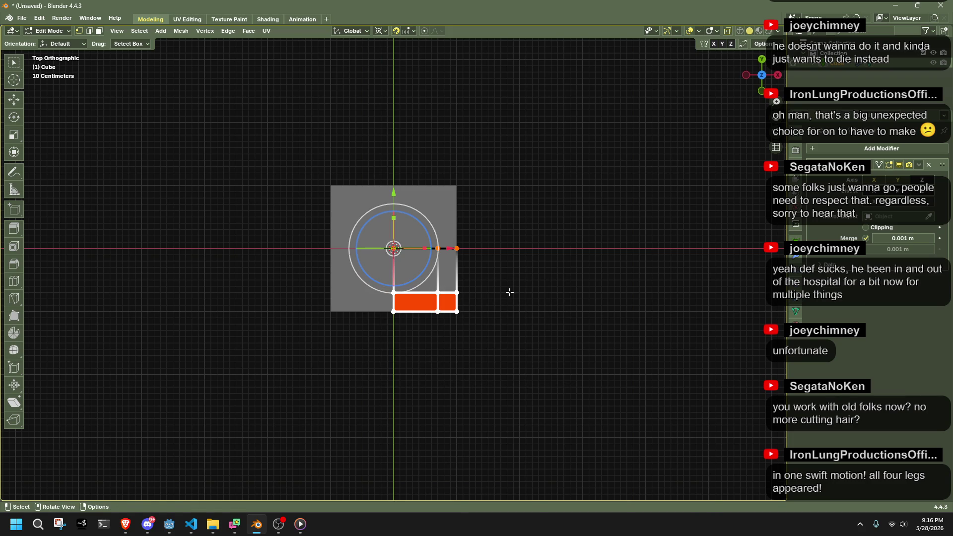
{"action": "key", "text": "g"}
{"action": "left_click", "coordinate": [521, 355]}
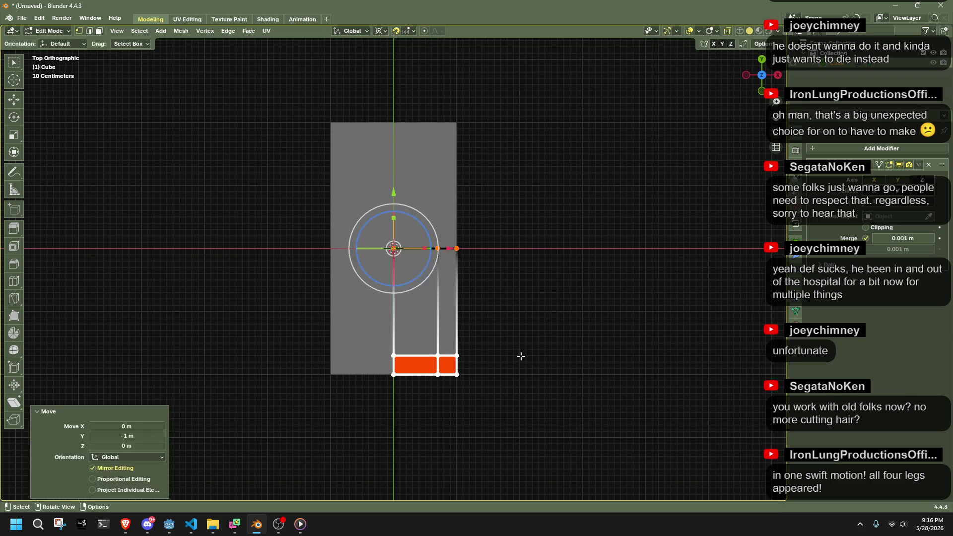
{"action": "key", "text": "Tab"}
{"action": "mouse_move", "coordinate": [507, 347]}
{"action": "middle_mouse_down"}
{"action": "mouse_move", "coordinate": [569, 201]}
{"action": "mouse_move", "coordinate": [542, 226]}
{"action": "mouse_move", "coordinate": [512, 231]}
{"action": "mouse_move", "coordinate": [581, 266]}
{"action": "mouse_move", "coordinate": [470, 261]}
{"action": "mouse_move", "coordinate": [487, 261]}
{"action": "middle_mouse_up"}
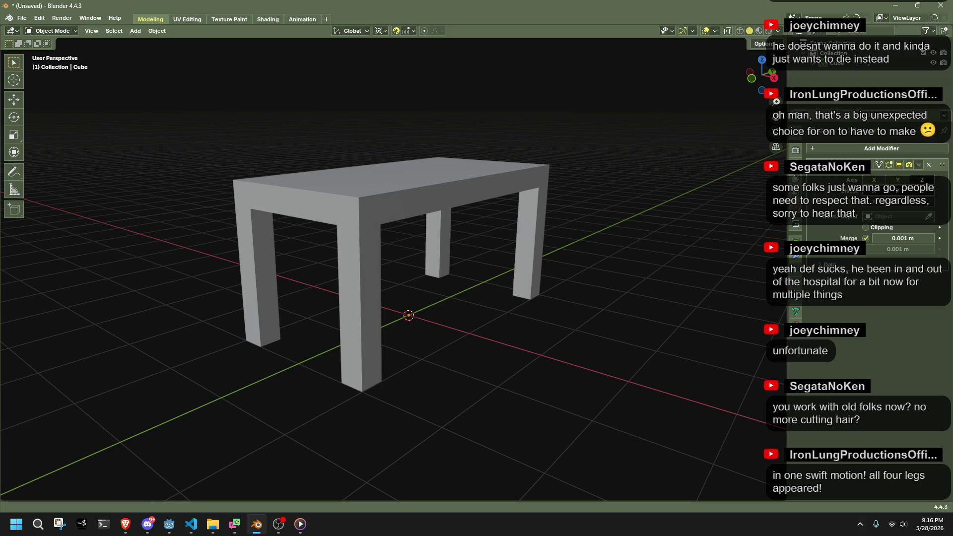
{"action": "key", "text": "alt+Tab"}
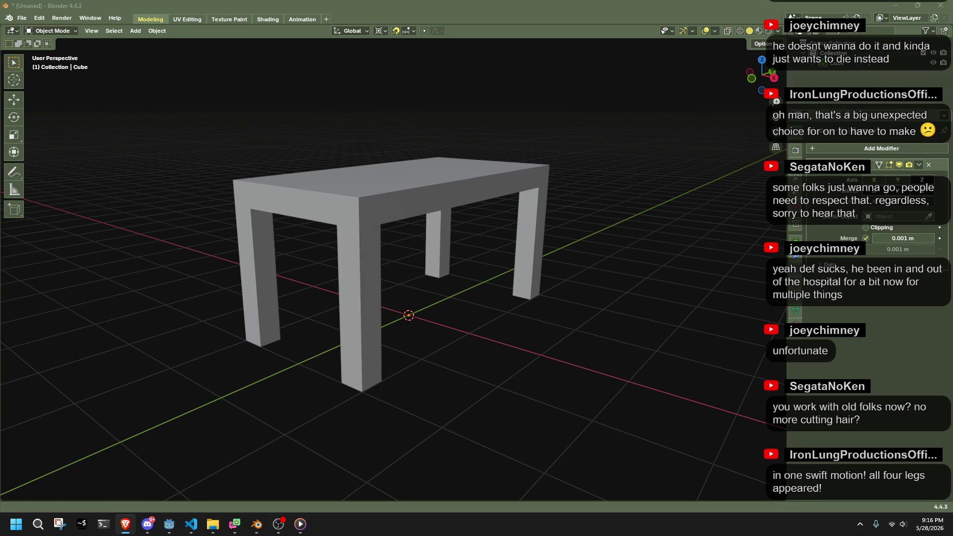
Apply Shade Smooth to the whole table.
{"action": "mouse_move", "coordinate": [389, 254]}
{"action": "middle_mouse_down"}
{"action": "mouse_move", "coordinate": [379, 266]}
{"action": "mouse_move", "coordinate": [422, 242]}
{"action": "mouse_move", "coordinate": [719, 263]}
{"action": "mouse_move", "coordinate": [521, 204]}
{"action": "middle_mouse_up"}
{"action": "left_click", "coordinate": [452, 195]}
{"action": "right_click", "coordinate": [451, 195]}
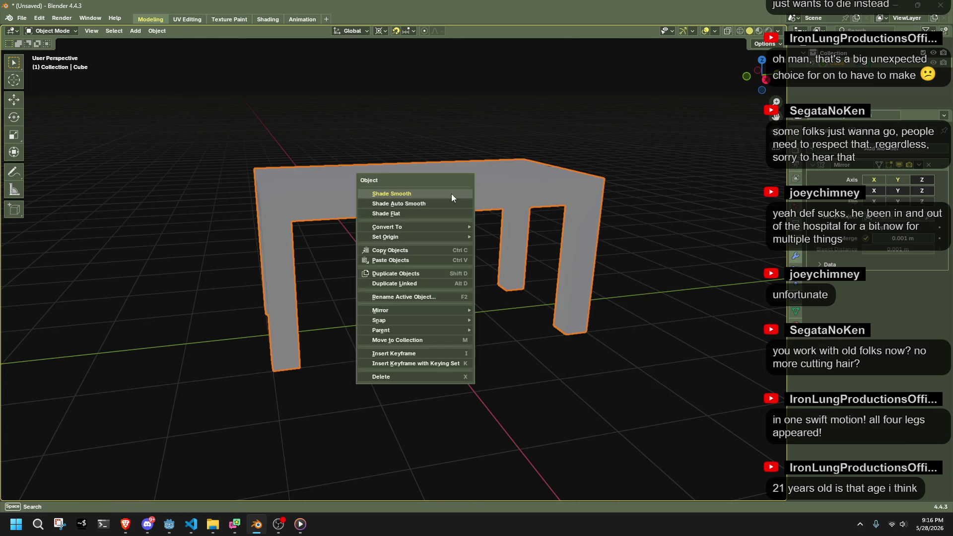
{"action": "left_click", "coordinate": [451, 193]}
Average the face loop's normals by Face Area, then return to Object Mode.
{"action": "middle_click_drag", "start_coordinate": [461, 342], "coordinate": [481, 240]}
{"action": "key", "text": "Tab"}
{"action": "left_click", "coordinate": [479, 240], "text": "alt"}
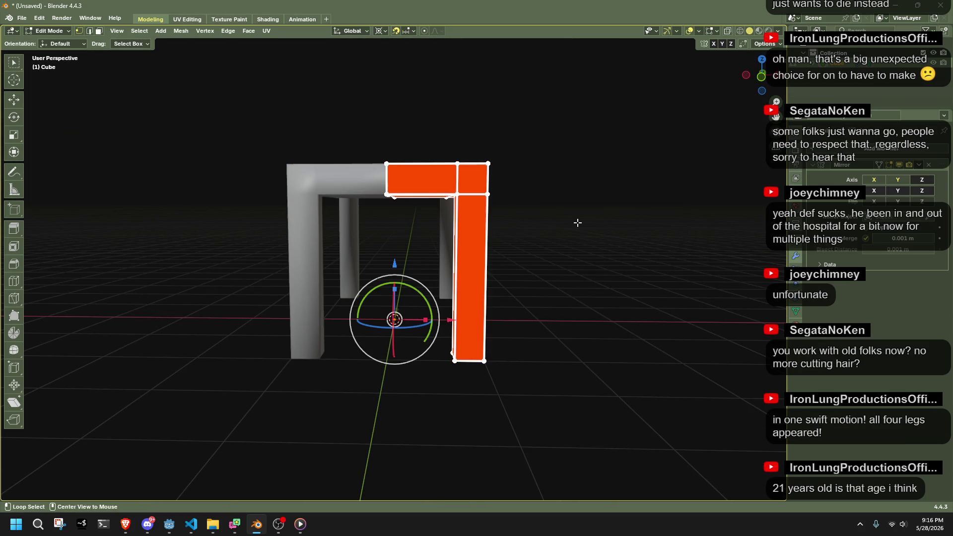
{"action": "key", "text": "alt+n"}
{"action": "mouse_move", "coordinate": [593, 305]}
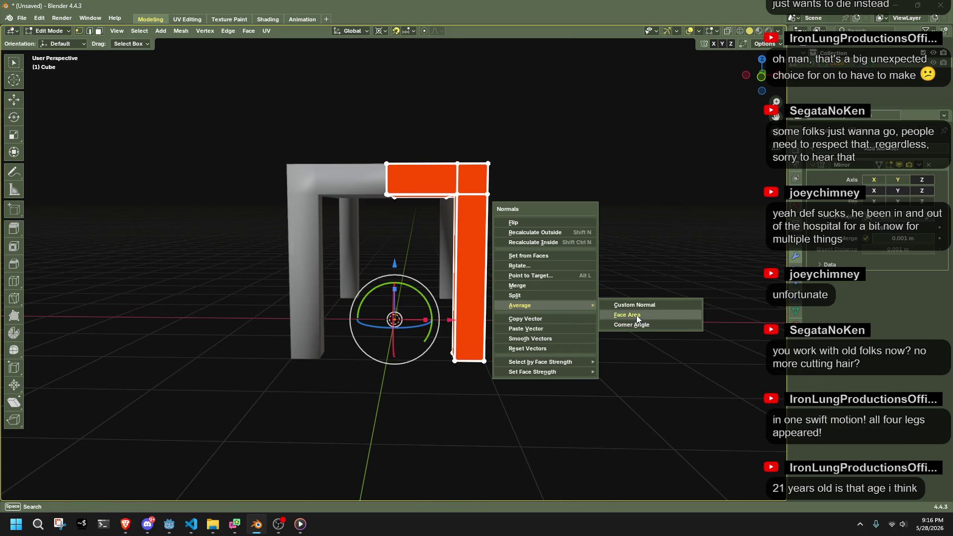
{"action": "left_click", "coordinate": [636, 314]}
{"action": "key", "text": "Tab"}
{"action": "scroll", "coordinate": [589, 253], "scroll_direction": "down", "scroll_amount": 3}
{"action": "mouse_move", "coordinate": [588, 257]}
{"action": "middle_mouse_down"}
{"action": "mouse_move", "coordinate": [444, 298]}
{"action": "mouse_move", "coordinate": [339, 272]}
{"action": "mouse_move", "coordinate": [568, 297]}
{"action": "mouse_move", "coordinate": [657, 270]}
{"action": "middle_mouse_up"}
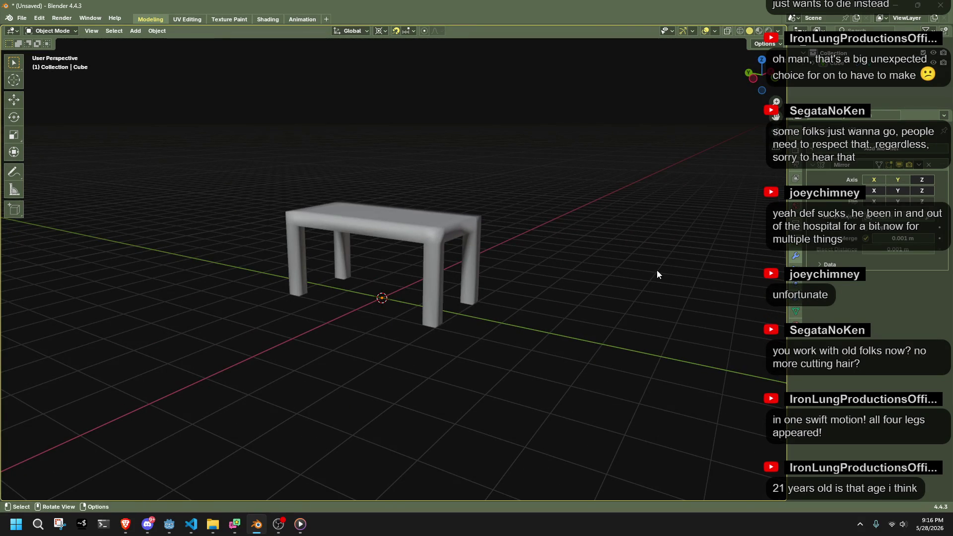
{"action": "key", "text": "alt+Tab"}
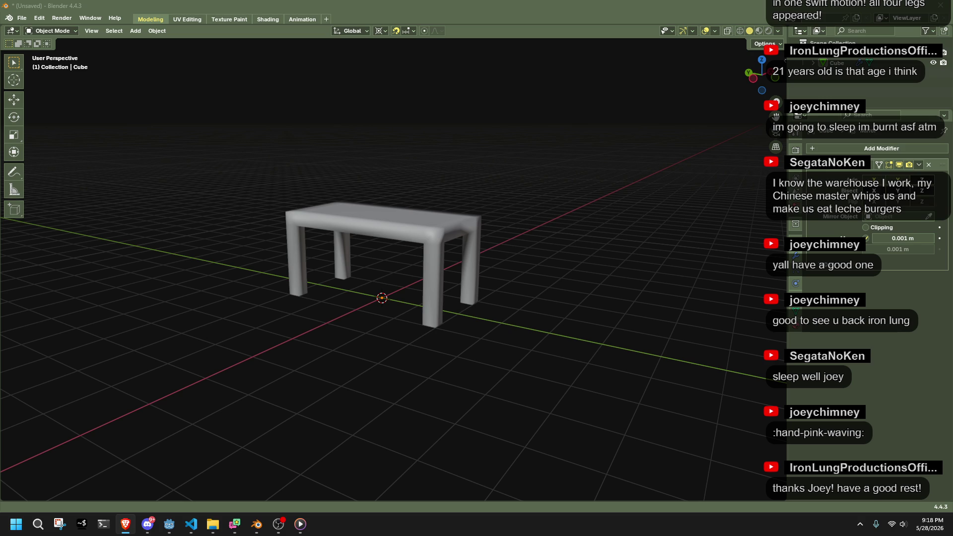
{"action": "key", "text": "alt+Tab"}
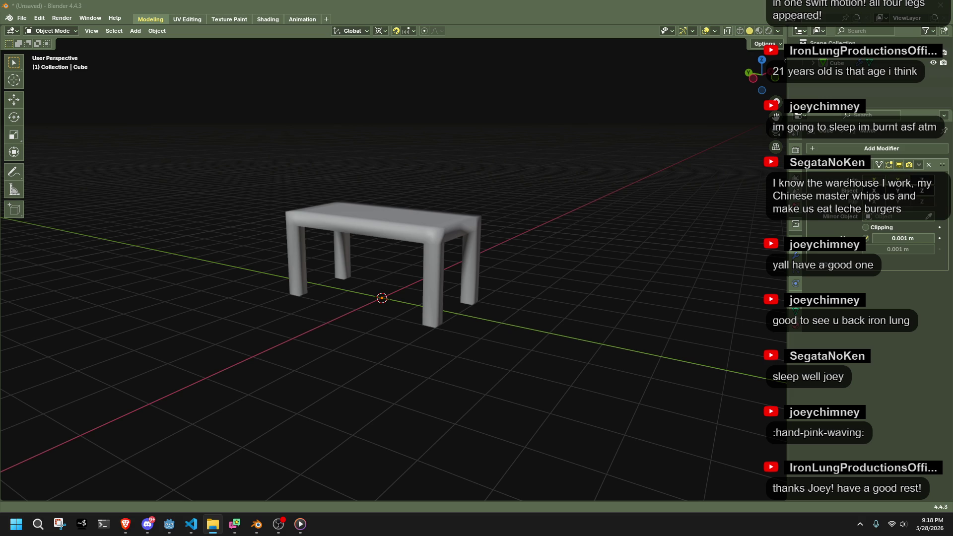
{"action": "key", "text": "alt+Tab"}
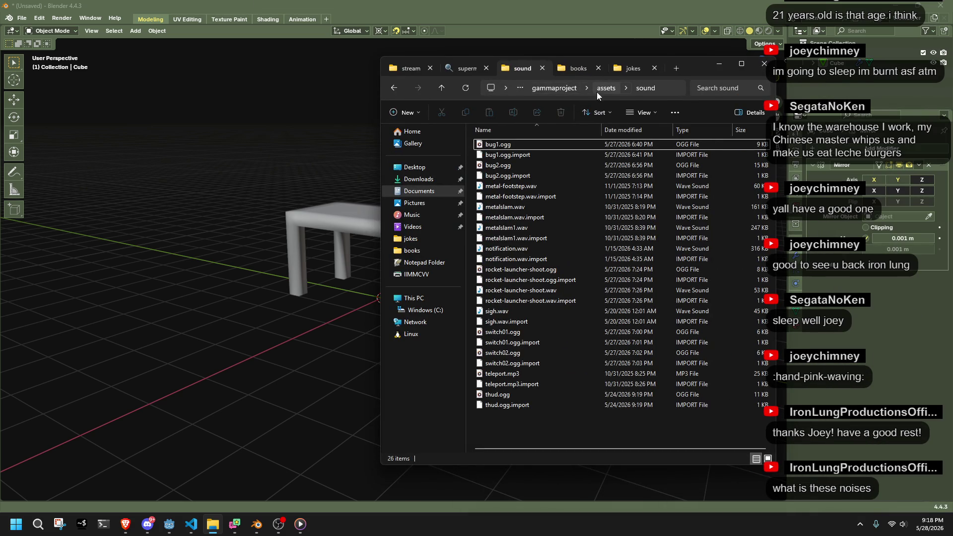
Browse up to the project's assets folder and look through its textures folder.
{"action": "left_click", "coordinate": [600, 90]}
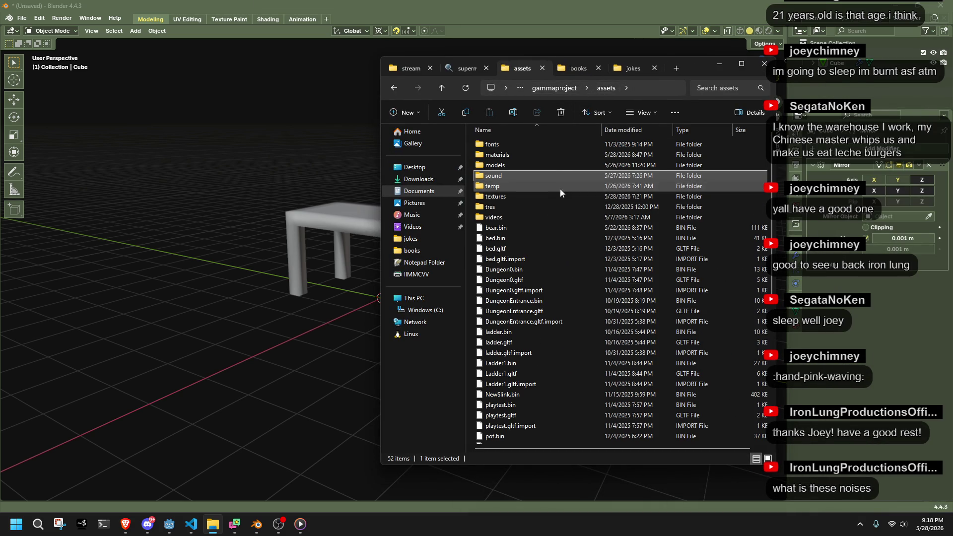
{"action": "scroll", "coordinate": [545, 333], "scroll_direction": "down", "scroll_amount": 3}
{"action": "scroll", "coordinate": [546, 346], "scroll_direction": "up", "scroll_amount": 3}
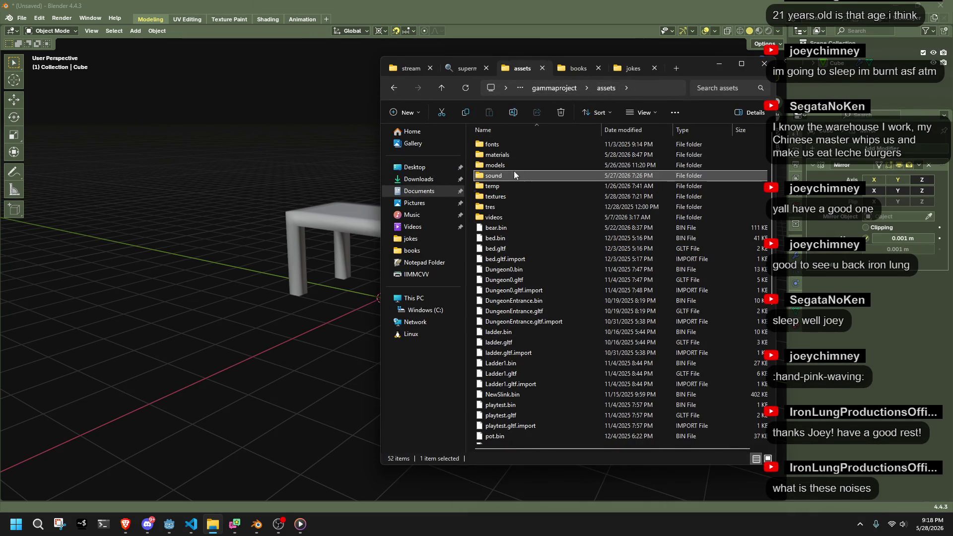
{"action": "double_click", "coordinate": [516, 197]}
{"action": "scroll", "coordinate": [576, 199], "scroll_direction": "down", "scroll_amount": 15}
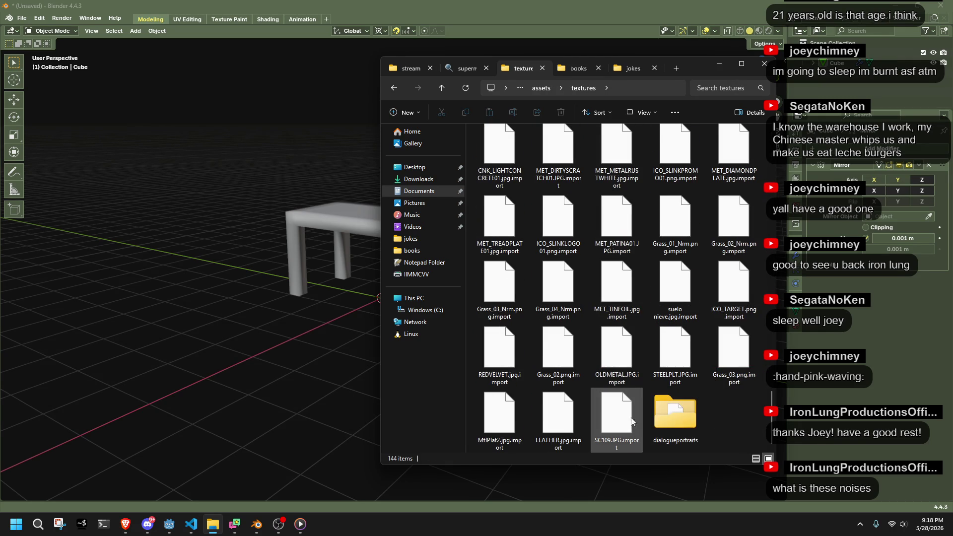
{"action": "scroll", "coordinate": [718, 387], "scroll_direction": "up", "scroll_amount": 5}
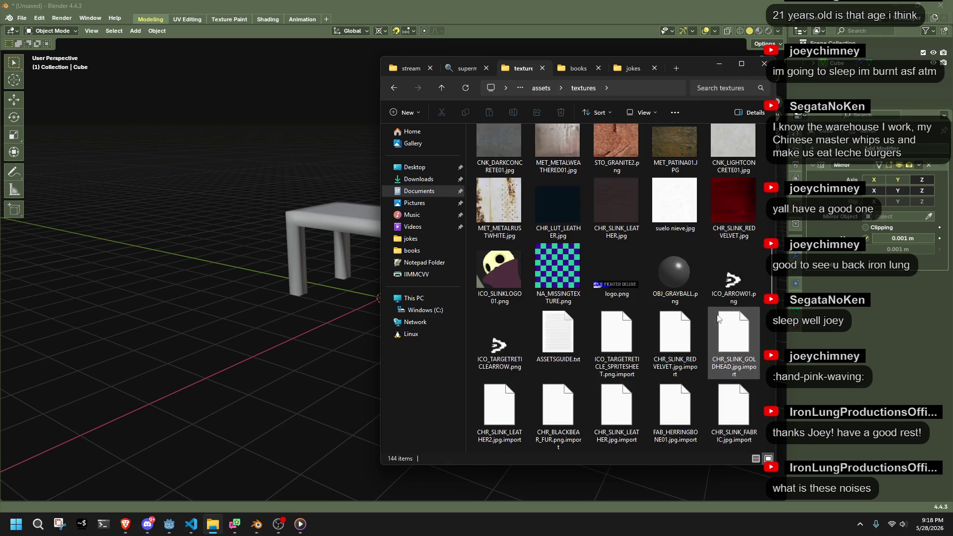
Open ASSETSGUIDE.txt, then return to the Blender table scene.
{"action": "double_click", "coordinate": [558, 343]}
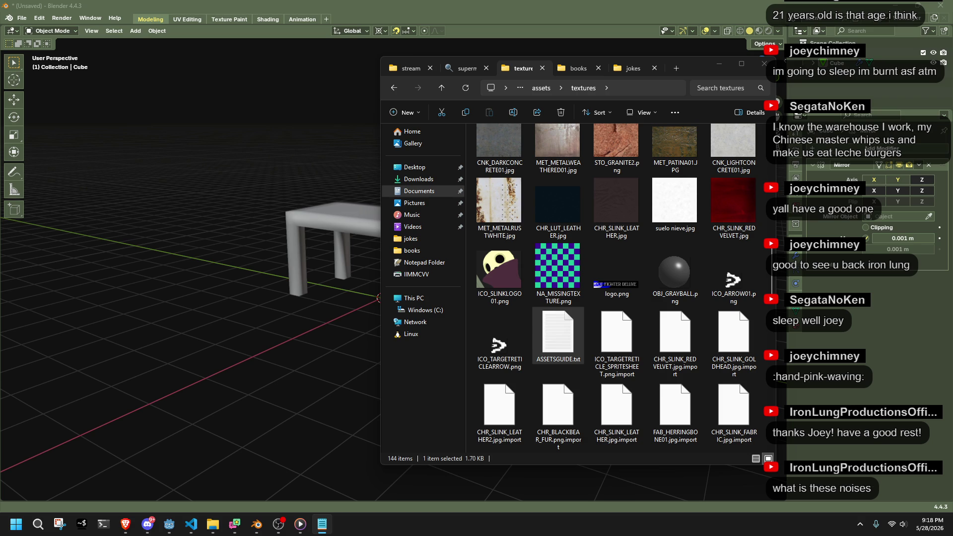
{"action": "key", "text": "alt+Tab"}
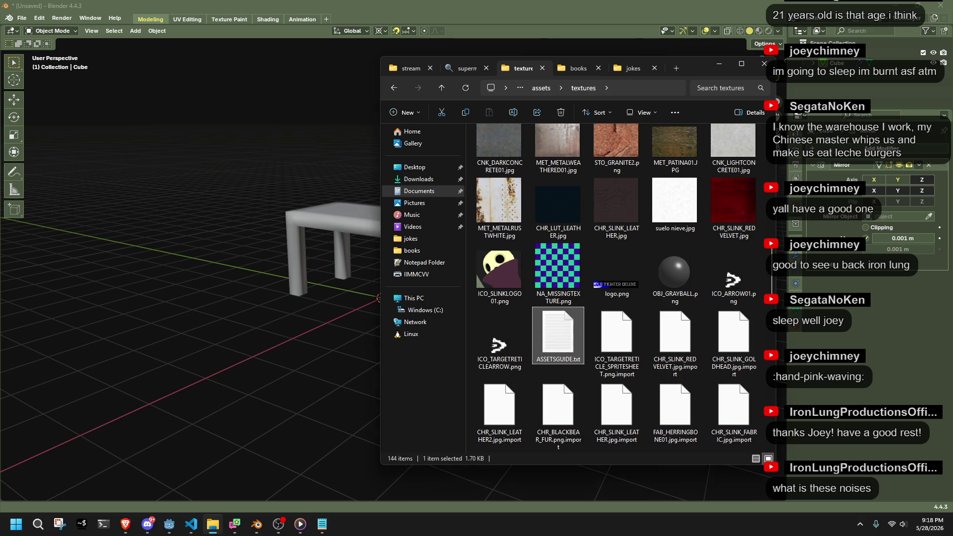
{"action": "key", "text": "alt+Tab"}
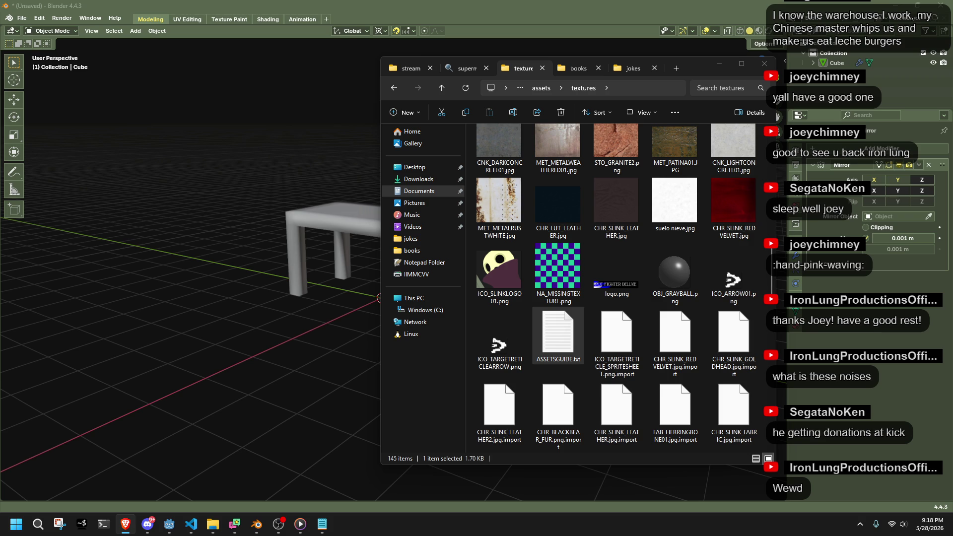
{"action": "left_click", "coordinate": [281, 228]}
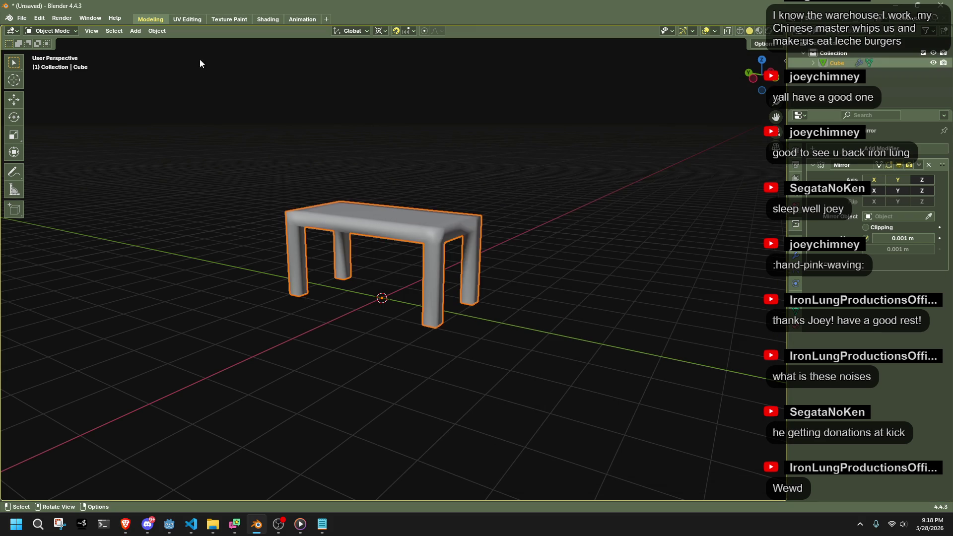
In the Shading workspace, add an Image Texture node linked to the Principled BSDF Base Color.
{"action": "left_click", "coordinate": [263, 20]}
{"action": "left_click", "coordinate": [270, 337]}
{"action": "mouse_move", "coordinate": [293, 401]}
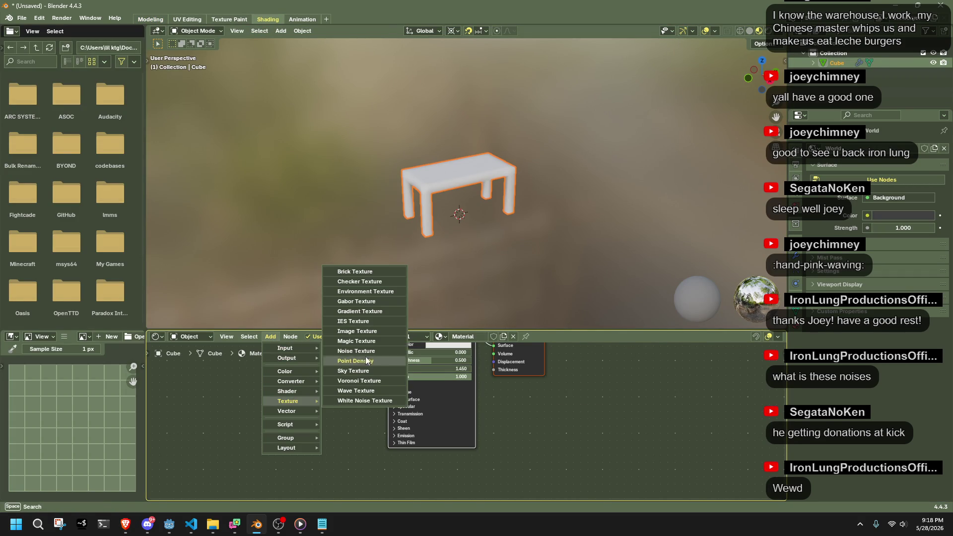
{"action": "left_click", "coordinate": [356, 331]}
{"action": "left_click", "coordinate": [341, 386]}
{"action": "mouse_move", "coordinate": [343, 388]}
{"action": "left_mouse_down"}
{"action": "mouse_move", "coordinate": [377, 353]}
{"action": "mouse_move", "coordinate": [388, 400]}
{"action": "left_mouse_up"}
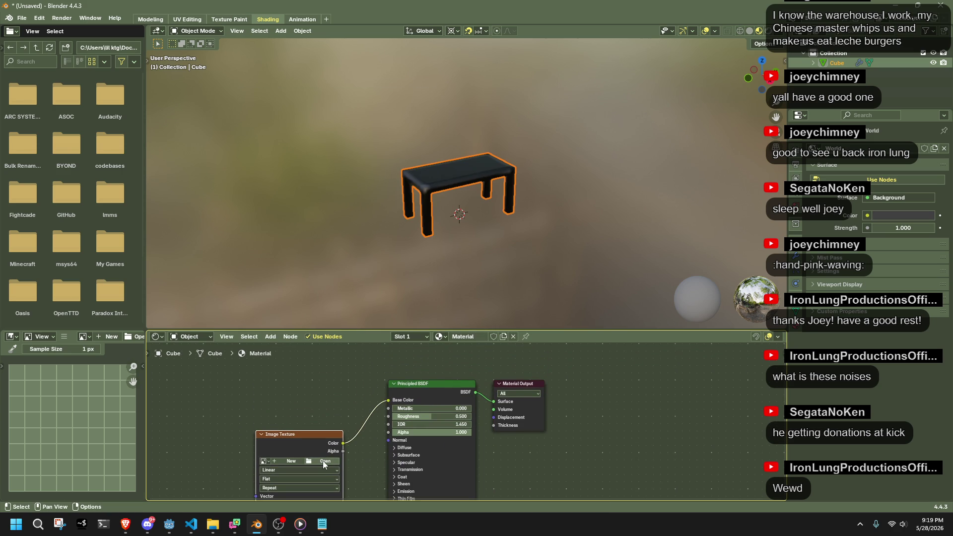
Load WOD_DRIFTWOOD.JPG from assets\textures into the texture node by searching 'WOD'.
{"action": "left_click", "coordinate": [323, 461]}
{"action": "left_click", "coordinate": [243, 317]}
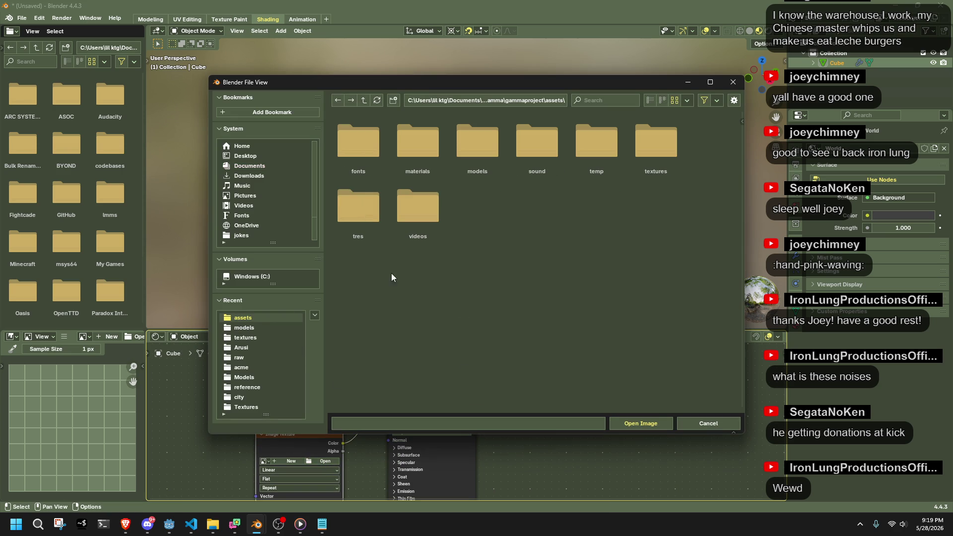
{"action": "left_click", "coordinate": [666, 152]}
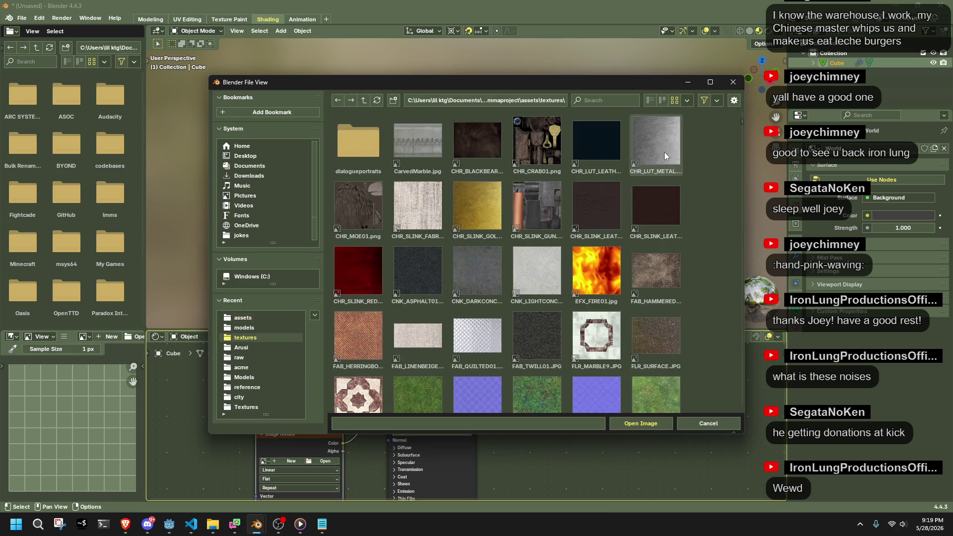
{"action": "left_click", "coordinate": [412, 423]}
{"action": "left_click", "coordinate": [592, 102]}
{"action": "type", "text": "WOD"}
{"action": "double_click", "coordinate": [365, 157]}
{"action": "scroll", "coordinate": [447, 178], "scroll_direction": "up", "scroll_amount": 5}
{"action": "middle_click_drag", "start_coordinate": [513, 192], "coordinate": [616, 219]}
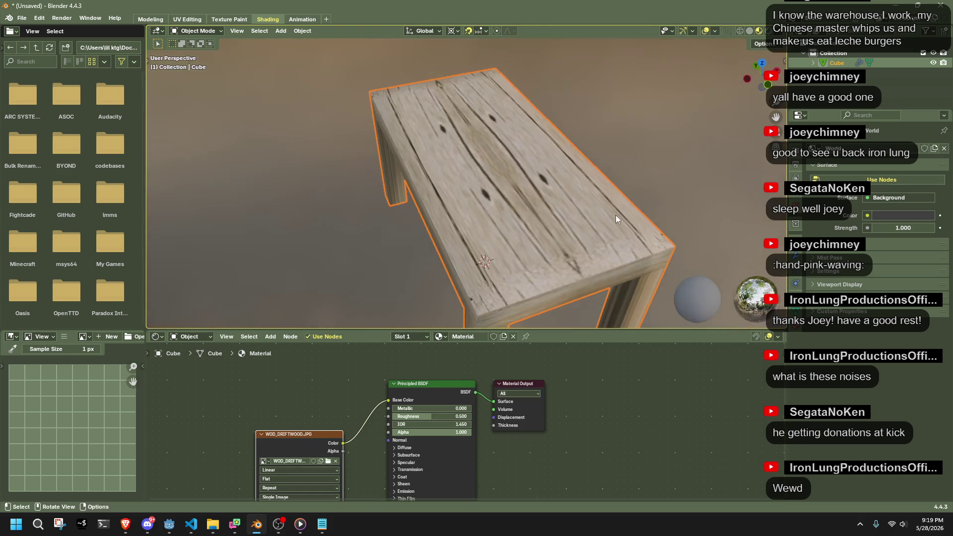
In Edit Mode, recalculate the table's face normals to point inward.
{"action": "key", "text": "Tab"}
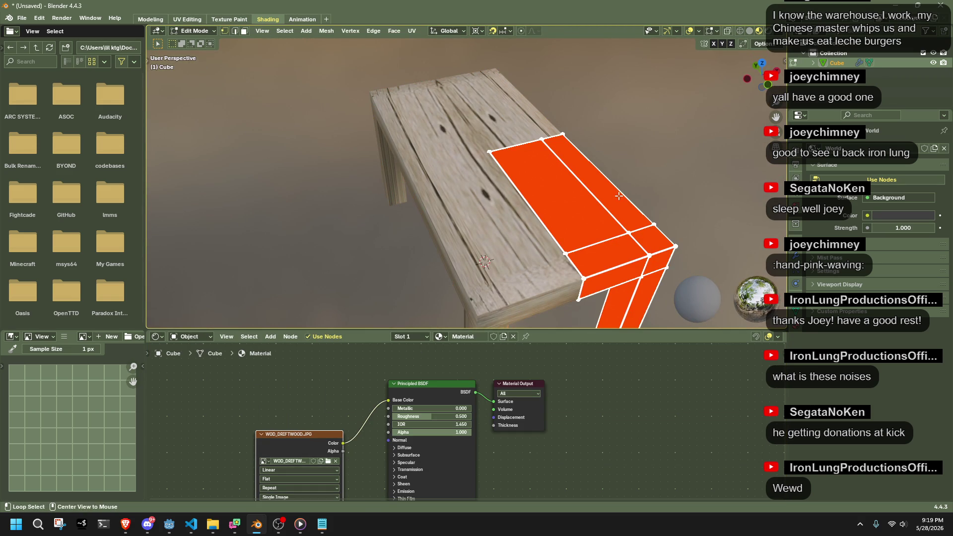
{"action": "right_click", "coordinate": [583, 217]}
{"action": "key", "text": "alt+n"}
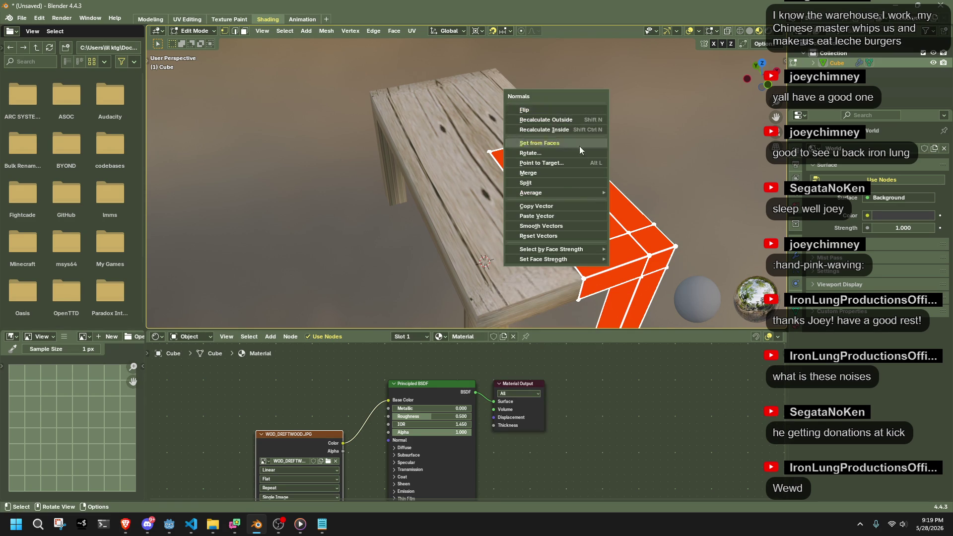
{"action": "left_click", "coordinate": [572, 134]}
Cube-project the UVs with a Cube Size of about 3, then return to Object Mode.
{"action": "right_click", "coordinate": [589, 198]}
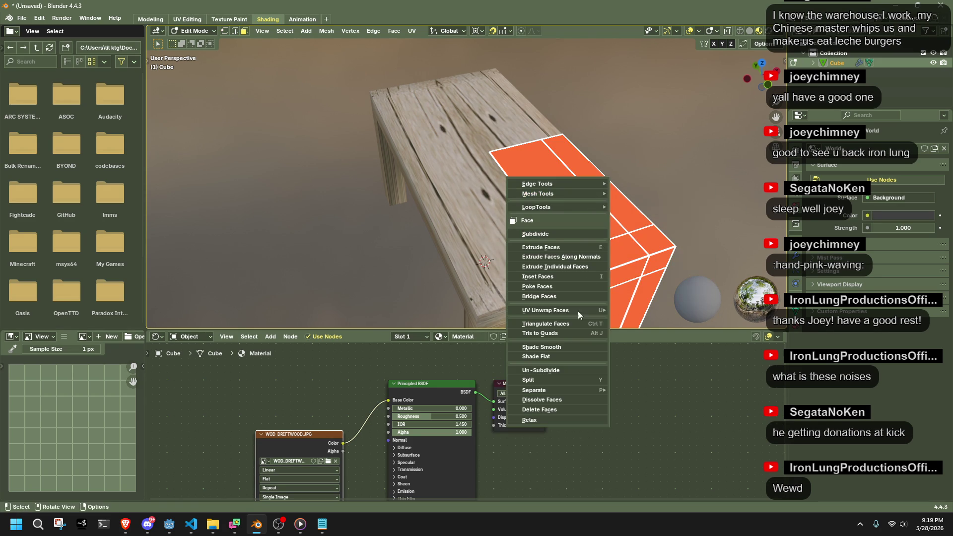
{"action": "mouse_move", "coordinate": [581, 310]}
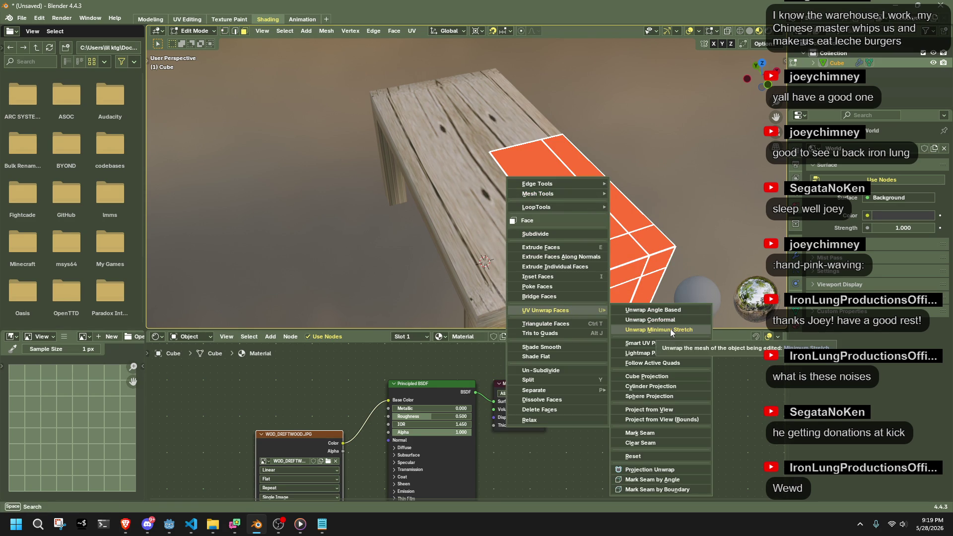
{"action": "left_click", "coordinate": [656, 376]}
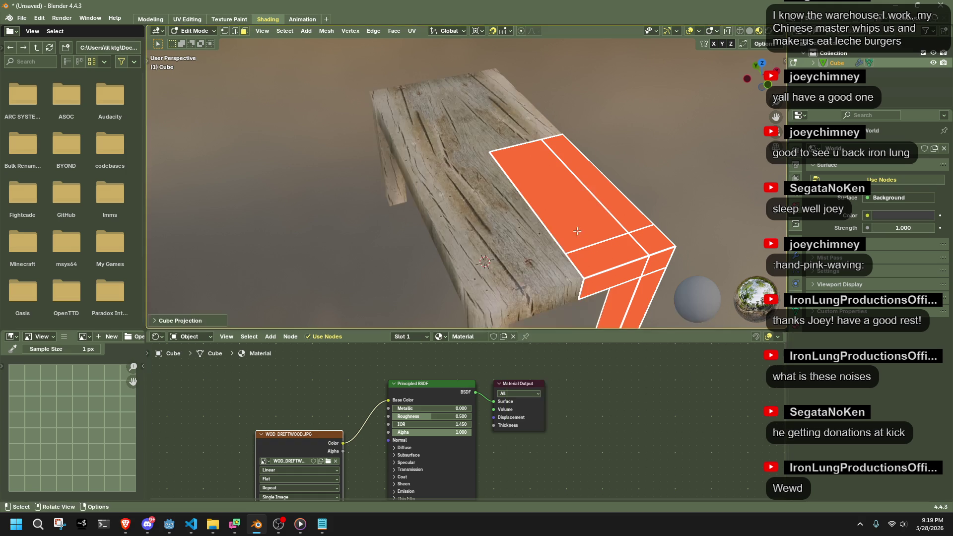
{"action": "key", "text": "shift+alt+z"}
{"action": "left_click", "coordinate": [188, 318]}
{"action": "left_click_drag", "start_coordinate": [244, 284], "coordinate": [289, 285]}
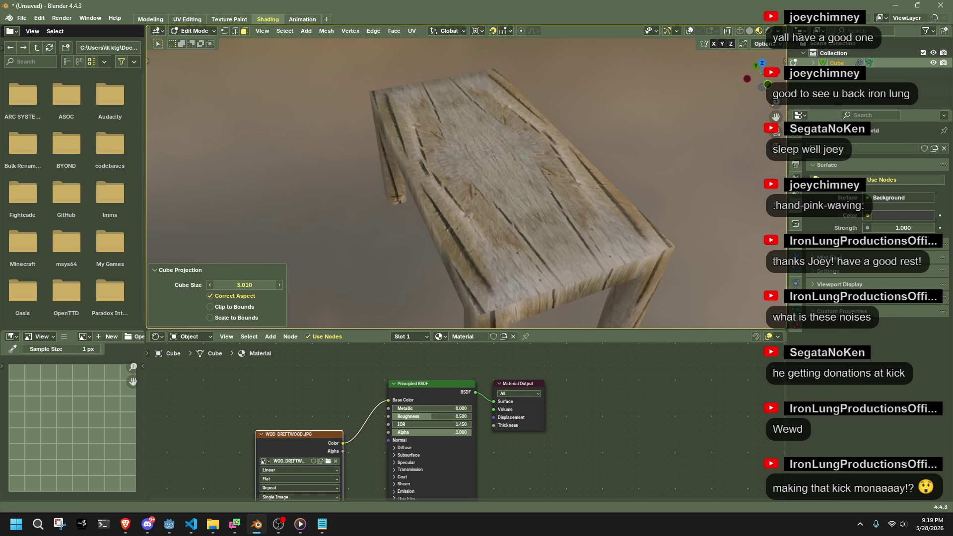
{"action": "scroll", "coordinate": [657, 219], "scroll_direction": "down", "scroll_amount": 4}
{"action": "middle_click_drag", "start_coordinate": [657, 219], "coordinate": [550, 197]}
{"action": "key", "text": "Tab"}
{"action": "scroll", "coordinate": [472, 240], "scroll_direction": "up", "scroll_amount": 3}
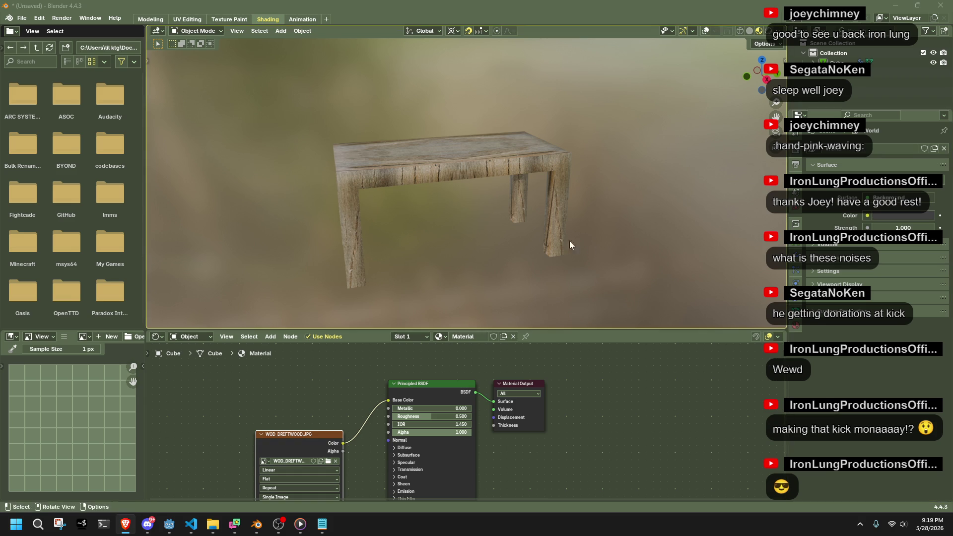
With X-ray on, box-select the vertices at the table's top end and smooth them.
{"action": "mouse_move", "coordinate": [457, 228]}
{"action": "middle_mouse_down"}
{"action": "mouse_move", "coordinate": [553, 234]}
{"action": "mouse_move", "coordinate": [559, 147]}
{"action": "middle_mouse_up"}
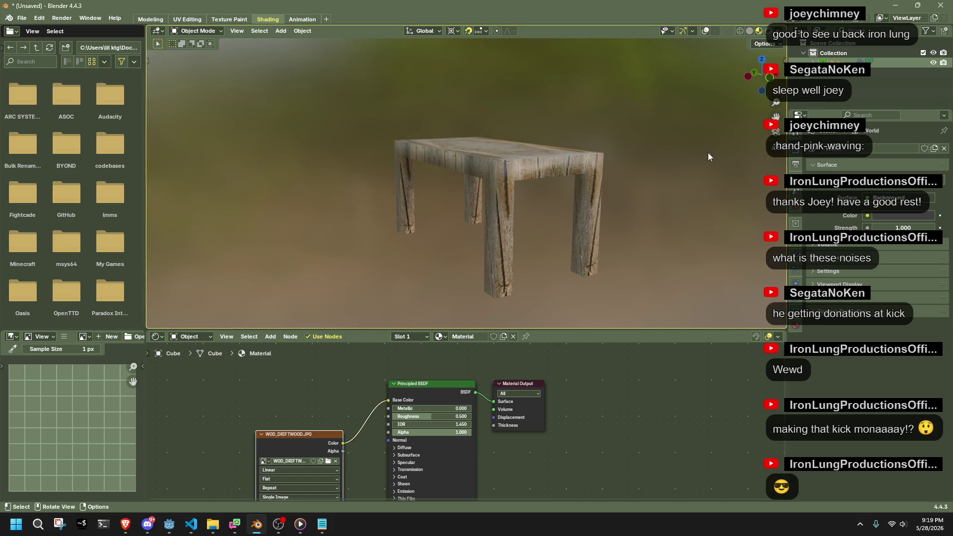
{"action": "key", "text": "shift+alt+z"}
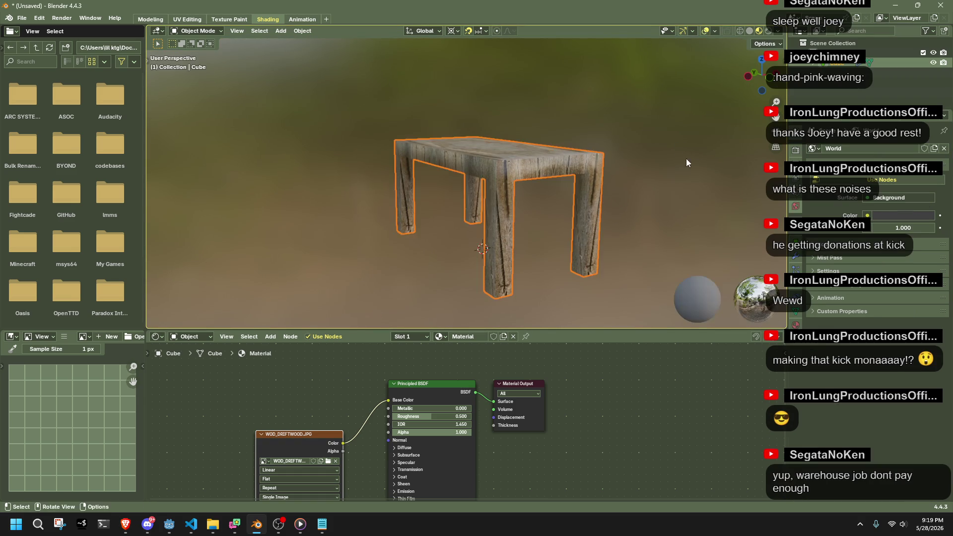
{"action": "mouse_move", "coordinate": [656, 168]}
{"action": "middle_mouse_down"}
{"action": "mouse_move", "coordinate": [656, 191]}
{"action": "mouse_move", "coordinate": [627, 215]}
{"action": "middle_mouse_up"}
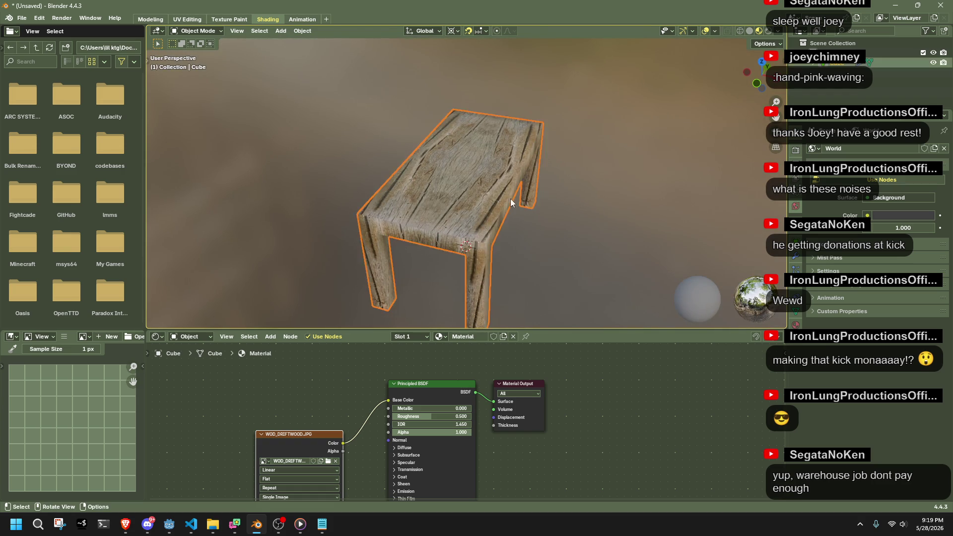
{"action": "key", "text": "Tab"}
{"action": "mouse_move", "coordinate": [511, 243]}
{"action": "middle_mouse_down"}
{"action": "mouse_move", "coordinate": [396, 208]}
{"action": "mouse_move", "coordinate": [736, 94]}
{"action": "mouse_move", "coordinate": [648, 143]}
{"action": "middle_mouse_up"}
{"action": "left_click", "coordinate": [771, 85]}
{"action": "key", "text": "alt+z"}
{"action": "key", "text": "b"}
{"action": "mouse_move", "coordinate": [492, 93]}
{"action": "left_mouse_down"}
{"action": "mouse_move", "coordinate": [506, 112]}
{"action": "mouse_move", "coordinate": [492, 105]}
{"action": "left_mouse_up"}
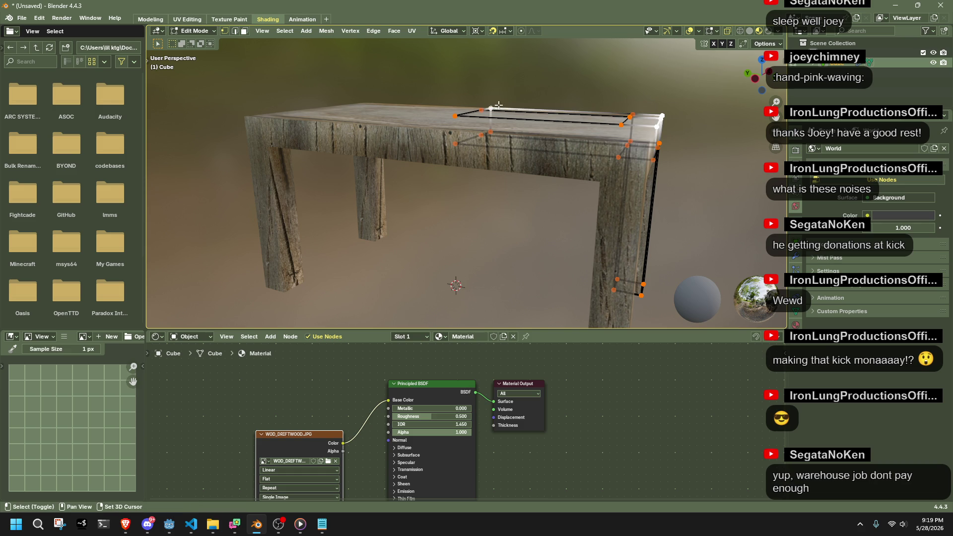
{"action": "mouse_move", "coordinate": [635, 111]}
{"action": "middle_mouse_down"}
{"action": "mouse_move", "coordinate": [733, 146]}
{"action": "mouse_move", "coordinate": [695, 137]}
{"action": "middle_mouse_up"}
{"action": "right_click", "coordinate": [694, 137]}
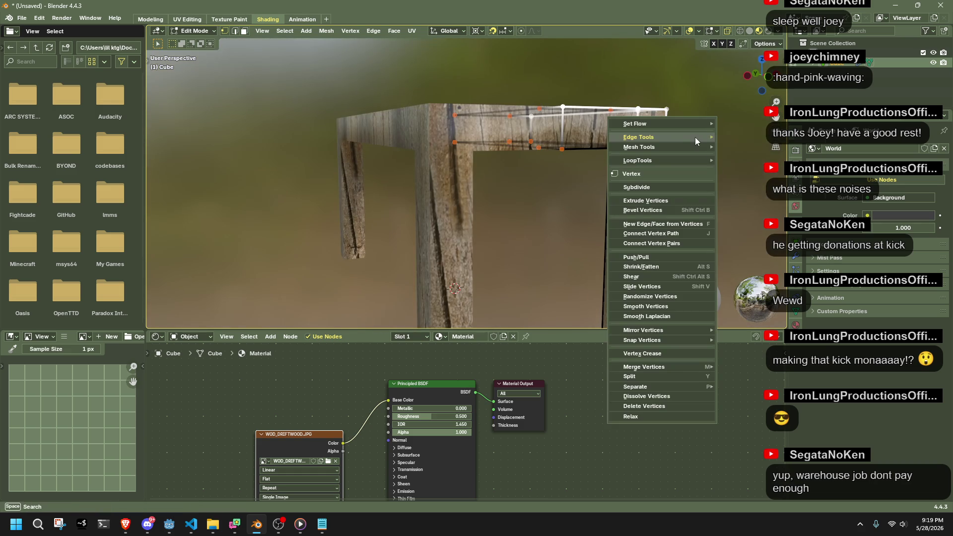
{"action": "left_click", "coordinate": [689, 307]}
Move the smoothed vertices along Z and drop back to Object Mode.
{"action": "mouse_move", "coordinate": [716, 181]}
{"action": "middle_mouse_down"}
{"action": "mouse_move", "coordinate": [755, 171]}
{"action": "mouse_move", "coordinate": [732, 163]}
{"action": "mouse_move", "coordinate": [752, 96]}
{"action": "mouse_move", "coordinate": [597, 82]}
{"action": "mouse_move", "coordinate": [647, 99]}
{"action": "middle_mouse_up"}
{"action": "key", "text": "g"}
{"action": "key", "text": "z"}
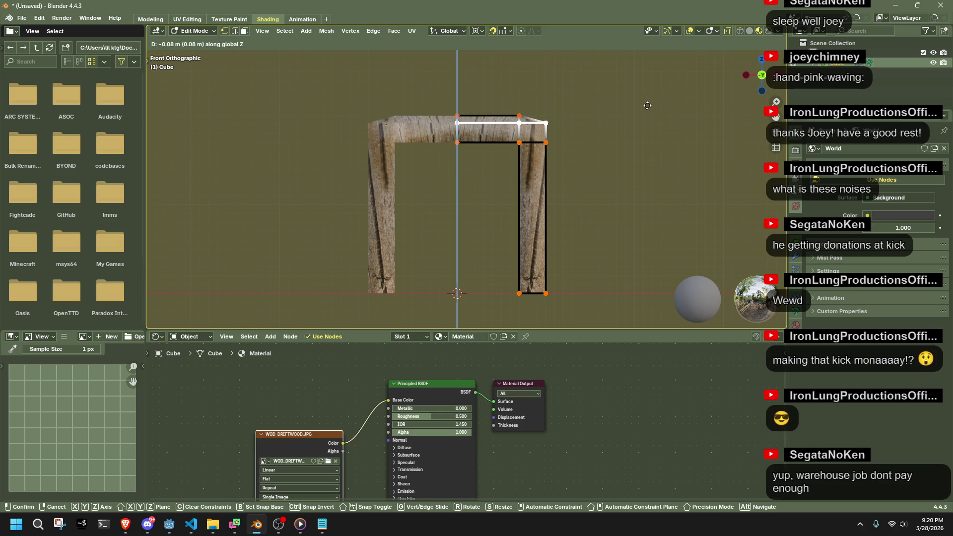
{"action": "left_click", "coordinate": [647, 144]}
{"action": "key", "text": "Tab"}
{"action": "mouse_move", "coordinate": [647, 151]}
{"action": "middle_mouse_down"}
{"action": "mouse_move", "coordinate": [633, 201]}
{"action": "mouse_move", "coordinate": [727, 209]}
{"action": "mouse_move", "coordinate": [681, 167]}
{"action": "mouse_move", "coordinate": [529, 175]}
{"action": "middle_mouse_up"}
Back in Edit Mode, enter a Z move of 0, leaving the vertices in place.
{"action": "key", "text": "Tab"}
{"action": "right_click", "coordinate": [728, 207]}
{"action": "key", "text": "Escape"}
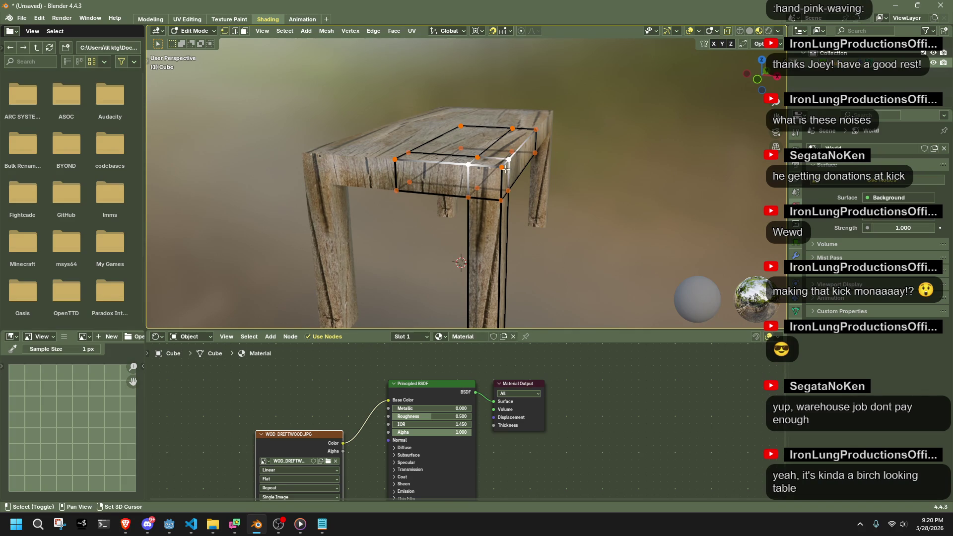
{"action": "key", "text": "g"}
{"action": "key", "text": "z"}
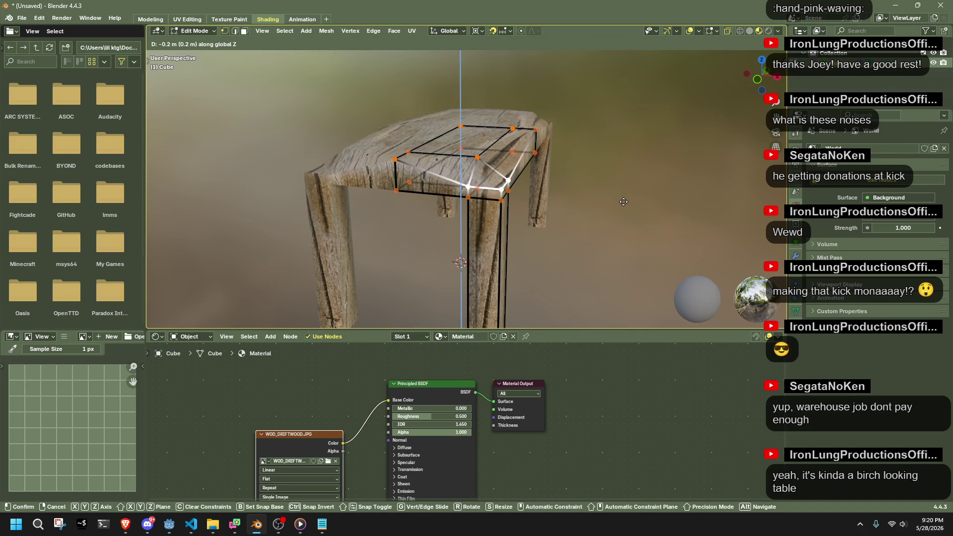
{"action": "key", "text": "0"}
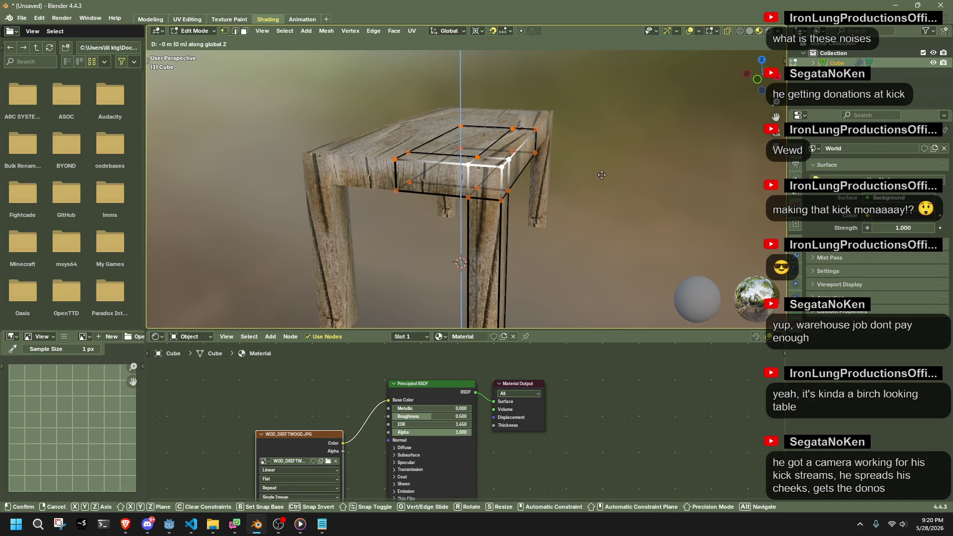
{"action": "key", "text": "Return"}
{"action": "left_click", "coordinate": [754, 90]}
{"action": "middle_click_drag", "start_coordinate": [616, 119], "coordinate": [506, 253], "text": "shift"}
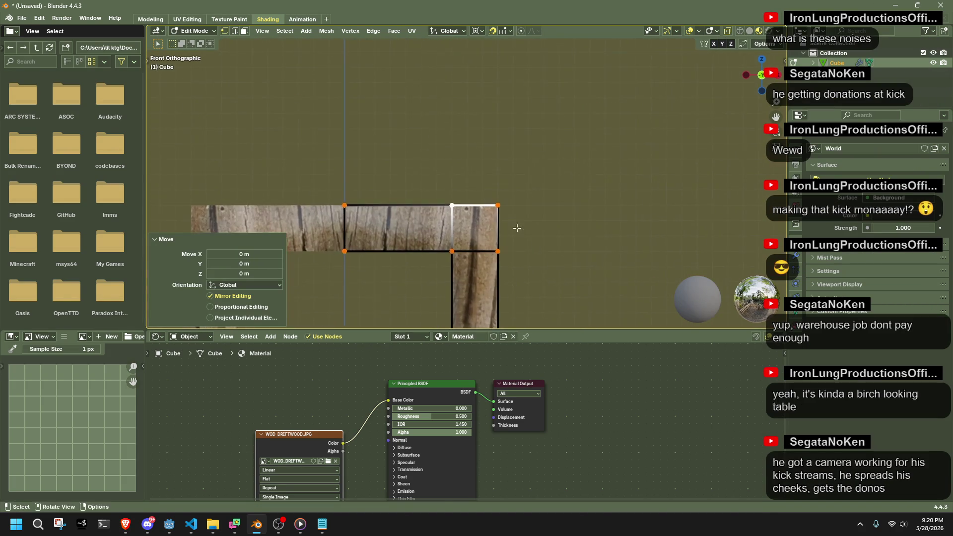
{"action": "scroll", "coordinate": [525, 231], "scroll_direction": "up", "scroll_amount": 3}
Lower the tabletop's top corner vertices 0.1 m along Z in two moves, then exit Edit Mode.
{"action": "key", "text": "g"}
{"action": "key", "text": "z"}
{"action": "left_click", "coordinate": [536, 255]}
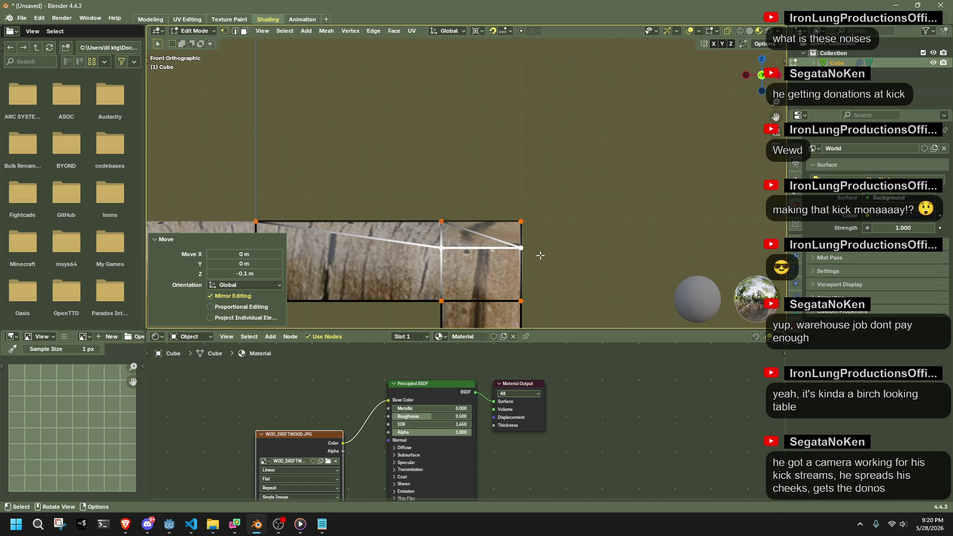
{"action": "middle_click_drag", "start_coordinate": [527, 245], "coordinate": [546, 293]}
{"action": "left_click", "coordinate": [761, 77]}
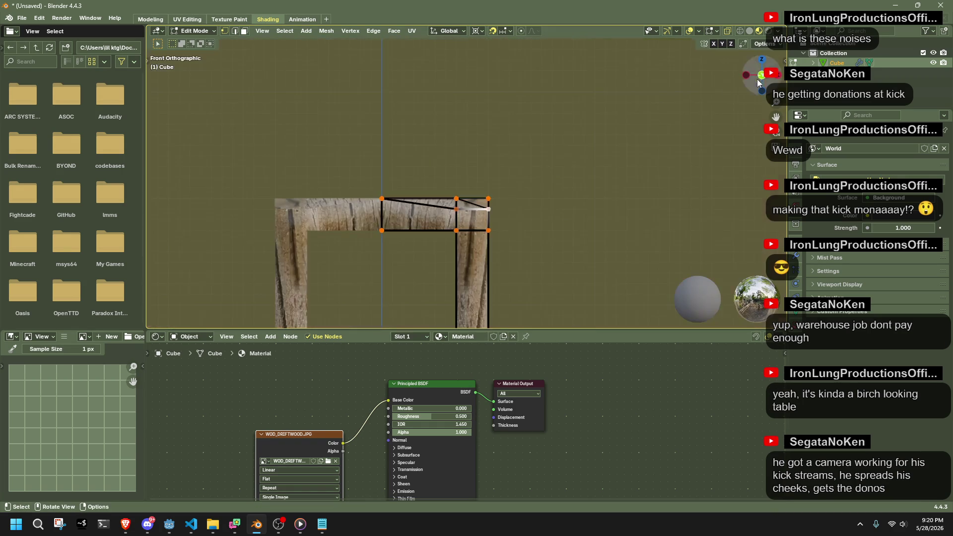
{"action": "scroll", "coordinate": [502, 214], "scroll_direction": "up", "scroll_amount": 2}
{"action": "key", "text": "g"}
{"action": "key", "text": "z"}
{"action": "left_click", "coordinate": [505, 245]}
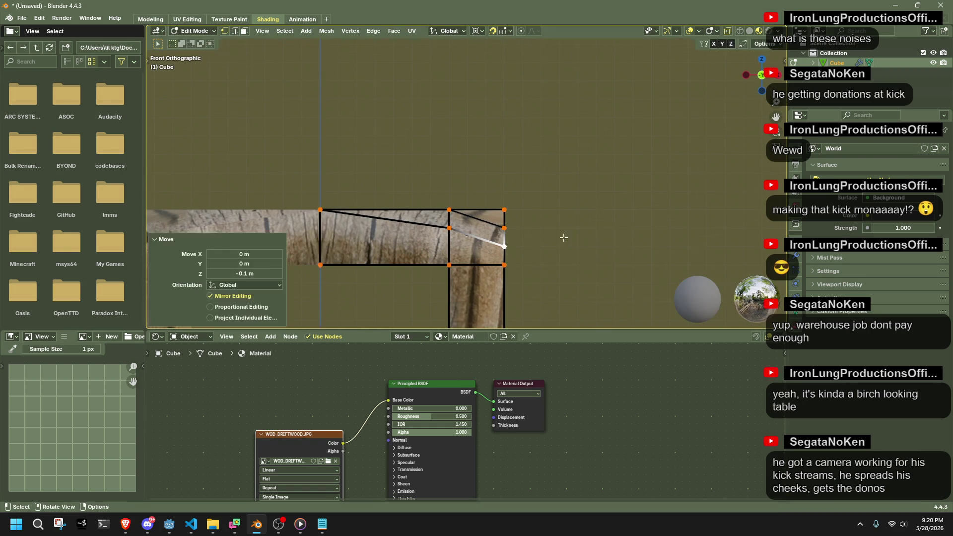
{"action": "key", "text": "Tab"}
{"action": "scroll", "coordinate": [564, 237], "scroll_direction": "down", "scroll_amount": 3}
{"action": "mouse_move", "coordinate": [564, 237]}
{"action": "middle_mouse_down"}
{"action": "mouse_move", "coordinate": [573, 268]}
{"action": "mouse_move", "coordinate": [724, 249]}
{"action": "mouse_move", "coordinate": [496, 318]}
{"action": "middle_mouse_up"}
Raise the wood material's Roughness to 1.000 and expand the Principled BSDF Specular section.
{"action": "left_click", "coordinate": [487, 326]}
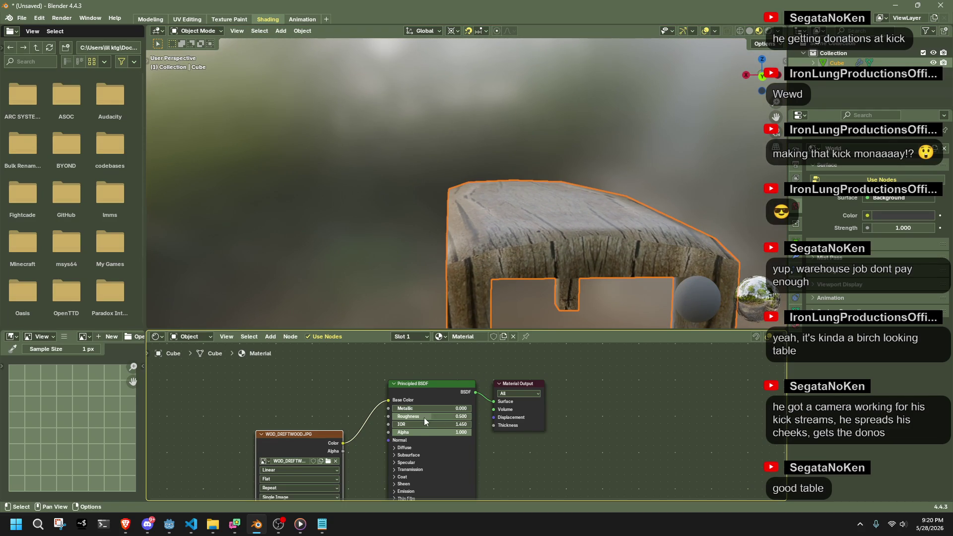
{"action": "left_click_drag", "start_coordinate": [423, 418], "coordinate": [472, 418]}
{"action": "left_click", "coordinate": [417, 461]}
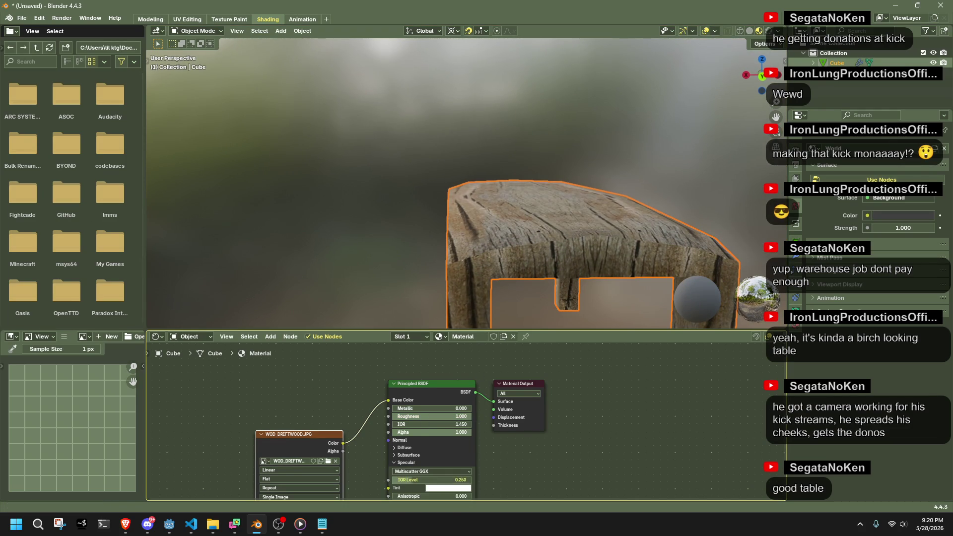
{"action": "scroll", "coordinate": [336, 249], "scroll_direction": "down", "scroll_amount": 4}
{"action": "mouse_move", "coordinate": [337, 248]}
{"action": "middle_mouse_down"}
{"action": "mouse_move", "coordinate": [503, 249]}
{"action": "mouse_move", "coordinate": [610, 204]}
{"action": "middle_mouse_up"}
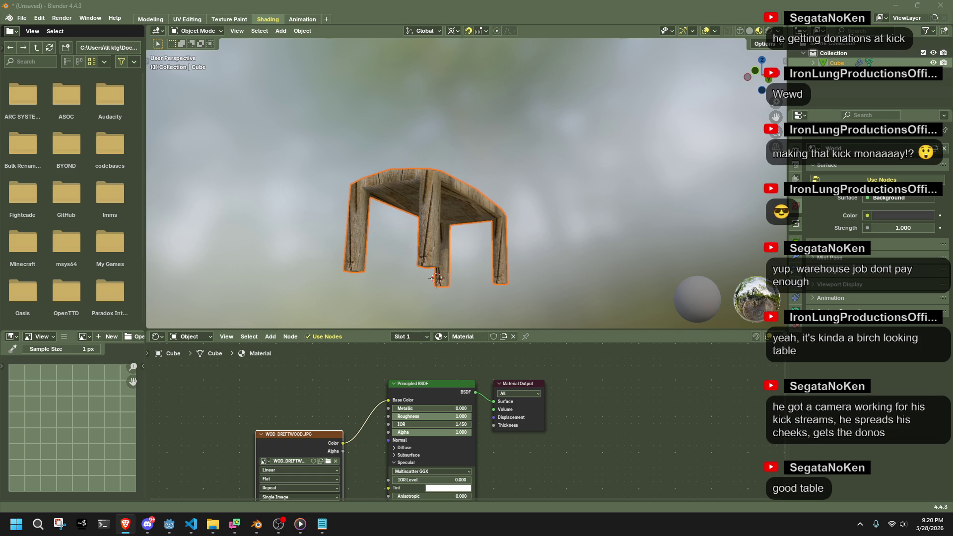
Undo the last two changes and enter Edit Mode with nothing selected.
{"action": "middle_click_drag", "start_coordinate": [650, 223], "coordinate": [642, 242]}
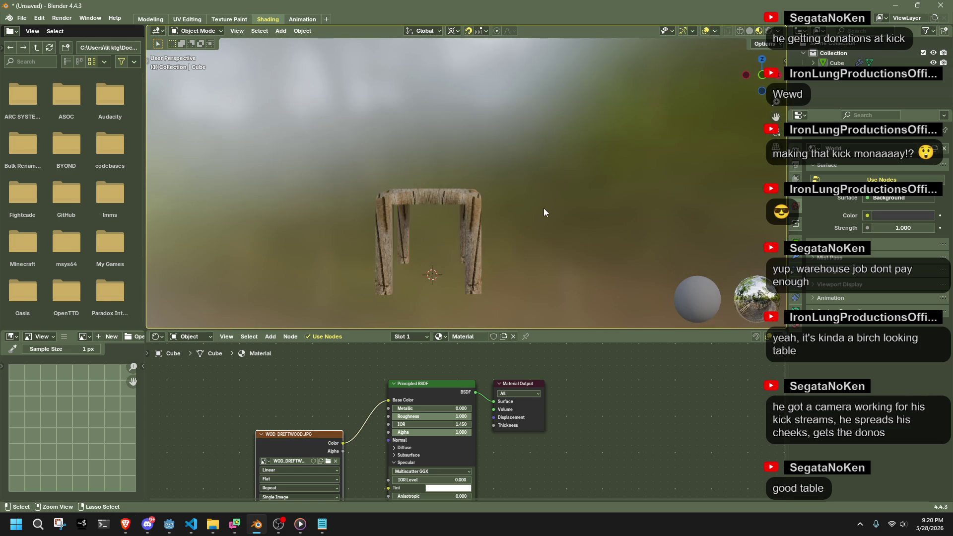
{"action": "key", "text": "ctrl+z"}
{"action": "key", "text": "ctrl+z"}
{"action": "key", "text": "ctrl+z"}
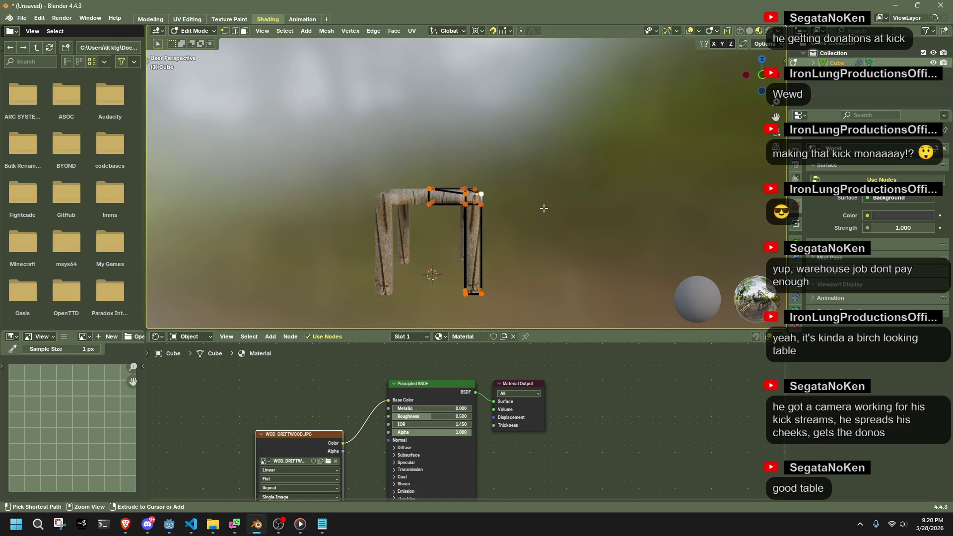
{"action": "key", "text": "ctrl+z"}
{"action": "key", "text": "ctrl+z"}
{"action": "mouse_move", "coordinate": [544, 208]}
{"action": "middle_mouse_down"}
{"action": "mouse_move", "coordinate": [526, 234]}
{"action": "mouse_move", "coordinate": [418, 233]}
{"action": "mouse_move", "coordinate": [364, 215]}
{"action": "mouse_move", "coordinate": [395, 201]}
{"action": "middle_mouse_up"}
{"action": "scroll", "coordinate": [548, 193], "scroll_direction": "up", "scroll_amount": 5}
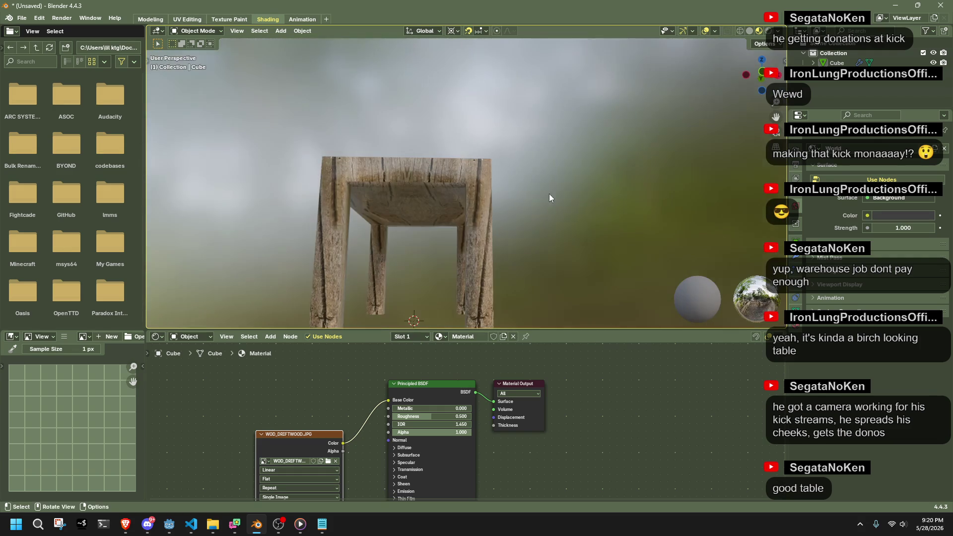
{"action": "key", "text": "Tab"}
{"action": "key", "text": "alt+a"}
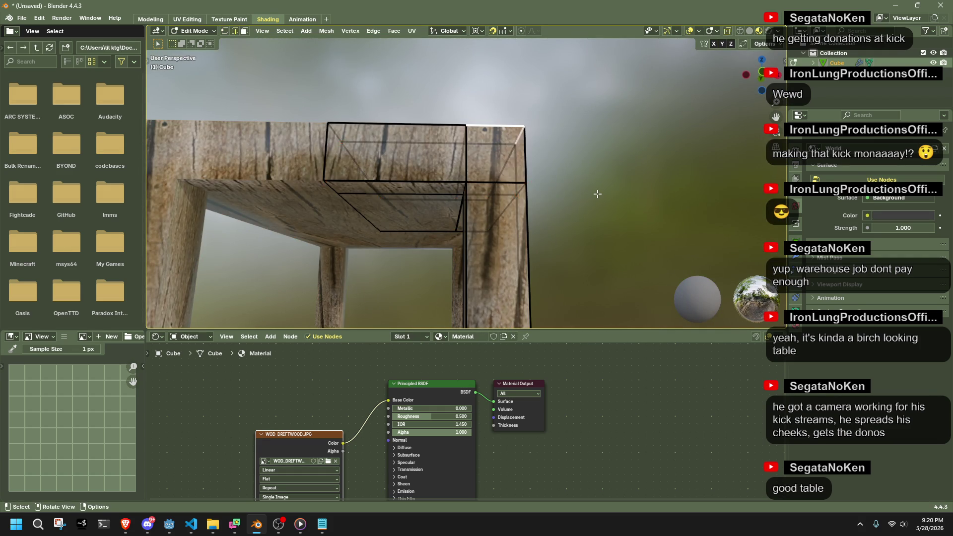
{"action": "scroll", "coordinate": [593, 193], "scroll_direction": "down", "scroll_amount": 3}
{"action": "key", "text": "a"}
{"action": "key", "text": "alt+a"}
Select four tabletop faces and extrude them along their normals by 0.149 m.
{"action": "mouse_move", "coordinate": [597, 194]}
{"action": "middle_mouse_down"}
{"action": "mouse_move", "coordinate": [600, 203]}
{"action": "mouse_move", "coordinate": [422, 197]}
{"action": "middle_mouse_up"}
{"action": "left_click", "coordinate": [544, 178]}
{"action": "left_click", "coordinate": [581, 178], "text": "shift"}
{"action": "left_click", "coordinate": [371, 193], "text": "shift"}
{"action": "left_click", "coordinate": [432, 203], "text": "shift"}
{"action": "right_click", "coordinate": [590, 206]}
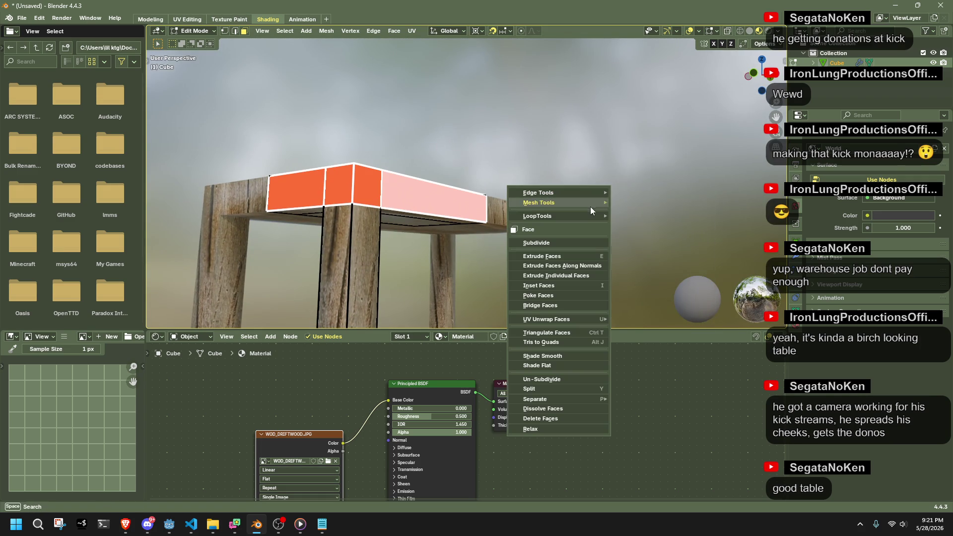
{"action": "left_click", "coordinate": [583, 276]}
{"action": "left_click", "coordinate": [522, 204]}
Dissolve an edge loop across the tabletop and return to Object Mode.
{"action": "mouse_move", "coordinate": [521, 204]}
{"action": "middle_mouse_down"}
{"action": "mouse_move", "coordinate": [613, 258]}
{"action": "mouse_move", "coordinate": [477, 228]}
{"action": "middle_mouse_up"}
{"action": "left_click", "coordinate": [477, 228], "text": "alt"}
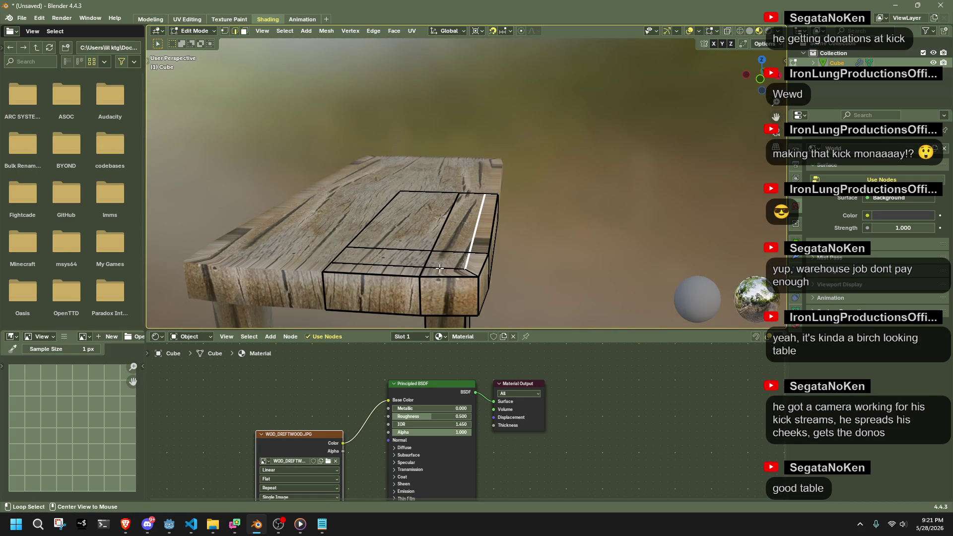
{"action": "key", "text": "x"}
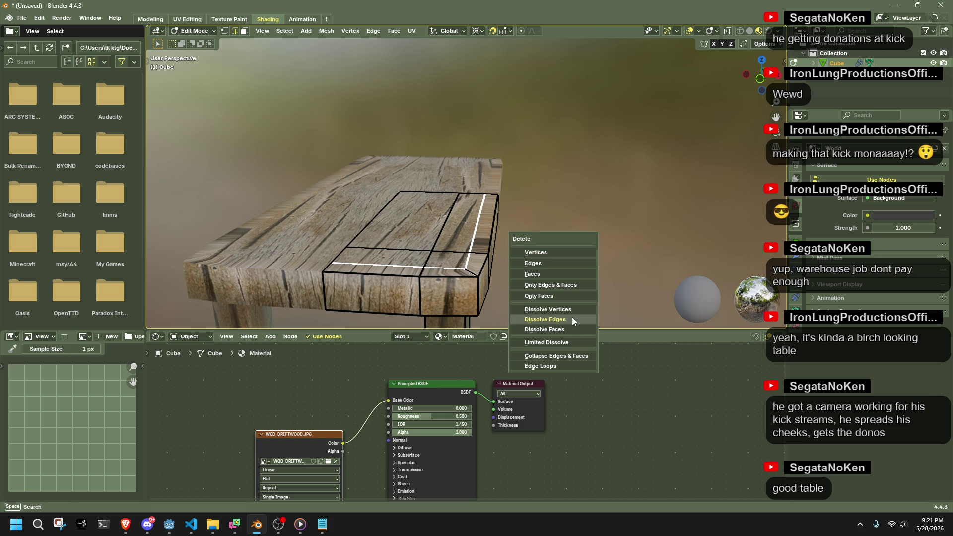
{"action": "left_click", "coordinate": [571, 316]}
{"action": "mouse_move", "coordinate": [559, 255]}
{"action": "middle_mouse_down"}
{"action": "mouse_move", "coordinate": [552, 244]}
{"action": "mouse_move", "coordinate": [626, 158]}
{"action": "mouse_move", "coordinate": [499, 212]}
{"action": "middle_mouse_up"}
{"action": "key", "text": "Tab"}
{"action": "key", "text": "Tab"}
{"action": "key", "text": "Tab"}
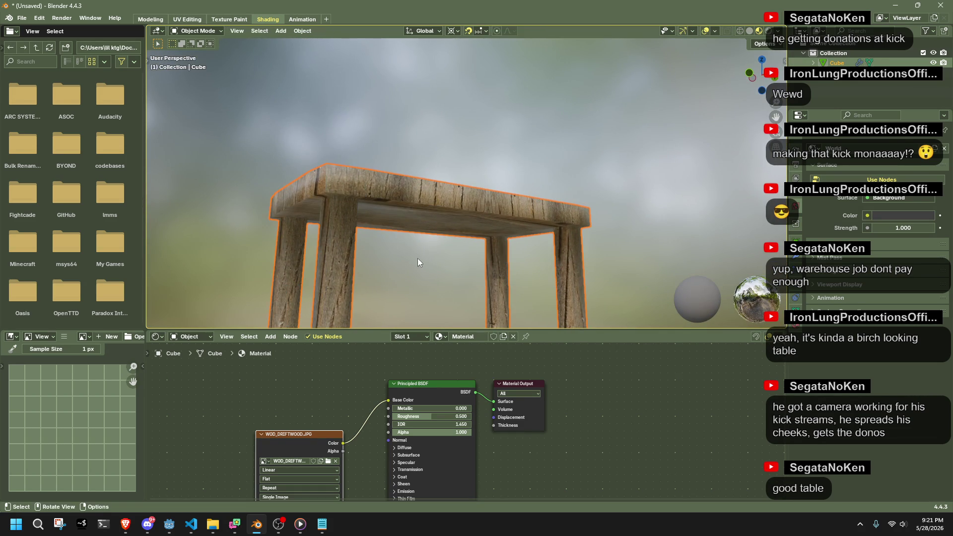
{"action": "scroll", "coordinate": [432, 279], "scroll_direction": "down", "scroll_amount": 2}
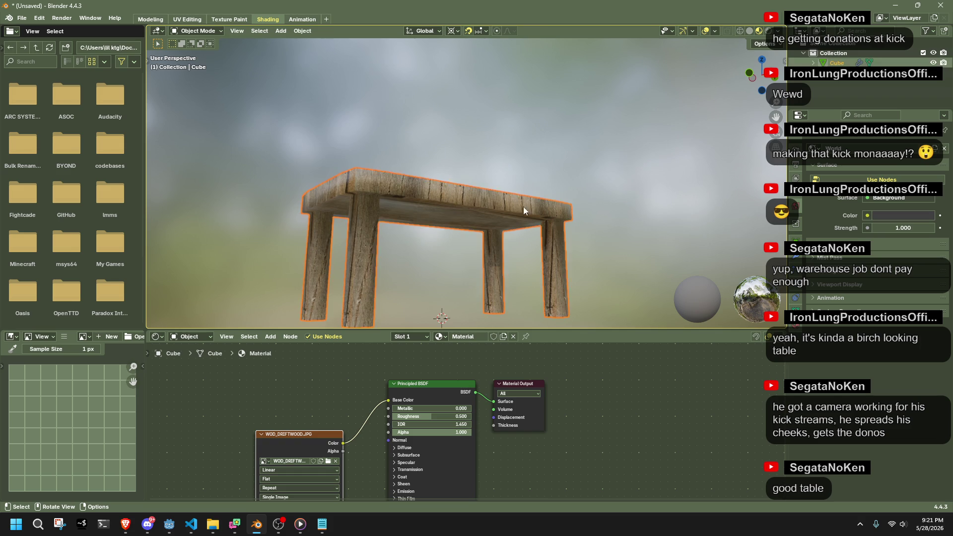
In face select mode, try a Minimum Stretch unwrap and undo it.
{"action": "key", "text": "Tab"}
{"action": "right_click", "coordinate": [501, 214]}
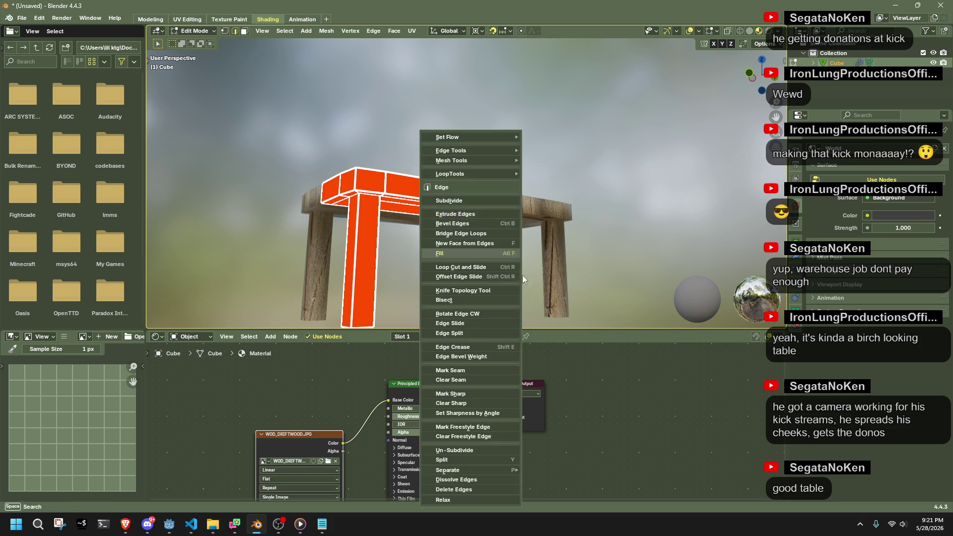
{"action": "key", "text": "Escape"}
{"action": "key", "text": "3"}
{"action": "right_click", "coordinate": [505, 235]}
{"action": "mouse_move", "coordinate": [496, 291]}
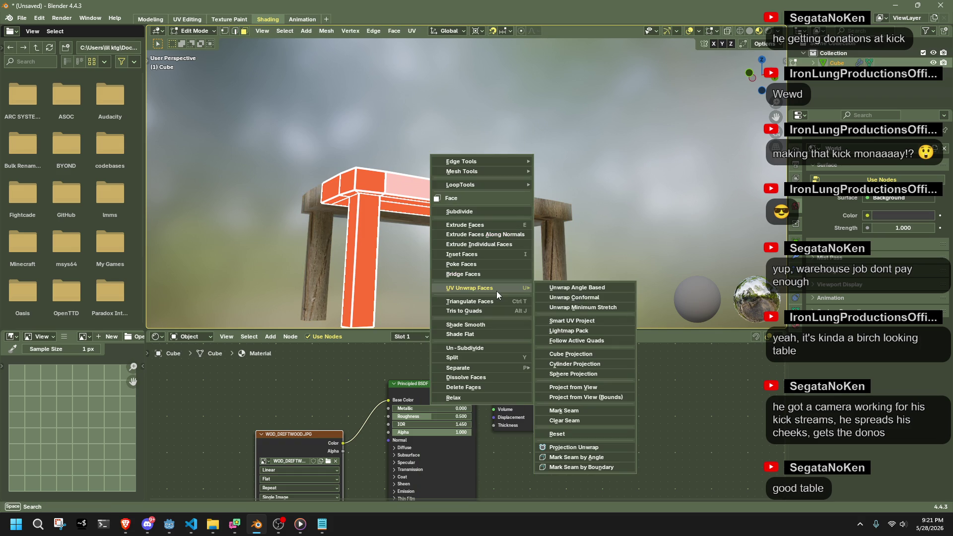
{"action": "left_click", "coordinate": [583, 307]}
{"action": "key", "text": "ctrl+z"}
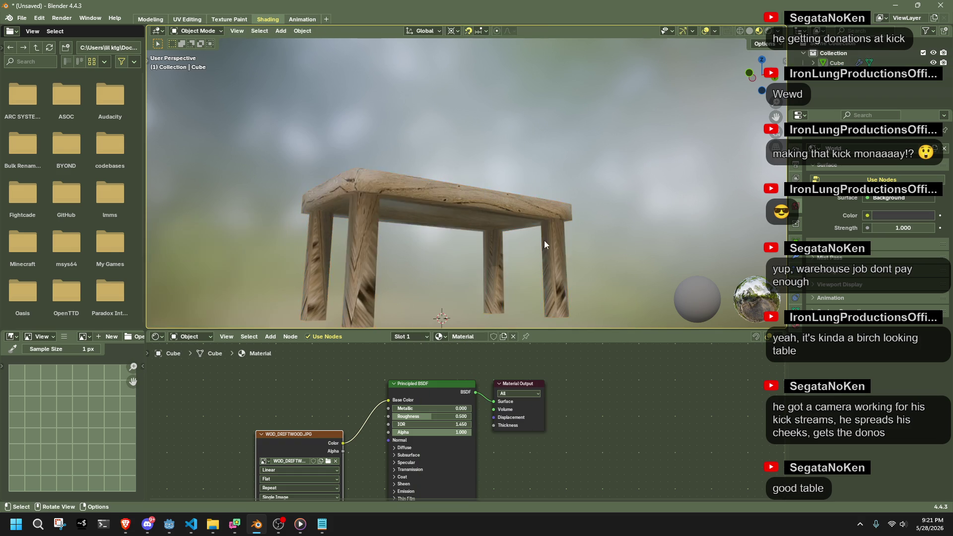
Cube-project the selected tabletop and leg faces, then return to Object Mode.
{"action": "middle_click_drag", "start_coordinate": [556, 242], "coordinate": [618, 258]}
{"action": "scroll", "coordinate": [619, 258], "scroll_direction": "up", "scroll_amount": 2}
{"action": "right_click", "coordinate": [615, 259]}
{"action": "mouse_move", "coordinate": [616, 258]}
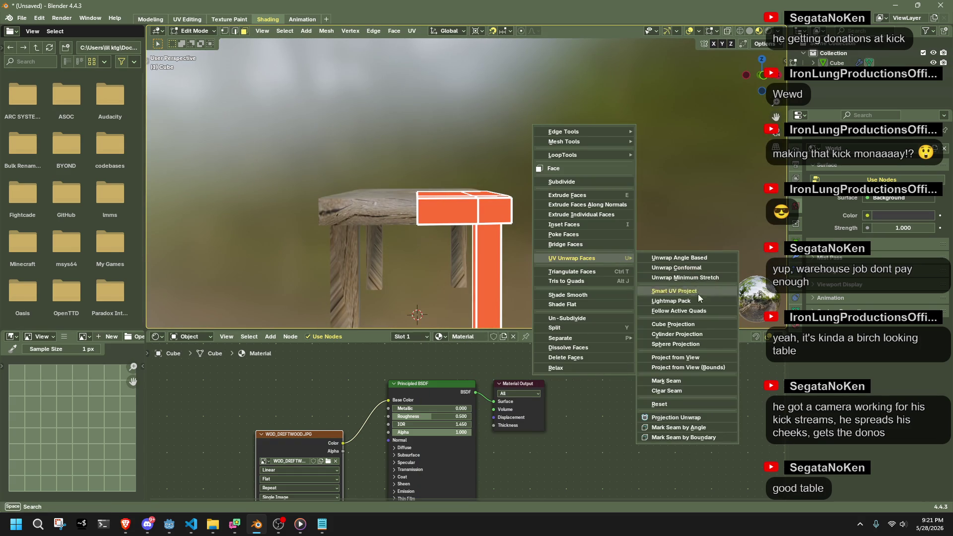
{"action": "left_click", "coordinate": [684, 323]}
{"action": "key", "text": "alt+a"}
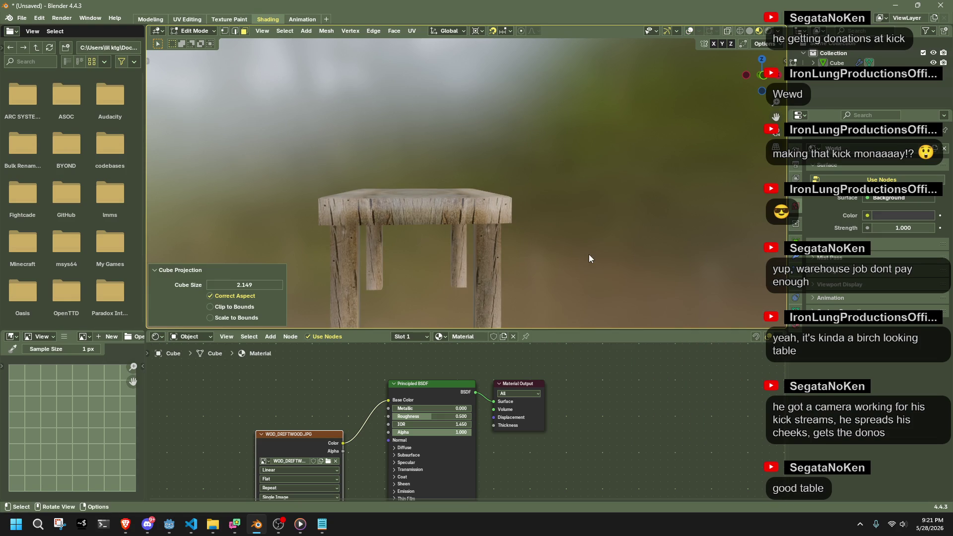
{"action": "key", "text": "Tab"}
{"action": "scroll", "coordinate": [588, 251], "scroll_direction": "up", "scroll_amount": 2}
{"action": "key", "text": "alt+z"}
{"action": "mouse_move", "coordinate": [587, 251]}
{"action": "middle_mouse_down"}
{"action": "mouse_move", "coordinate": [501, 194]}
{"action": "mouse_move", "coordinate": [484, 148]}
{"action": "mouse_move", "coordinate": [528, 150]}
{"action": "mouse_move", "coordinate": [581, 297]}
{"action": "mouse_move", "coordinate": [558, 269]}
{"action": "mouse_move", "coordinate": [463, 254]}
{"action": "mouse_move", "coordinate": [463, 225]}
{"action": "middle_mouse_up"}
In Edit Mode, move the selected vertices along Z, then undo the move.
{"action": "key", "text": "Tab"}
{"action": "key", "text": "Tab"}
{"action": "key", "text": "Tab"}
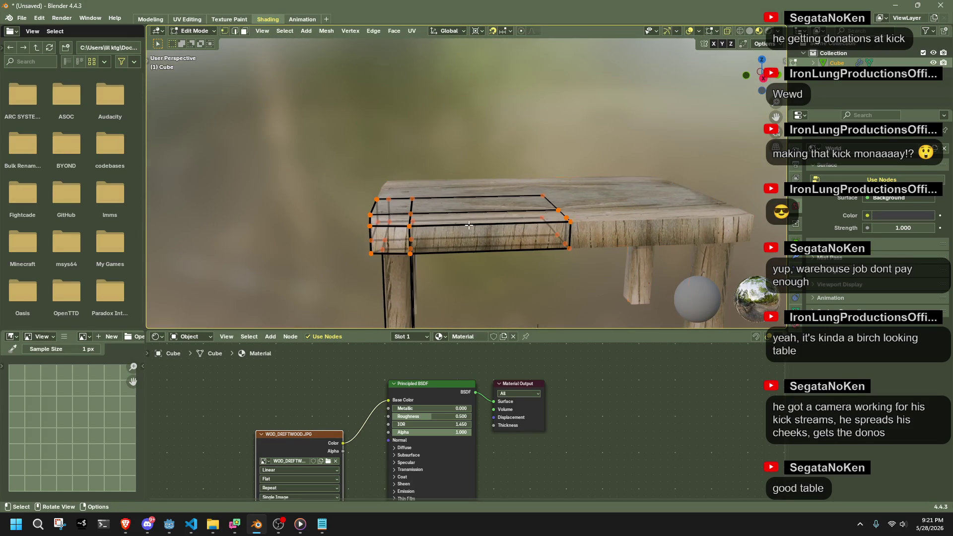
{"action": "scroll", "coordinate": [577, 186], "scroll_direction": "up", "scroll_amount": 3}
{"action": "key", "text": "g"}
{"action": "key", "text": "z"}
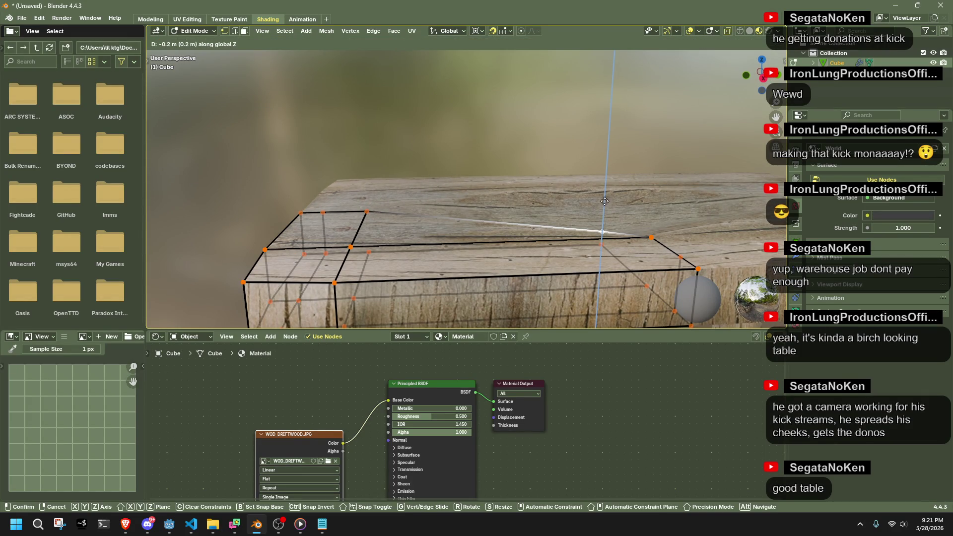
{"action": "left_click", "coordinate": [604, 196]}
{"action": "middle_click_drag", "start_coordinate": [604, 196], "coordinate": [702, 164]}
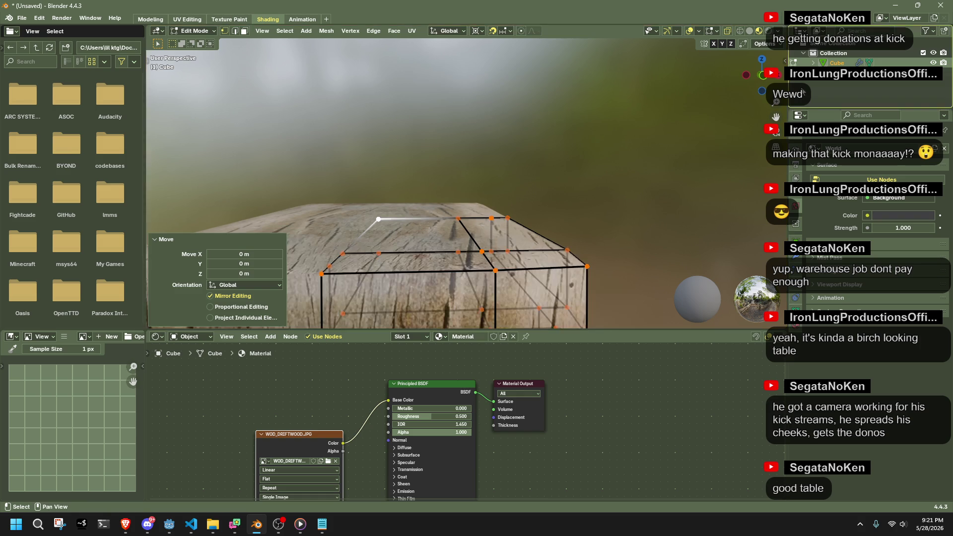
{"action": "key", "text": "ctrl+z"}
{"action": "scroll", "coordinate": [515, 182], "scroll_direction": "down", "scroll_amount": 1}
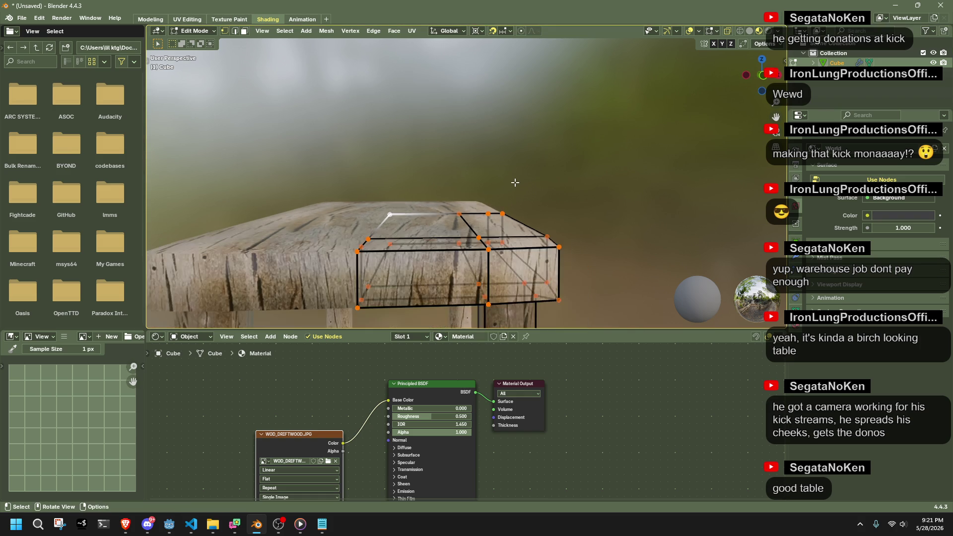
In front view, box-select the tabletop's top vertices and bring up the vertex menu.
{"action": "key", "text": "KP_1"}
{"action": "left_click_drag", "start_coordinate": [361, 169], "coordinate": [587, 241]}
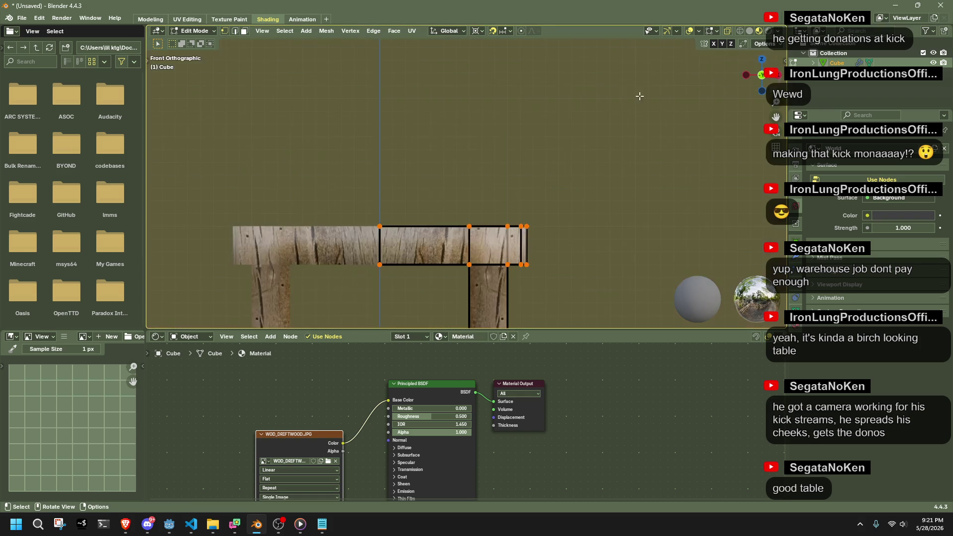
{"action": "middle_click_drag", "start_coordinate": [587, 241], "coordinate": [342, 247]}
{"action": "right_click", "coordinate": [343, 247]}
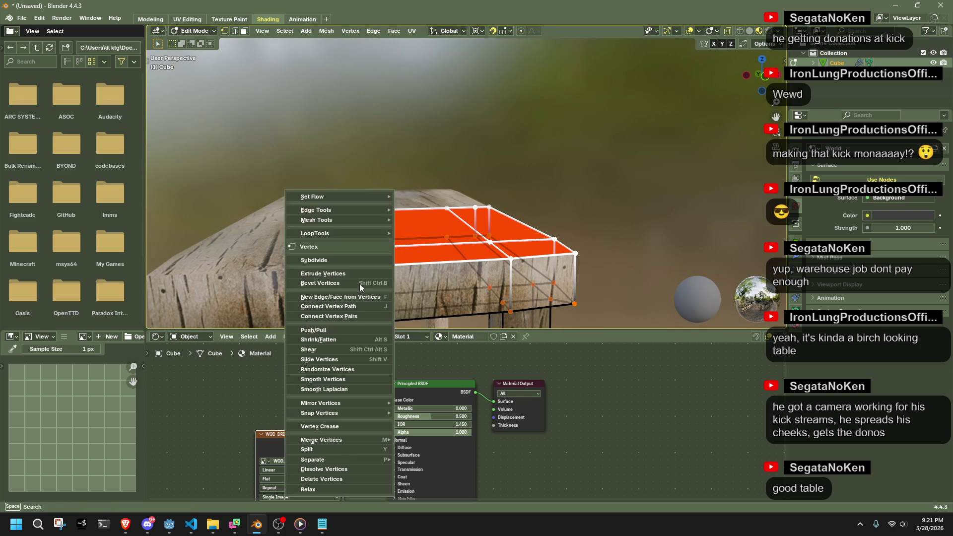
Randomize the selected tabletop vertices by 0.1 m and flatten them to 0 along X.
{"action": "left_click", "coordinate": [340, 369]}
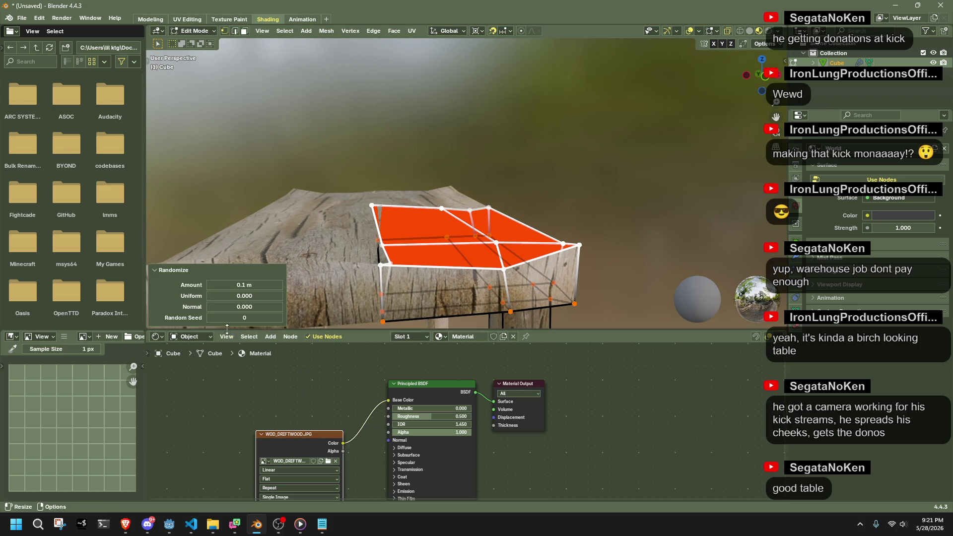
{"action": "middle_click_drag", "start_coordinate": [538, 271], "coordinate": [531, 232]}
{"action": "left_click", "coordinate": [764, 74]}
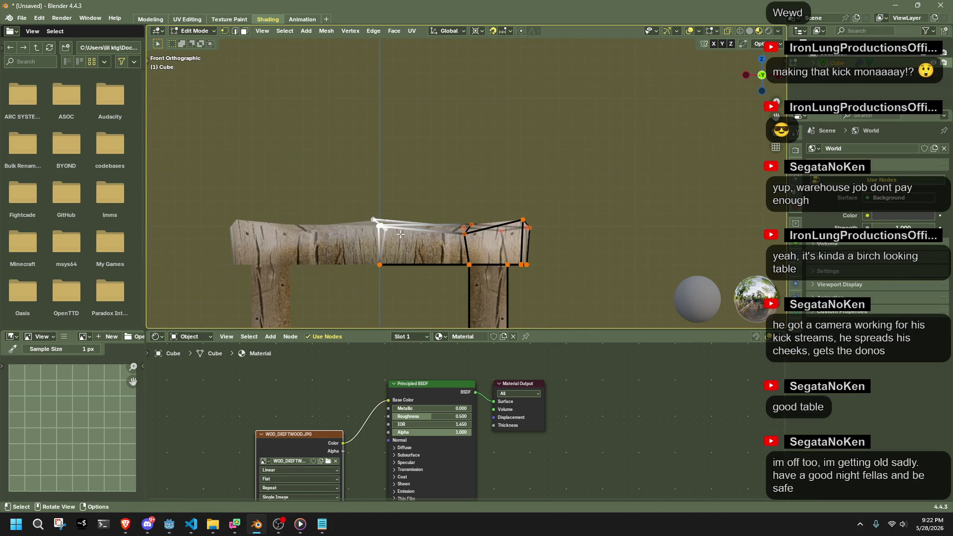
{"action": "key", "text": "s"}
{"action": "key", "text": "x"}
{"action": "key", "text": "0"}
{"action": "key", "text": "Return"}
Select the right-end vertices and flatten them by scaling to 0 along one axis.
{"action": "middle_click_drag", "start_coordinate": [400, 233], "coordinate": [589, 223]}
{"action": "left_click", "coordinate": [772, 78]}
{"action": "mouse_move", "coordinate": [559, 177]}
{"action": "left_mouse_down"}
{"action": "mouse_move", "coordinate": [616, 213]}
{"action": "mouse_move", "coordinate": [621, 234]}
{"action": "left_mouse_up"}
{"action": "key", "text": "s"}
{"action": "key", "text": "y"}
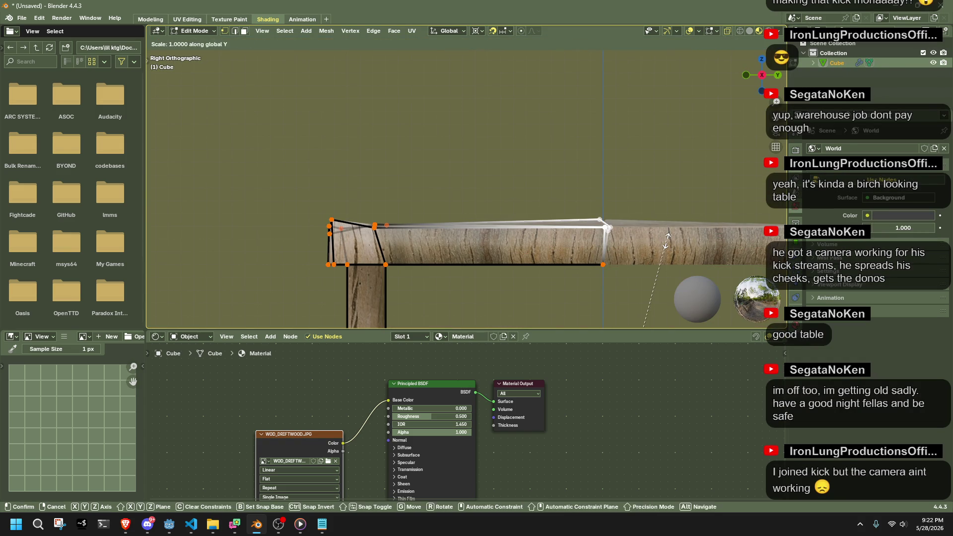
{"action": "key", "text": "0"}
{"action": "key", "text": "Return"}
{"action": "key", "text": "Tab"}
Lower the selected edge vertices 0.06 m, then drop the top-left edge vertex vertically.
{"action": "mouse_move", "coordinate": [567, 192]}
{"action": "middle_mouse_down"}
{"action": "mouse_move", "coordinate": [633, 219]}
{"action": "mouse_move", "coordinate": [735, 194]}
{"action": "middle_mouse_up"}
{"action": "key", "text": "Tab"}
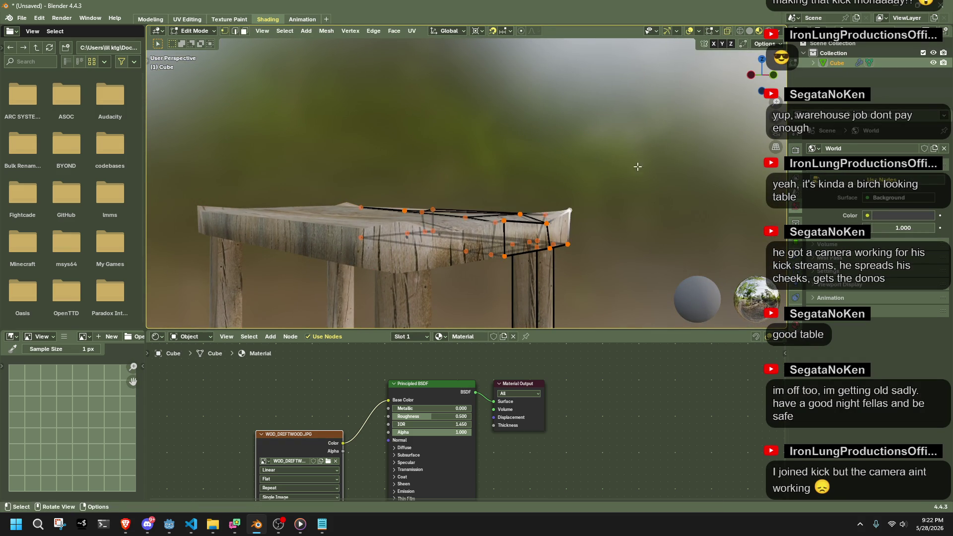
{"action": "left_click", "coordinate": [751, 75]}
{"action": "key", "text": "g"}
{"action": "key", "text": "z"}
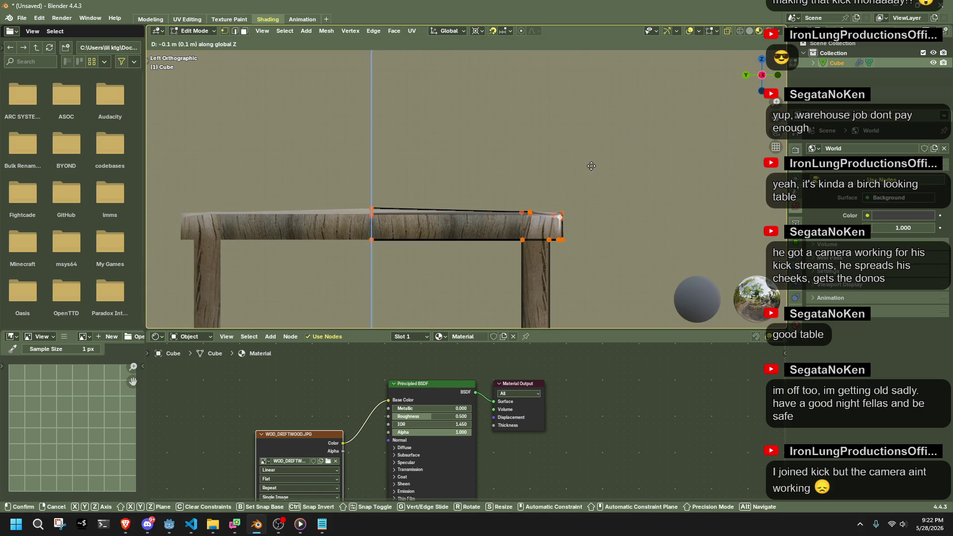
{"action": "left_click", "coordinate": [580, 140]}
{"action": "left_click", "coordinate": [370, 208]}
{"action": "key", "text": "g"}
{"action": "key", "text": "z"}
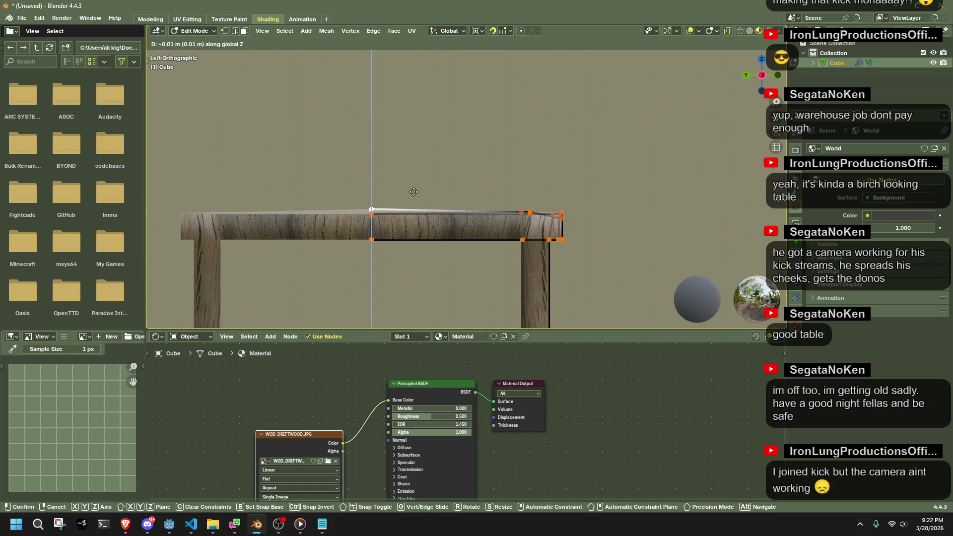
{"action": "left_click", "coordinate": [418, 227]}
{"action": "key", "text": "Tab"}
{"action": "mouse_move", "coordinate": [661, 244]}
{"action": "middle_mouse_down"}
{"action": "mouse_move", "coordinate": [600, 275]}
{"action": "mouse_move", "coordinate": [483, 275]}
{"action": "mouse_move", "coordinate": [472, 245]}
{"action": "mouse_move", "coordinate": [531, 248]}
{"action": "mouse_move", "coordinate": [533, 258]}
{"action": "mouse_move", "coordinate": [439, 228]}
{"action": "middle_mouse_up"}
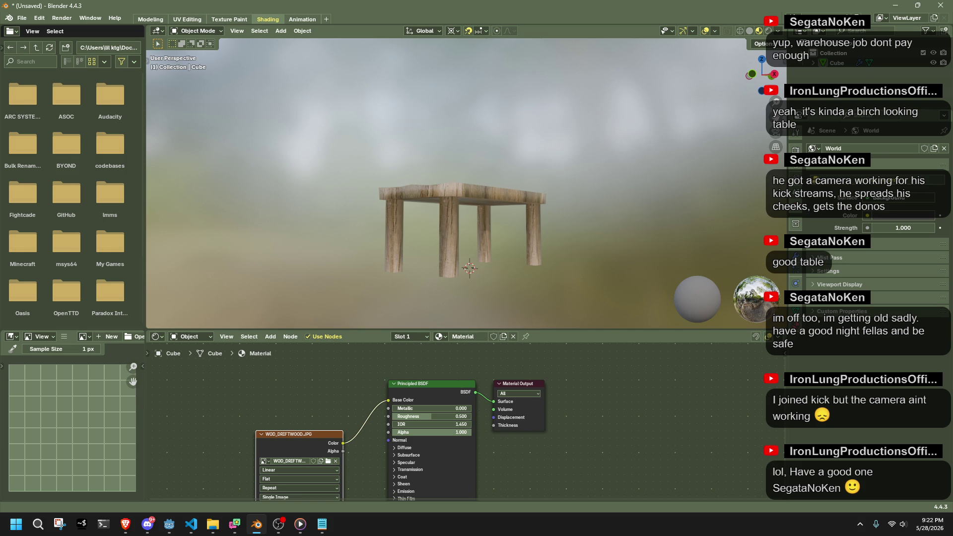
Select the bottom face of a table leg in Edit Mode, viewed from below.
{"action": "left_click", "coordinate": [492, 233]}
{"action": "mouse_move", "coordinate": [491, 234]}
{"action": "middle_mouse_down"}
{"action": "mouse_move", "coordinate": [469, 189]}
{"action": "mouse_move", "coordinate": [553, 231]}
{"action": "mouse_move", "coordinate": [516, 271]}
{"action": "middle_mouse_up"}
{"action": "key", "text": "Tab"}
{"action": "scroll", "coordinate": [469, 190], "scroll_direction": "up", "scroll_amount": 2}
{"action": "left_click", "coordinate": [470, 259], "text": "shift"}
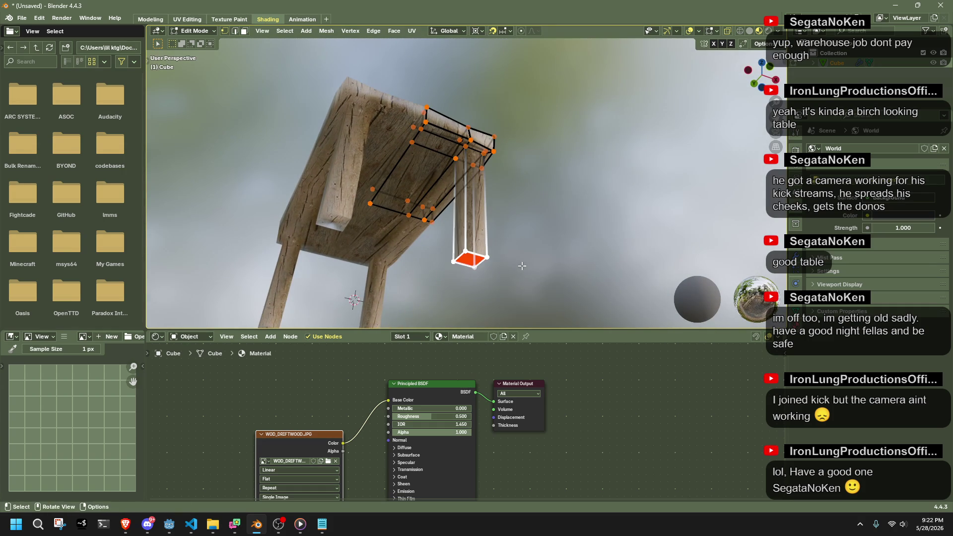
{"action": "mouse_move", "coordinate": [556, 184]}
{"action": "middle_mouse_down"}
{"action": "mouse_move", "coordinate": [561, 119]}
{"action": "mouse_move", "coordinate": [515, 213]}
{"action": "middle_mouse_up"}
{"action": "scroll", "coordinate": [517, 212], "scroll_direction": "up", "scroll_amount": 6}
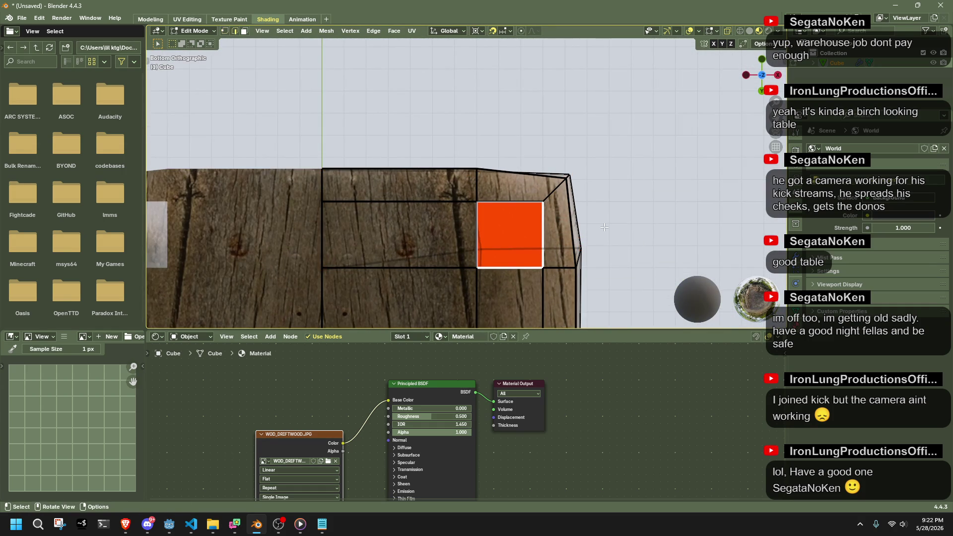
{"action": "key", "text": "1"}
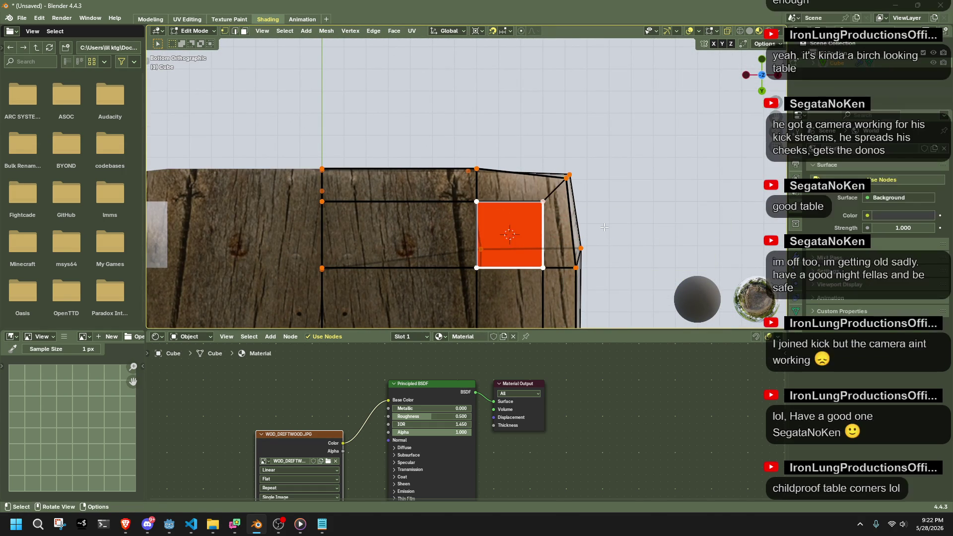
Rotate the leg's bottom face about 45 degrees and scale it to 0.891.
{"action": "key", "text": "r"}
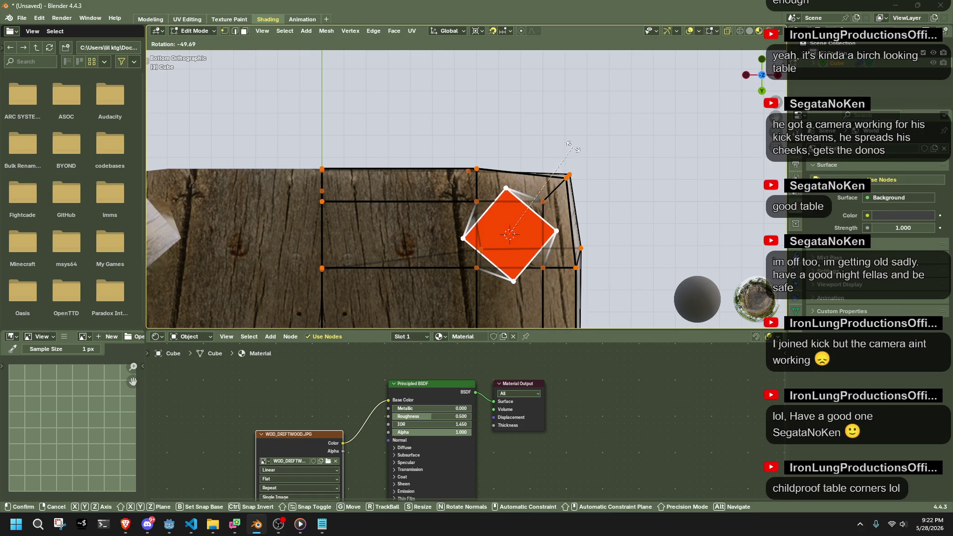
{"action": "left_click", "coordinate": [573, 147]}
{"action": "key", "text": "s"}
{"action": "left_click", "coordinate": [615, 204]}
{"action": "mouse_move", "coordinate": [615, 205]}
{"action": "middle_mouse_down"}
{"action": "mouse_move", "coordinate": [633, 248]}
{"action": "mouse_move", "coordinate": [564, 276]}
{"action": "mouse_move", "coordinate": [502, 321]}
{"action": "mouse_move", "coordinate": [506, 105]}
{"action": "mouse_move", "coordinate": [549, 118]}
{"action": "mouse_move", "coordinate": [562, 45]}
{"action": "mouse_move", "coordinate": [623, 168]}
{"action": "mouse_move", "coordinate": [561, 155]}
{"action": "middle_mouse_up"}
{"action": "key", "text": "Tab"}
{"action": "key", "text": "Tab"}
{"action": "key", "text": "Tab"}
{"action": "mouse_move", "coordinate": [562, 163]}
{"action": "middle_mouse_down"}
{"action": "mouse_move", "coordinate": [553, 217]}
{"action": "mouse_move", "coordinate": [685, 182]}
{"action": "mouse_move", "coordinate": [485, 219]}
{"action": "mouse_move", "coordinate": [430, 256]}
{"action": "mouse_move", "coordinate": [505, 140]}
{"action": "mouse_move", "coordinate": [596, 179]}
{"action": "mouse_move", "coordinate": [551, 164]}
{"action": "mouse_move", "coordinate": [533, 168]}
{"action": "middle_mouse_up"}
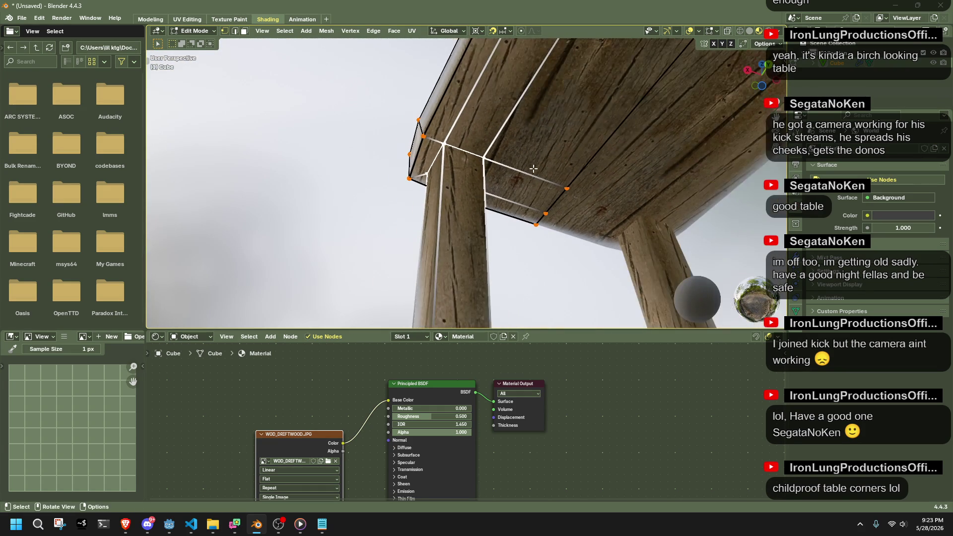
Rip the leg edges in place and separate the whole mesh by loose parts.
{"action": "key", "text": "g"}
{"action": "key", "text": "z"}
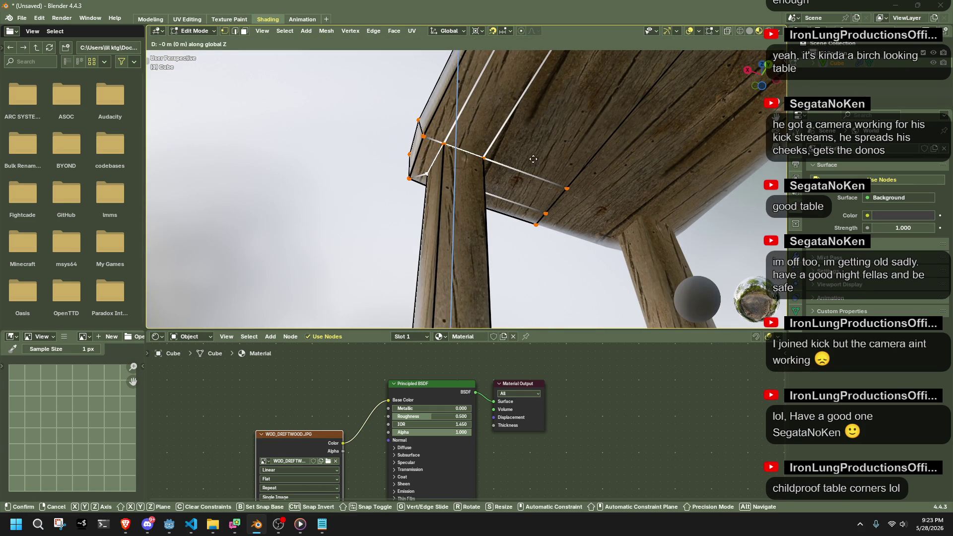
{"action": "left_click", "coordinate": [529, 141]}
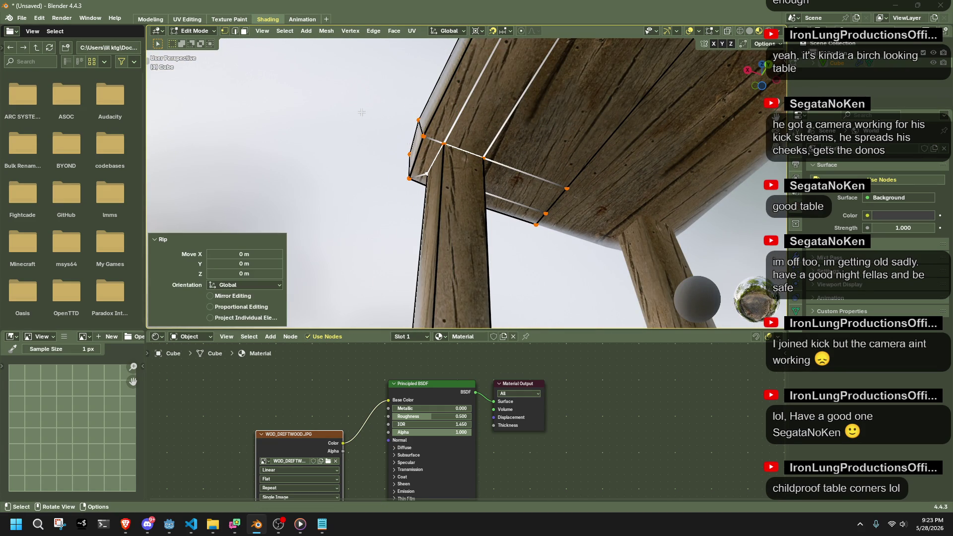
{"action": "key", "text": "a"}
{"action": "left_click", "coordinate": [326, 31]}
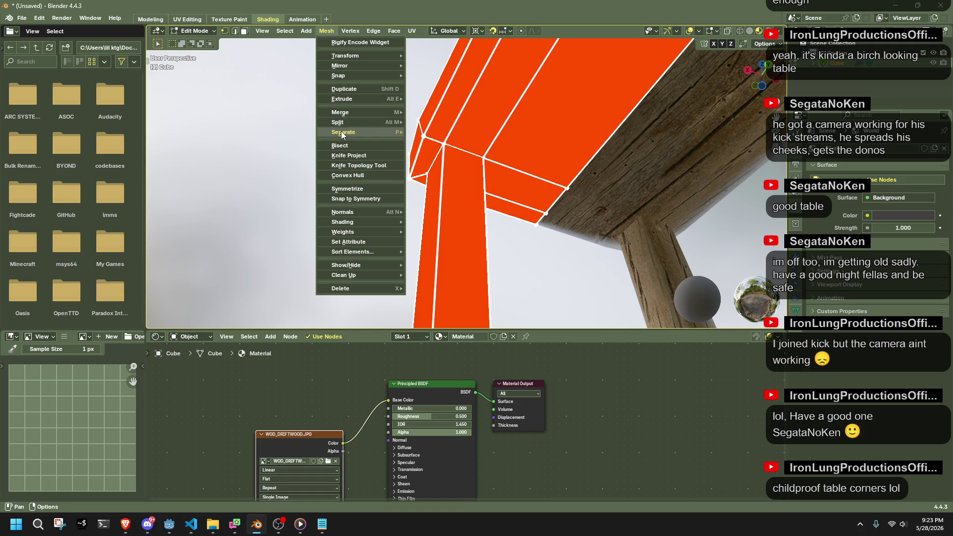
{"action": "mouse_move", "coordinate": [343, 132]}
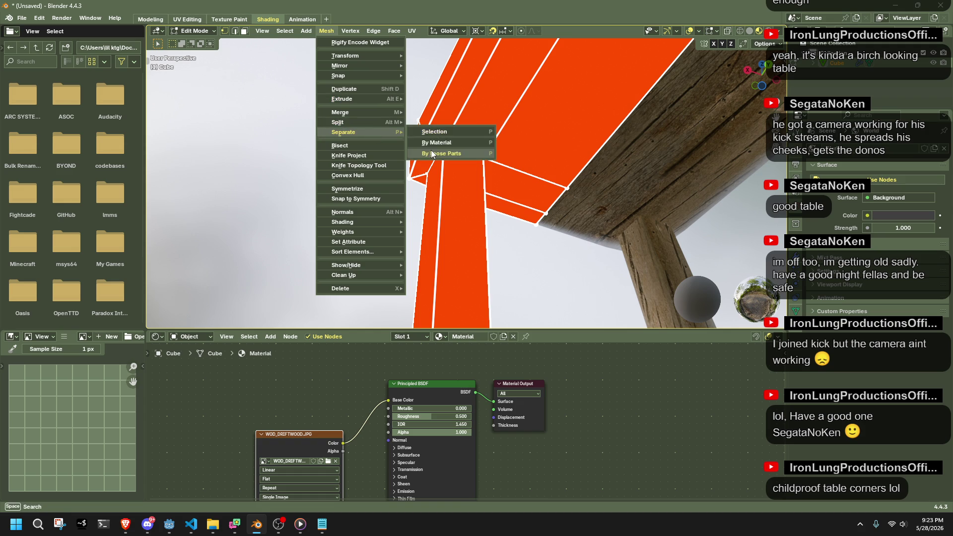
{"action": "left_click", "coordinate": [431, 151]}
Hide the new legs object and reopen the tabletop in Edit Mode.
{"action": "key", "text": "Tab"}
{"action": "left_click", "coordinate": [447, 179]}
{"action": "mouse_move", "coordinate": [447, 179]}
{"action": "middle_mouse_down"}
{"action": "mouse_move", "coordinate": [456, 181]}
{"action": "mouse_move", "coordinate": [438, 180]}
{"action": "mouse_move", "coordinate": [528, 178]}
{"action": "middle_mouse_up"}
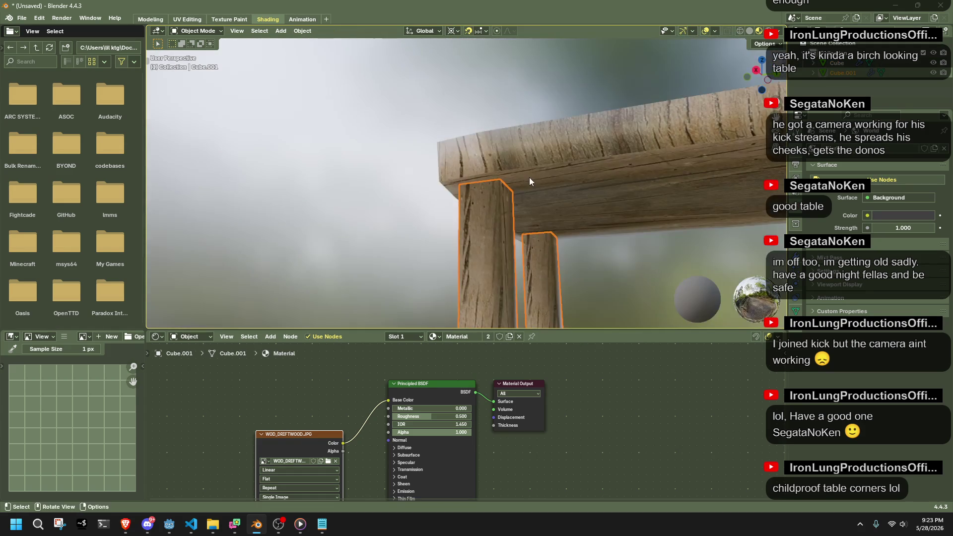
{"action": "key", "text": "h"}
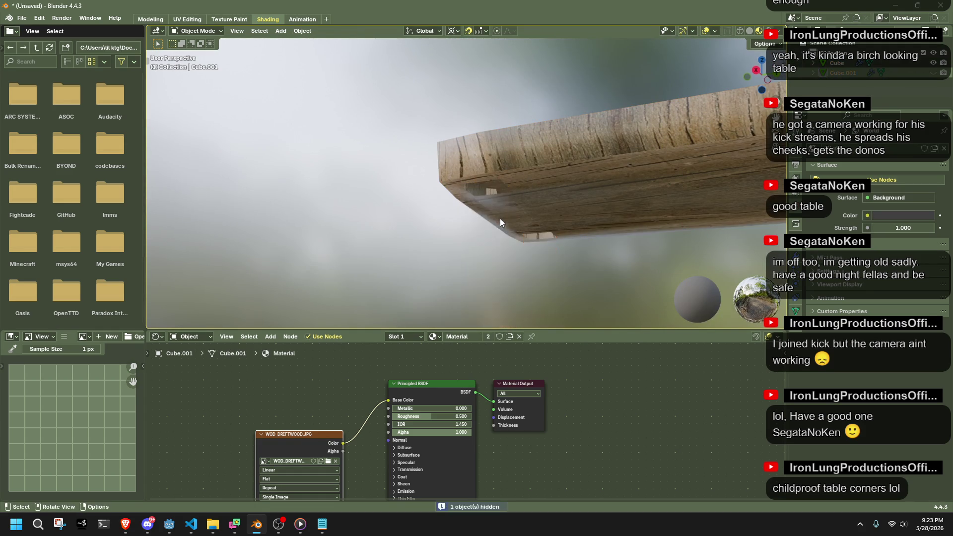
{"action": "left_click", "coordinate": [499, 220]}
{"action": "key", "text": "Tab"}
{"action": "scroll", "coordinate": [499, 220], "scroll_direction": "up", "scroll_amount": 4}
Slide an edge loop near the tabletop's end out to the board's end.
{"action": "middle_click_drag", "start_coordinate": [498, 220], "coordinate": [497, 128]}
{"action": "left_click", "coordinate": [497, 128], "text": "alt"}
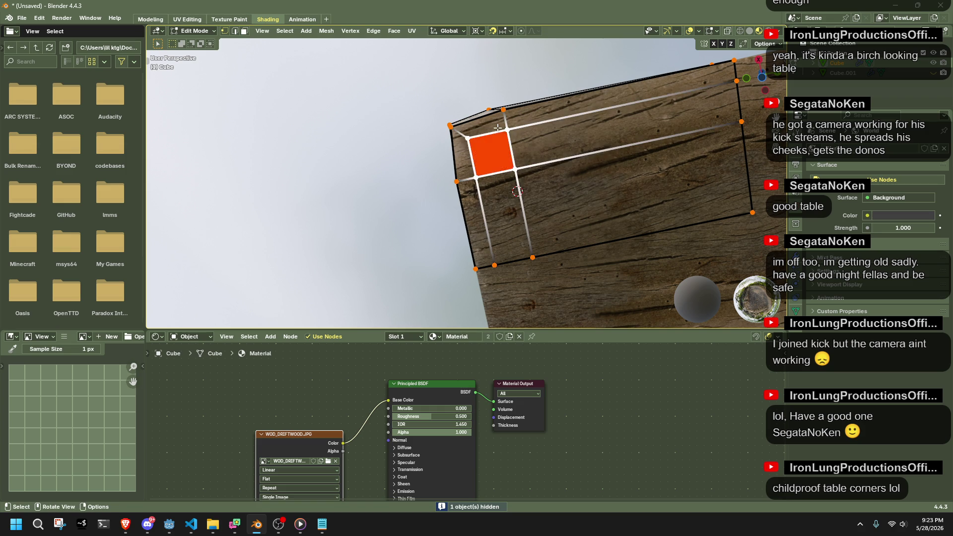
{"action": "scroll", "coordinate": [495, 207], "scroll_direction": "down", "scroll_amount": 2}
{"action": "left_click_drag", "start_coordinate": [491, 170], "coordinate": [511, 187]}
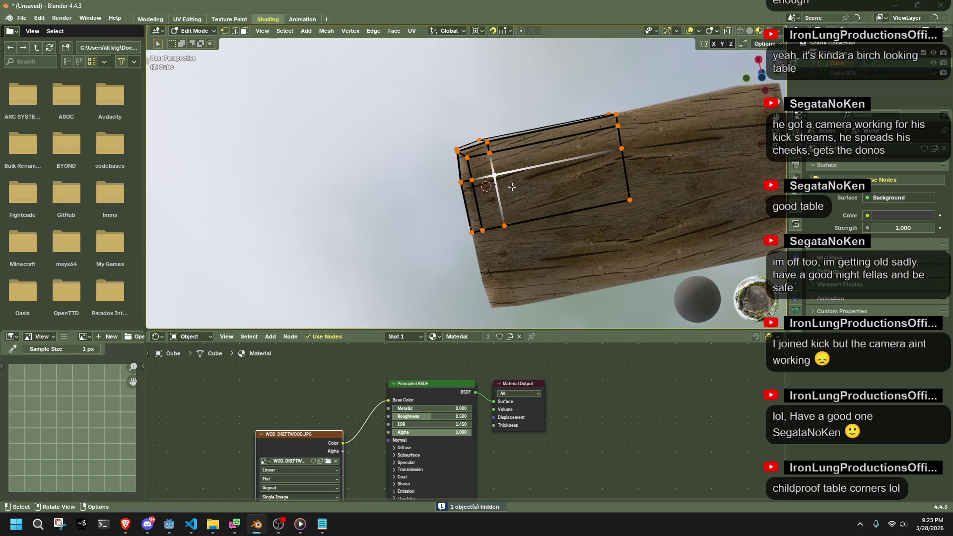
{"action": "key", "text": "g"}
{"action": "key", "text": "g"}
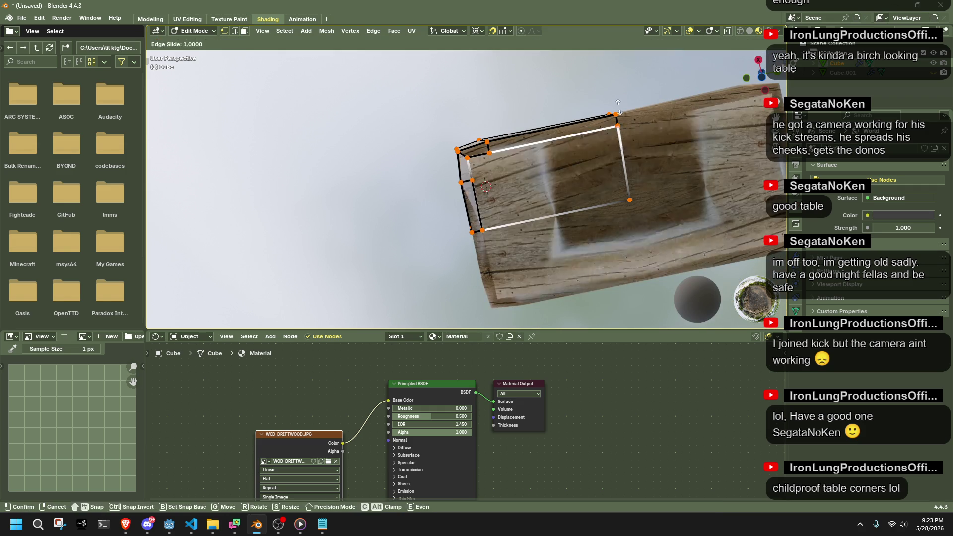
{"action": "left_click", "coordinate": [618, 96]}
{"action": "key", "text": "ctrl+z"}
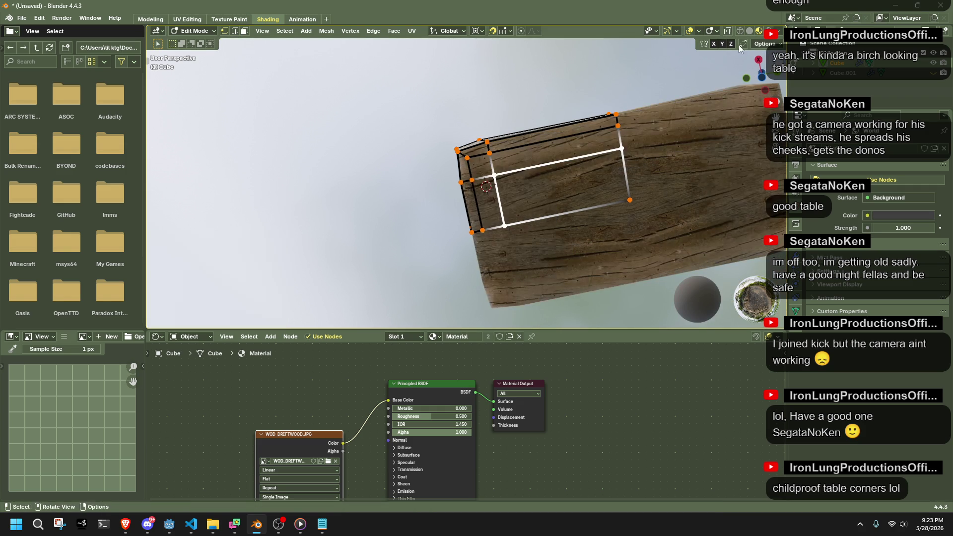
{"action": "key", "text": "g"}
{"action": "key", "text": "g"}
{"action": "left_click", "coordinate": [570, 302]}
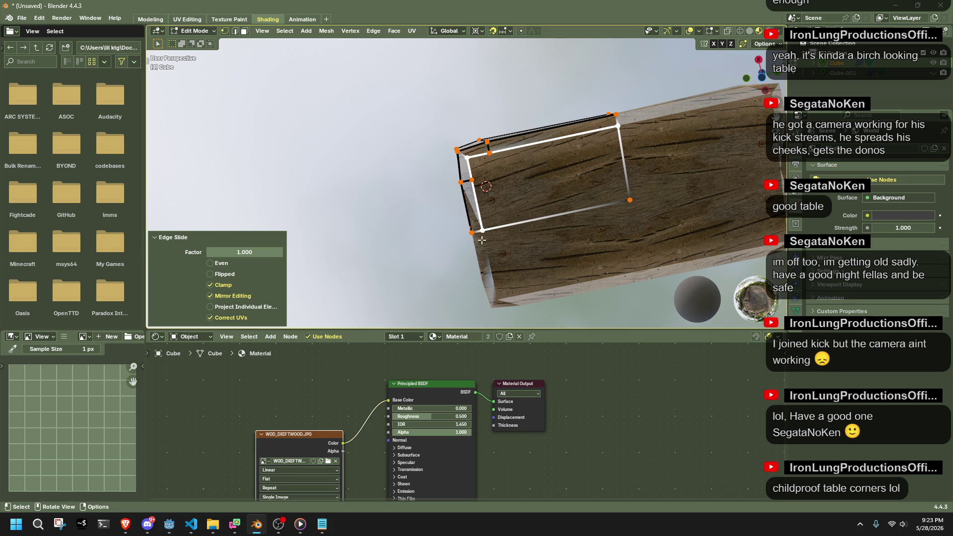
Vertex-slide the board's left corner vertices along their edges to angle the end.
{"action": "middle_click_drag", "start_coordinate": [380, 139], "coordinate": [469, 183]}
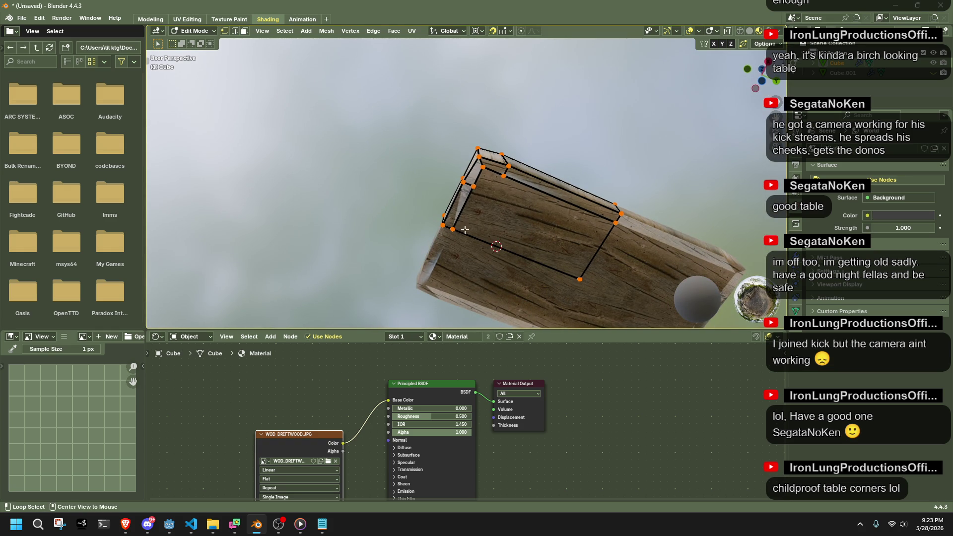
{"action": "key", "text": "f"}
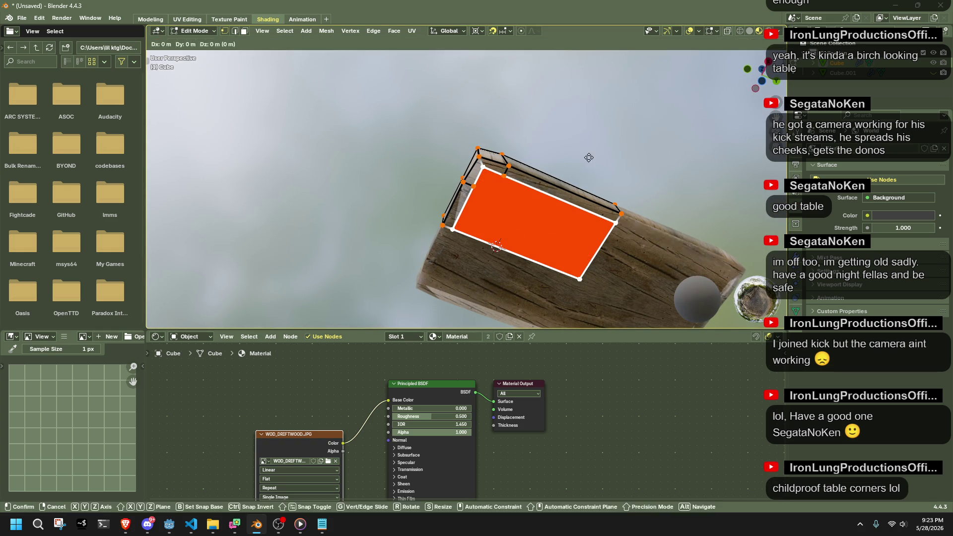
{"action": "key", "text": "e"}
{"action": "left_click", "coordinate": [598, 127]}
{"action": "key", "text": "ctrl+z"}
{"action": "middle_click_drag", "start_coordinate": [598, 127], "coordinate": [467, 203]}
{"action": "key", "text": "shift+v"}
{"action": "left_click", "coordinate": [464, 227]}
{"action": "left_click", "coordinate": [472, 177]}
{"action": "key", "text": "shift+v"}
{"action": "left_click", "coordinate": [461, 176]}
Slide the upper and right-hand end vertices up to the top corner.
{"action": "key", "text": "shift+v"}
{"action": "left_click", "coordinate": [493, 155]}
{"action": "left_click", "coordinate": [492, 147]}
{"action": "key", "text": "shift+v"}
{"action": "left_click", "coordinate": [573, 105]}
Try sliding the bottom edge up to the board's front corner, then undo it.
{"action": "mouse_move", "coordinate": [573, 105]}
{"action": "middle_mouse_down"}
{"action": "mouse_move", "coordinate": [463, 196]}
{"action": "mouse_move", "coordinate": [550, 293]}
{"action": "middle_mouse_up"}
{"action": "middle_click_drag", "start_coordinate": [474, 199], "coordinate": [522, 214]}
{"action": "key", "text": "g"}
{"action": "key", "text": "g"}
{"action": "left_click", "coordinate": [691, 256]}
{"action": "middle_click_drag", "start_coordinate": [691, 257], "coordinate": [489, 229]}
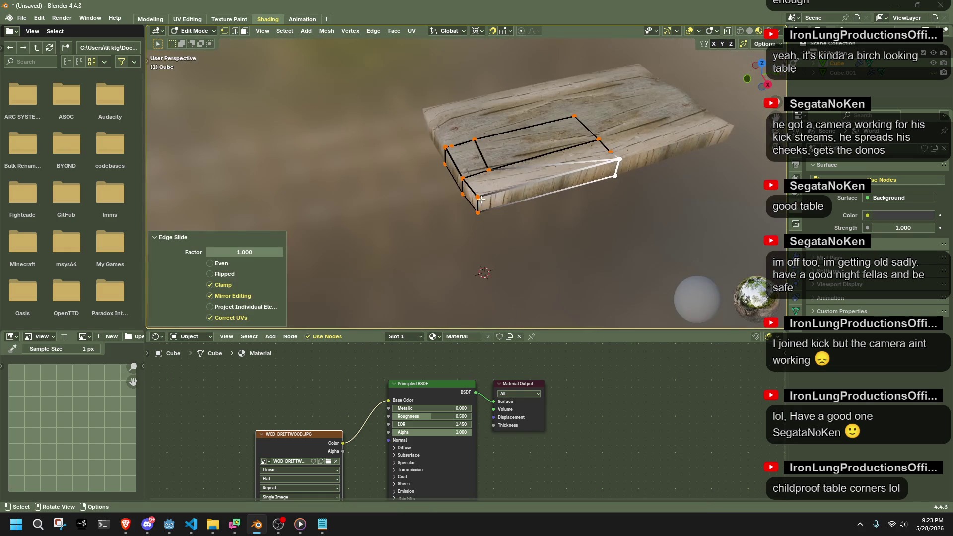
{"action": "mouse_move", "coordinate": [477, 160]}
{"action": "middle_mouse_down"}
{"action": "mouse_move", "coordinate": [574, 153]}
{"action": "mouse_move", "coordinate": [521, 148]}
{"action": "mouse_move", "coordinate": [578, 134]}
{"action": "mouse_move", "coordinate": [541, 207]}
{"action": "mouse_move", "coordinate": [443, 310]}
{"action": "mouse_move", "coordinate": [503, 174]}
{"action": "mouse_move", "coordinate": [348, 164]}
{"action": "mouse_move", "coordinate": [10, 166]}
{"action": "mouse_move", "coordinate": [389, 178]}
{"action": "middle_mouse_up"}
{"action": "key", "text": "ctrl+z"}
Slide an edge loop onto the board's left edge and vertex-slide a corner along its edge.
{"action": "left_click", "coordinate": [497, 156], "text": "alt"}
{"action": "key", "text": "g"}
{"action": "key", "text": "g"}
{"action": "left_click", "coordinate": [467, 177]}
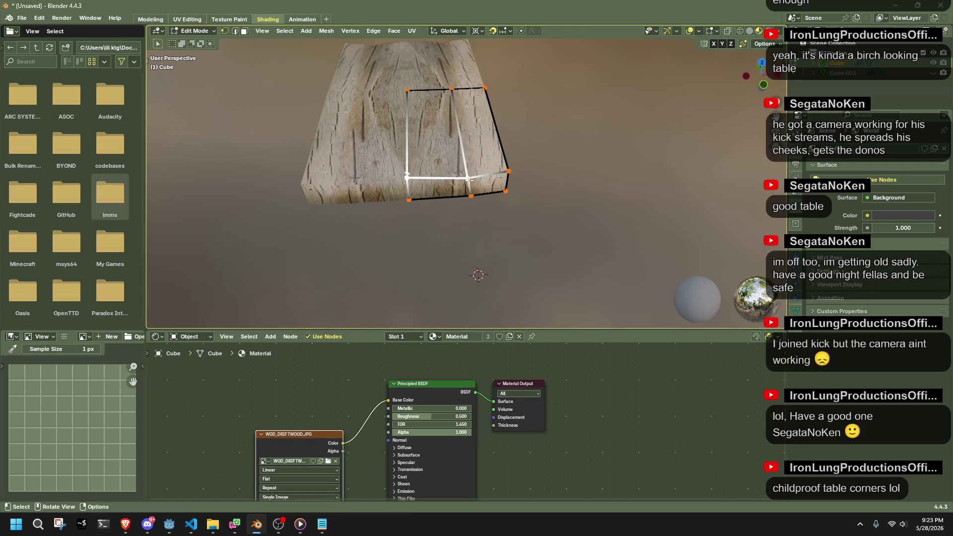
{"action": "key", "text": "g"}
{"action": "key", "text": "g"}
{"action": "left_click", "coordinate": [408, 144]}
{"action": "left_click", "coordinate": [407, 177]}
{"action": "key", "text": "shift+v"}
{"action": "left_click", "coordinate": [400, 107]}
{"action": "mouse_move", "coordinate": [588, 262]}
{"action": "middle_mouse_down"}
{"action": "mouse_move", "coordinate": [606, 85]}
{"action": "mouse_move", "coordinate": [523, 145]}
{"action": "middle_mouse_up"}
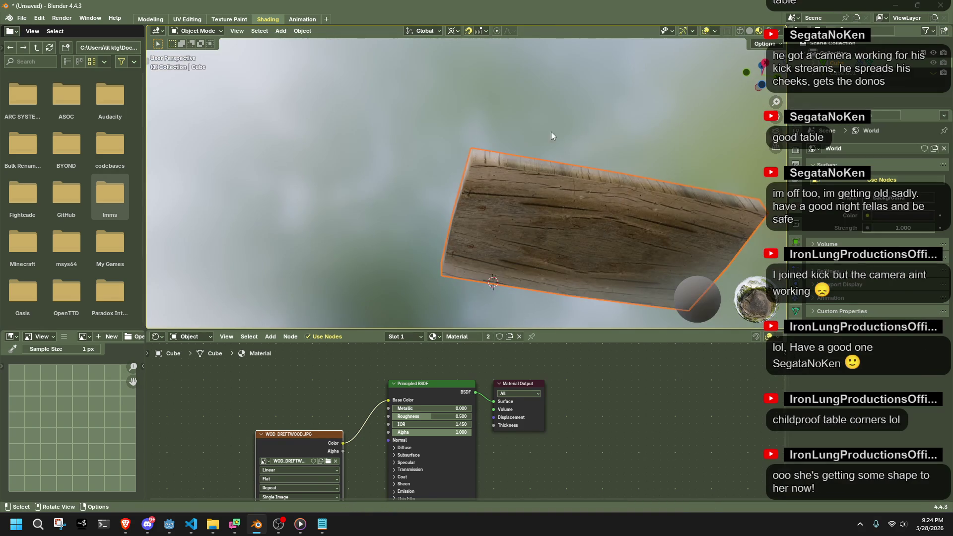
Select the legs object, enter Edit Mode, and subdivide the whole leg mesh.
{"action": "key", "text": "Tab"}
{"action": "left_click", "coordinate": [491, 215]}
{"action": "left_click", "coordinate": [492, 216], "text": "shift"}
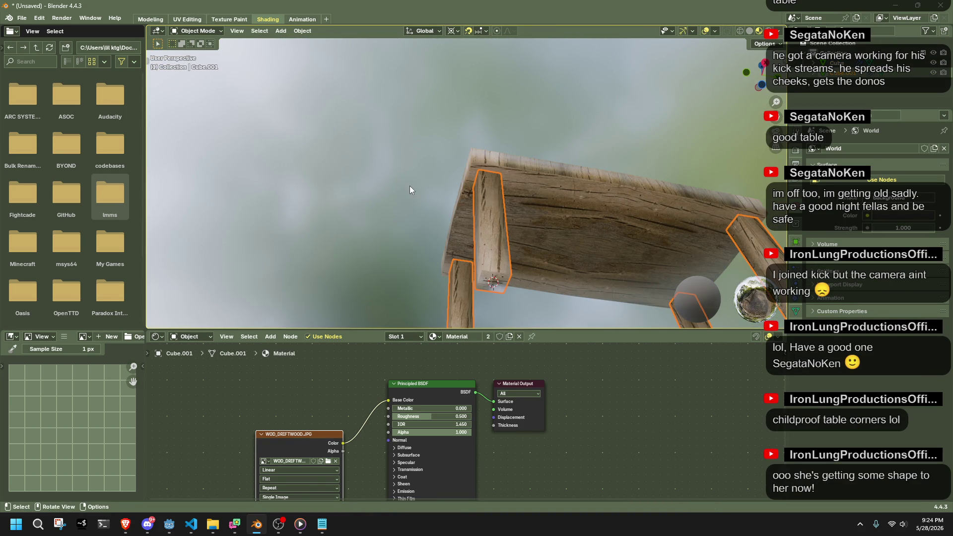
{"action": "key", "text": "Tab"}
{"action": "mouse_move", "coordinate": [477, 189]}
{"action": "middle_mouse_down"}
{"action": "mouse_move", "coordinate": [611, 269]}
{"action": "mouse_move", "coordinate": [416, 211]}
{"action": "mouse_move", "coordinate": [526, 240]}
{"action": "mouse_move", "coordinate": [472, 210]}
{"action": "mouse_move", "coordinate": [454, 152]}
{"action": "middle_mouse_up"}
{"action": "key", "text": "a"}
{"action": "right_click", "coordinate": [392, 81]}
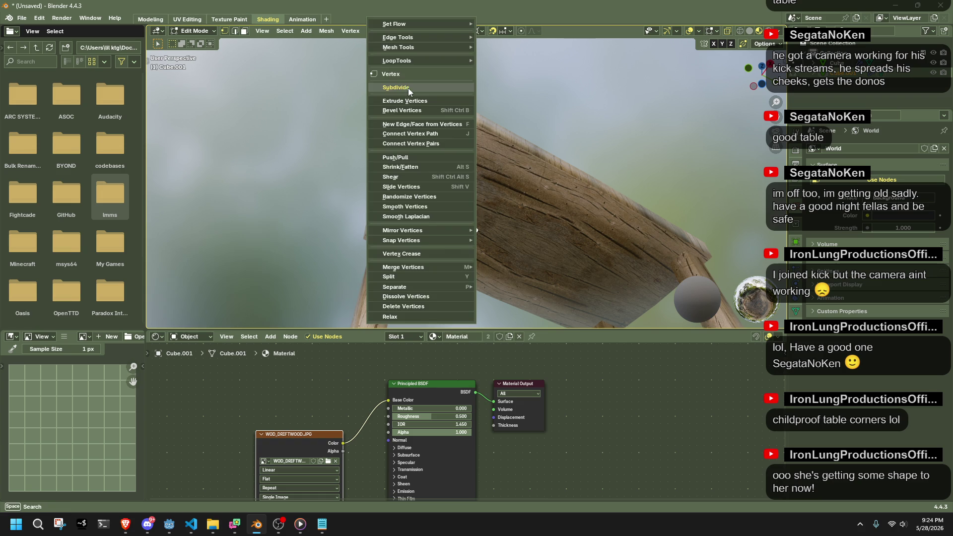
{"action": "left_click", "coordinate": [407, 88]}
Select the leg's top ring and dissolve the middle edge loop.
{"action": "left_click", "coordinate": [532, 243]}
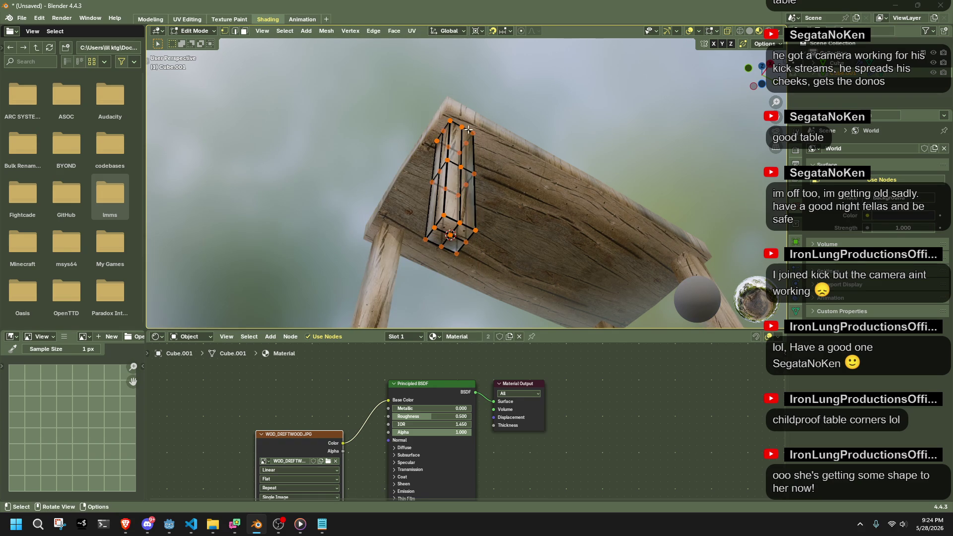
{"action": "left_click_drag", "start_coordinate": [504, 152], "coordinate": [503, 153]}
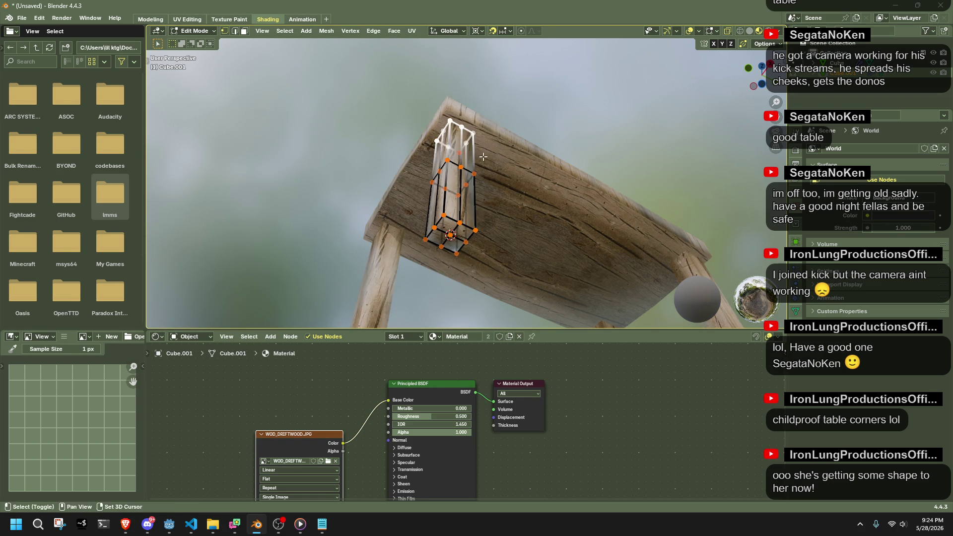
{"action": "right_click", "coordinate": [451, 148], "text": "shift"}
{"action": "key", "text": "ctrl+r"}
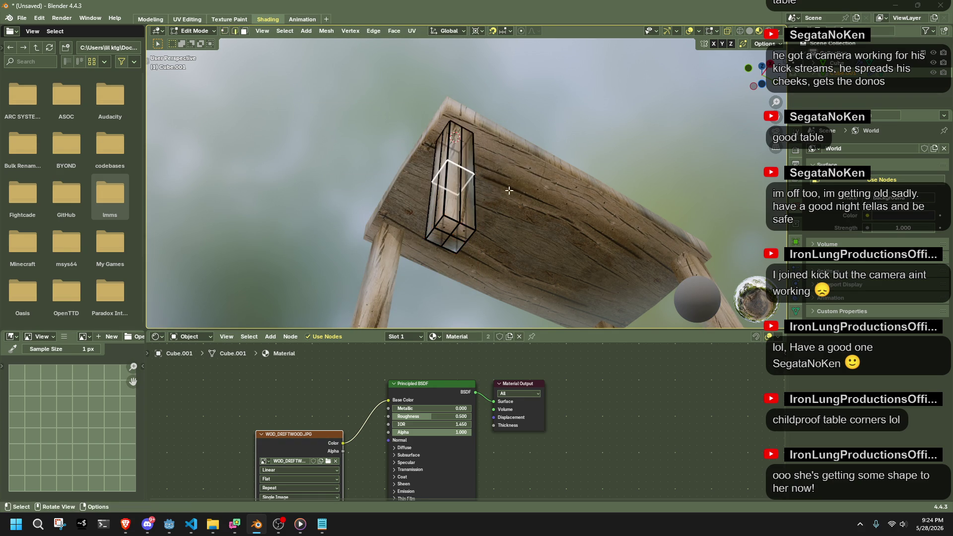
{"action": "key", "text": "x"}
{"action": "left_click", "coordinate": [628, 212]}
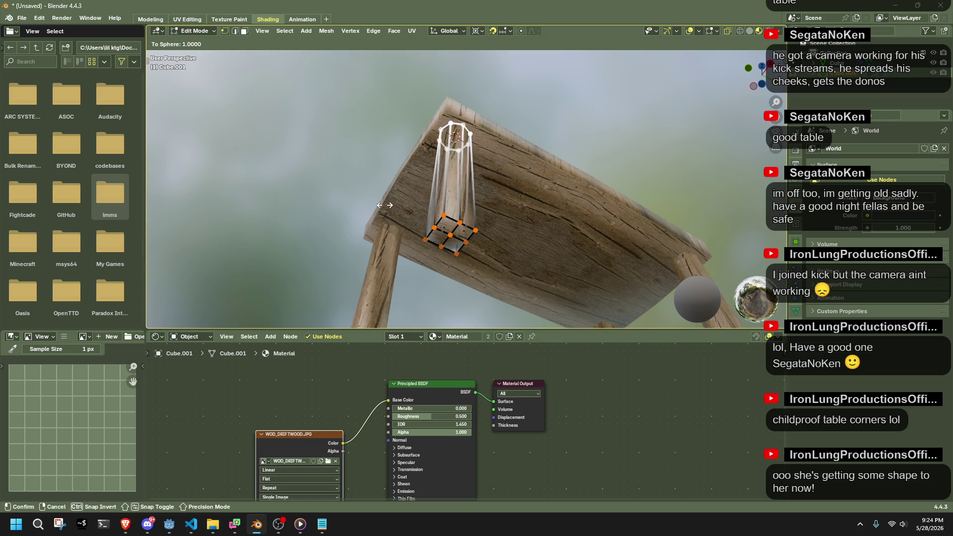
Round the leg's top and bottom rings into circles with To Sphere at factor 1.000.
{"action": "left_click", "coordinate": [424, 212]}
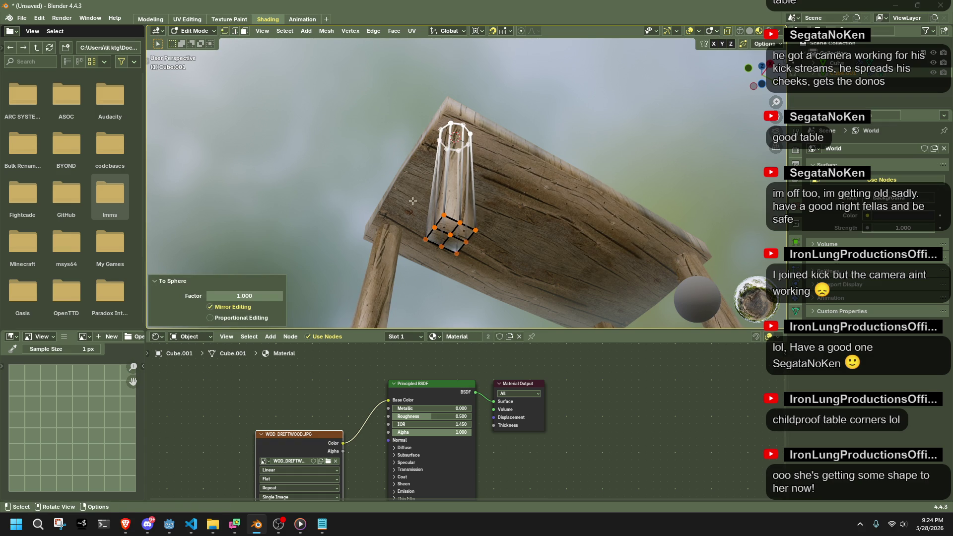
{"action": "key", "text": "shift+s"}
{"action": "left_click", "coordinate": [447, 291]}
{"action": "key", "text": "s"}
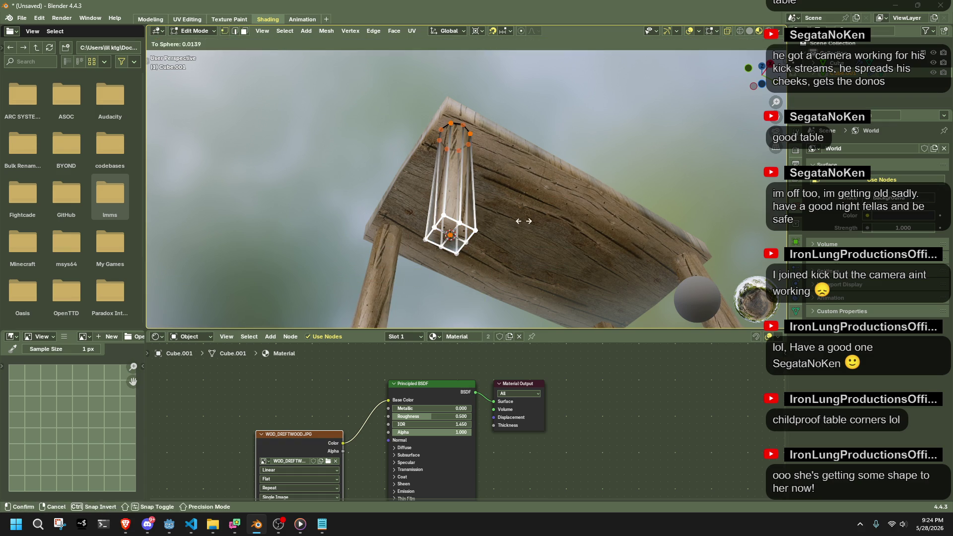
{"action": "left_click", "coordinate": [298, 225]}
{"action": "middle_click_drag", "start_coordinate": [297, 225], "coordinate": [521, 295]}
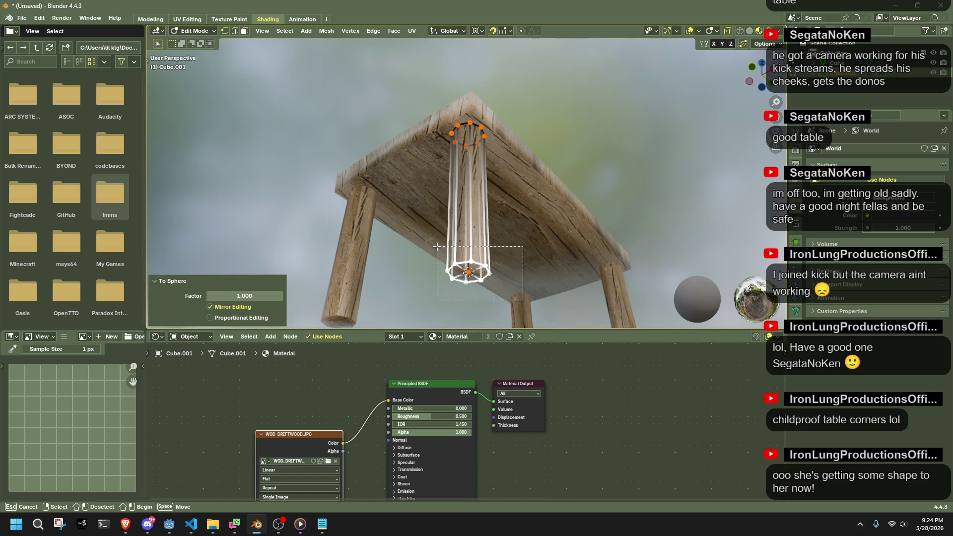
{"action": "left_click_drag", "start_coordinate": [437, 247], "coordinate": [437, 247]}
Rotate the leg's bottom ring -45.2° about Z in Top view and return to Object Mode.
{"action": "left_click", "coordinate": [762, 65]}
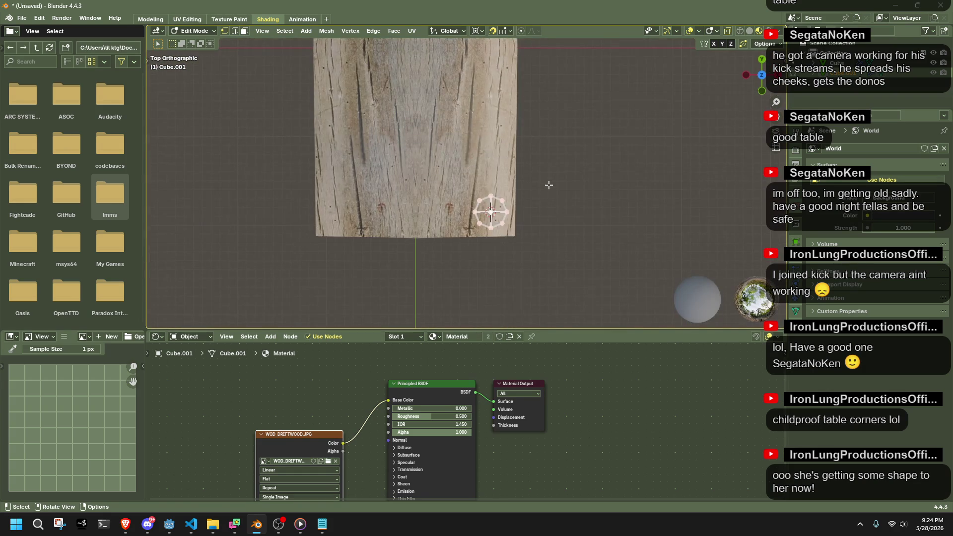
{"action": "scroll", "coordinate": [549, 179], "scroll_direction": "up", "scroll_amount": 3}
{"action": "key", "text": "r"}
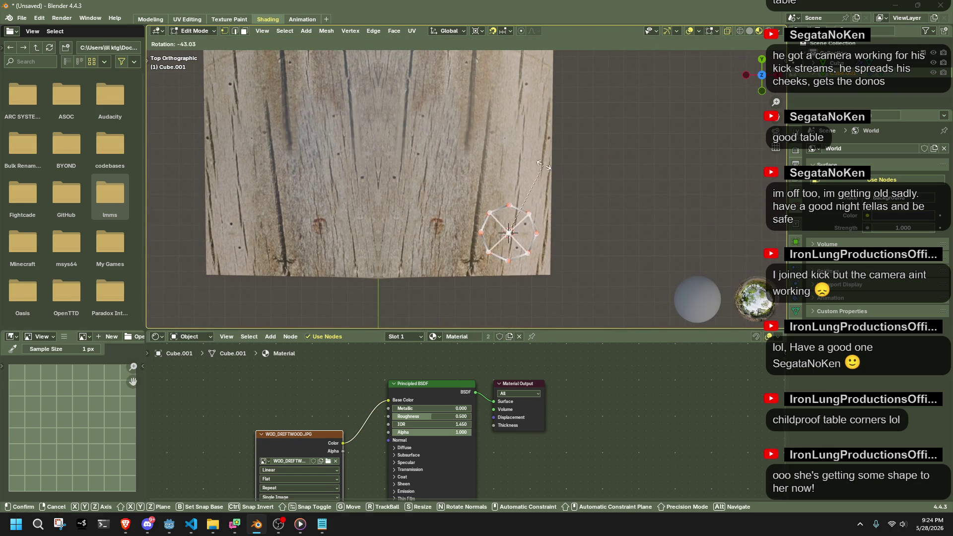
{"action": "left_click", "coordinate": [541, 165]}
{"action": "mouse_move", "coordinate": [542, 165]}
{"action": "middle_mouse_down"}
{"action": "mouse_move", "coordinate": [252, 202]}
{"action": "mouse_move", "coordinate": [533, 287]}
{"action": "mouse_move", "coordinate": [514, 183]}
{"action": "mouse_move", "coordinate": [549, 100]}
{"action": "mouse_move", "coordinate": [545, 85]}
{"action": "mouse_move", "coordinate": [555, 99]}
{"action": "mouse_move", "coordinate": [532, 172]}
{"action": "mouse_move", "coordinate": [336, 190]}
{"action": "mouse_move", "coordinate": [386, 197]}
{"action": "mouse_move", "coordinate": [450, 136]}
{"action": "middle_mouse_up"}
{"action": "key", "text": "Tab"}
{"action": "scroll", "coordinate": [533, 287], "scroll_direction": "up", "scroll_amount": 4}
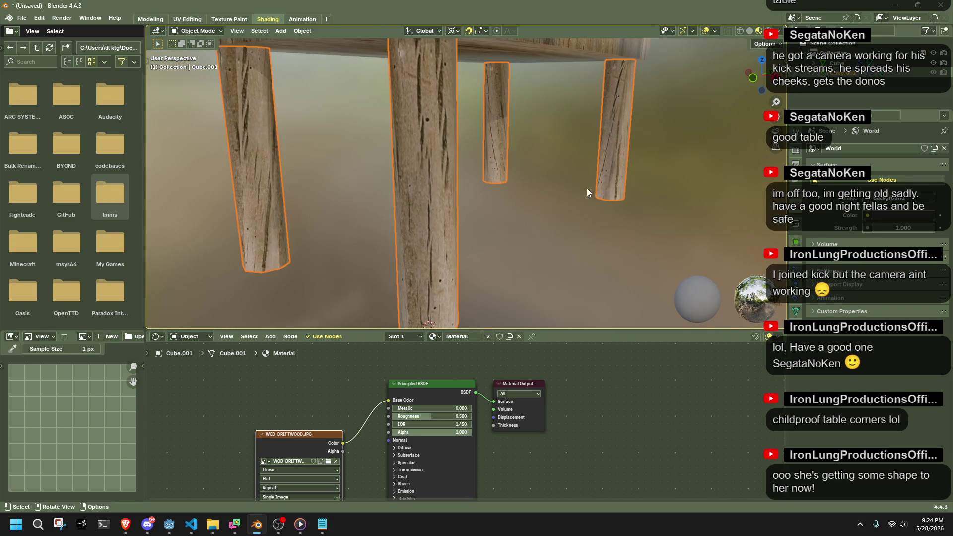
{"action": "key", "text": "Tab"}
{"action": "key", "text": "Tab"}
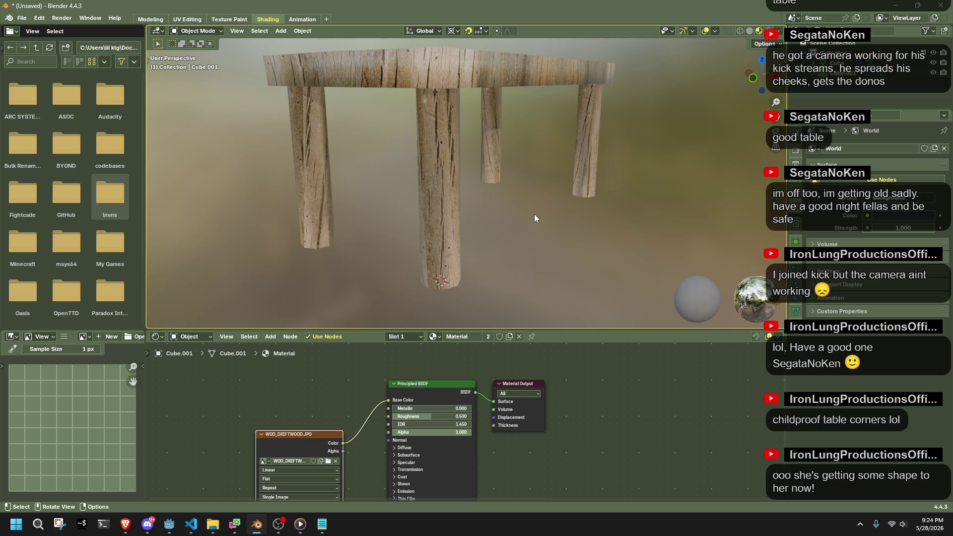
Select the tabletop in Edit Mode and bevel one of its corner edges.
{"action": "scroll", "coordinate": [512, 212], "scroll_direction": "down", "scroll_amount": 2}
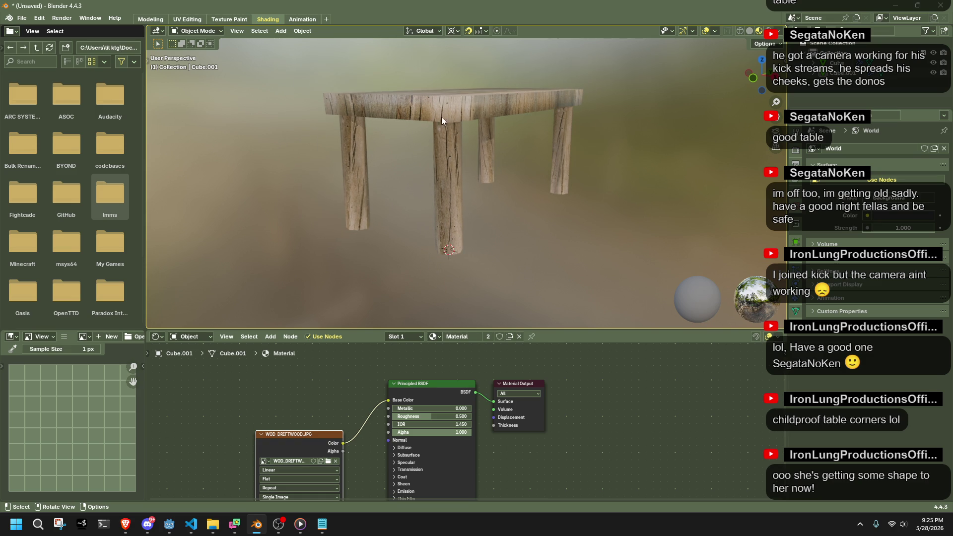
{"action": "left_click", "coordinate": [427, 118]}
{"action": "key", "text": "Tab"}
{"action": "mouse_move", "coordinate": [518, 206]}
{"action": "middle_mouse_down"}
{"action": "mouse_move", "coordinate": [539, 216]}
{"action": "mouse_move", "coordinate": [393, 273]}
{"action": "middle_mouse_up"}
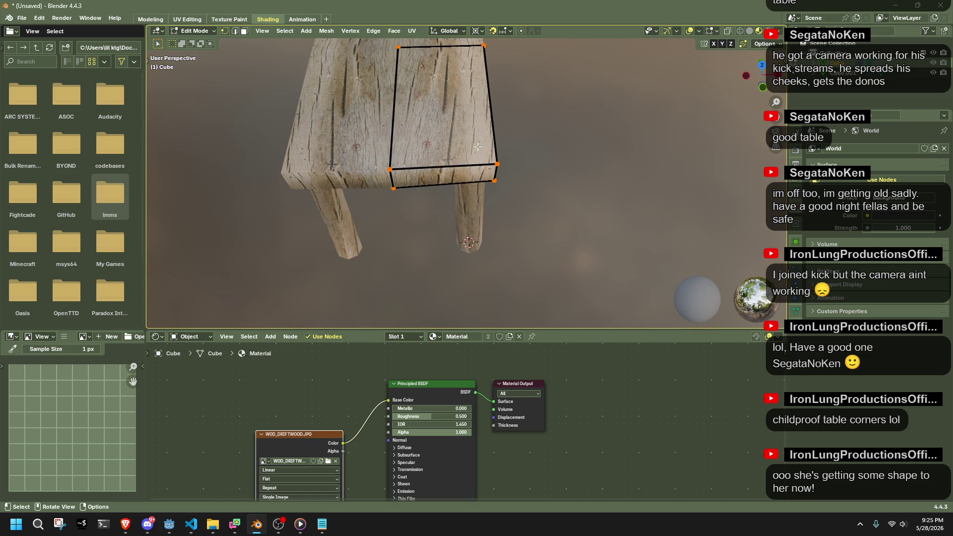
{"action": "key", "text": "ctrl+b"}
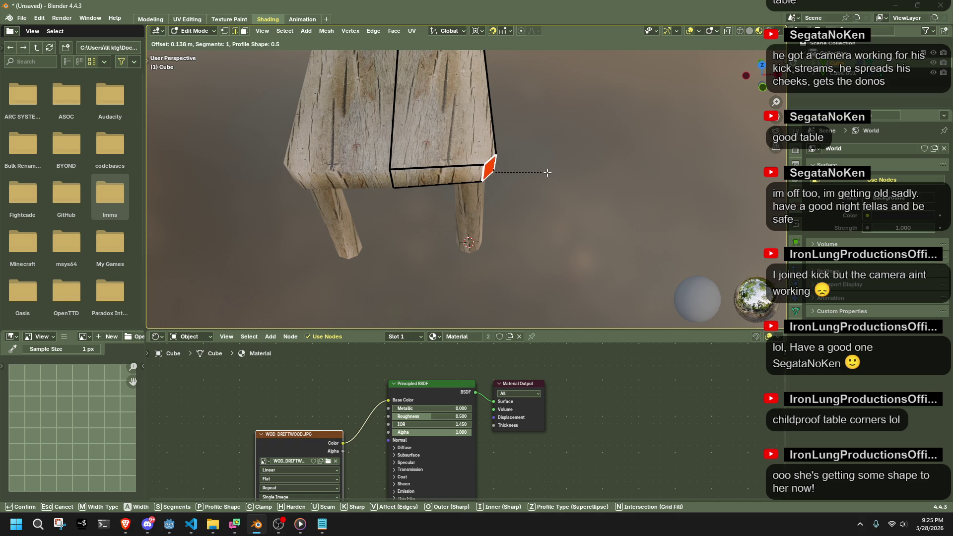
{"action": "left_click", "coordinate": [547, 172]}
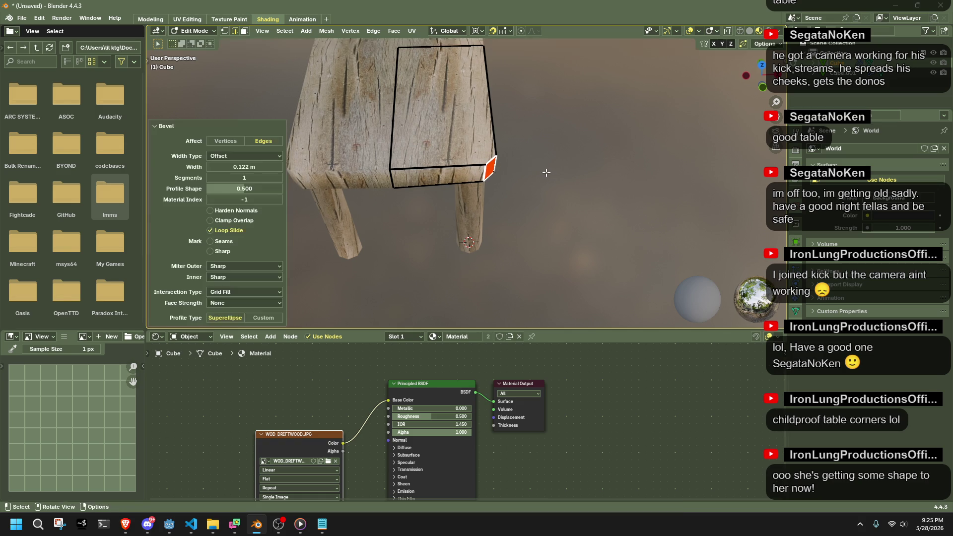
Connect a diagonal edge across the tabletop's top face.
{"action": "mouse_move", "coordinate": [539, 213]}
{"action": "middle_mouse_down"}
{"action": "mouse_move", "coordinate": [465, 206]}
{"action": "mouse_move", "coordinate": [477, 213]}
{"action": "middle_mouse_up"}
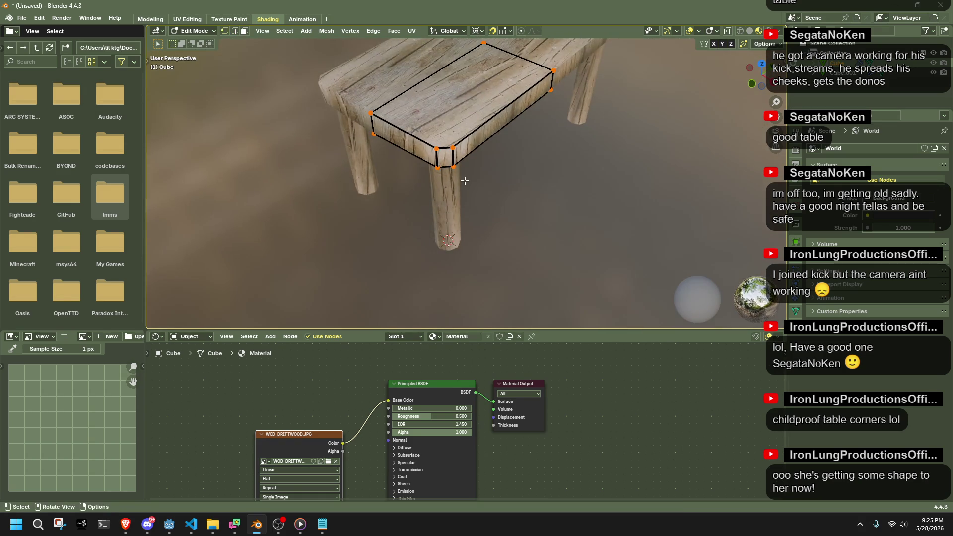
{"action": "scroll", "coordinate": [549, 223], "scroll_direction": "up", "scroll_amount": 5}
{"action": "middle_click_drag", "start_coordinate": [549, 223], "coordinate": [539, 168]}
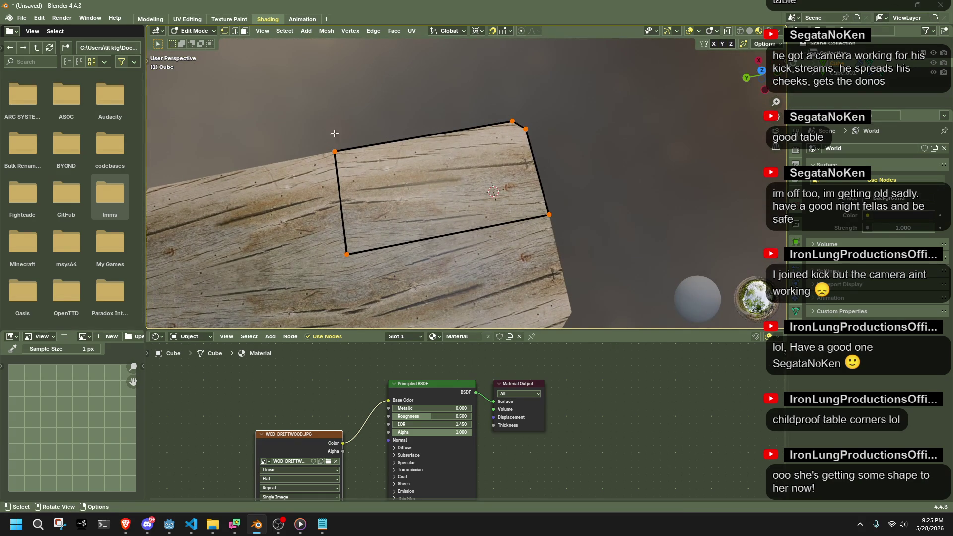
{"action": "left_click", "coordinate": [434, 188]}
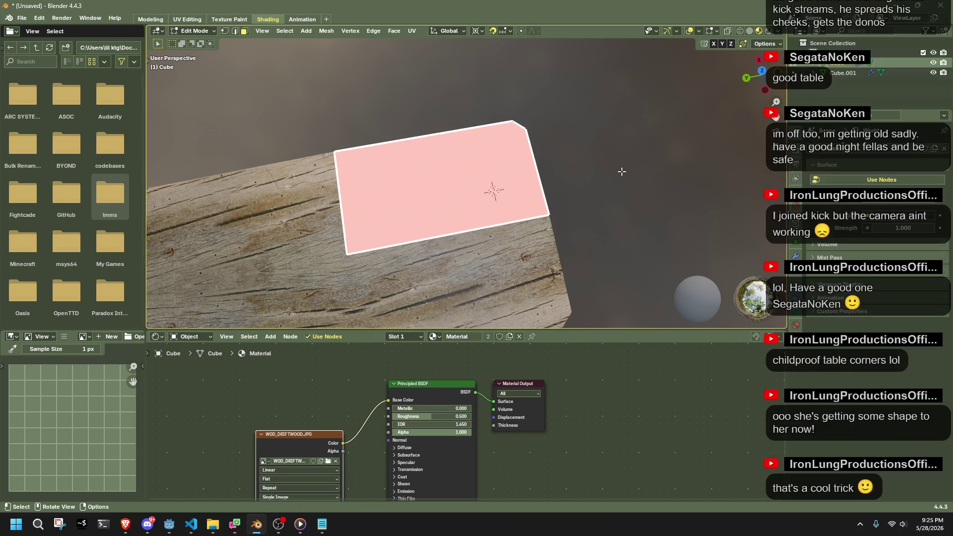
{"action": "key", "text": "1"}
{"action": "key", "text": "j"}
Bevel the table's corner edge by 0.247 m with 2 segments.
{"action": "mouse_move", "coordinate": [619, 198]}
{"action": "middle_mouse_down"}
{"action": "mouse_move", "coordinate": [516, 164]}
{"action": "mouse_move", "coordinate": [420, 147]}
{"action": "mouse_move", "coordinate": [471, 180]}
{"action": "middle_mouse_up"}
{"action": "middle_click_drag", "start_coordinate": [575, 168], "coordinate": [553, 182]}
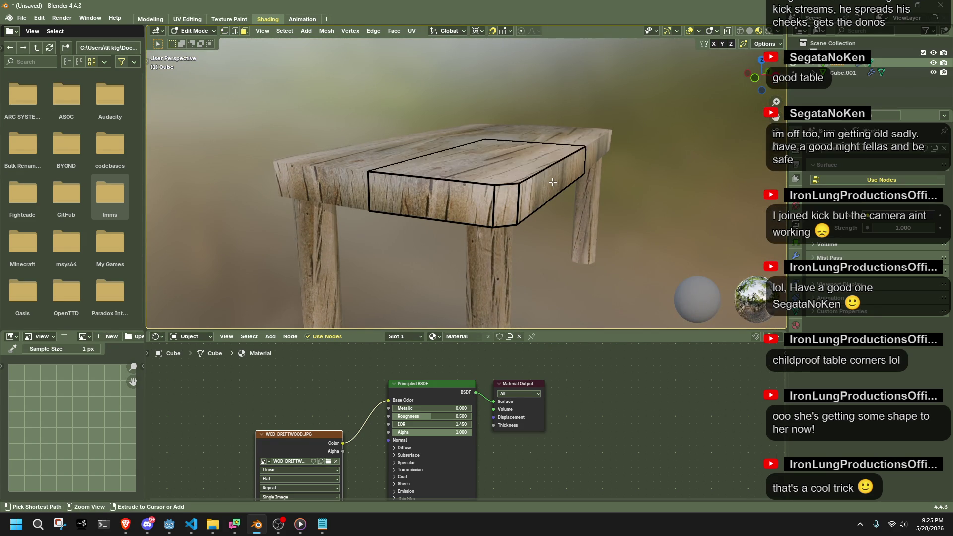
{"action": "key", "text": "ctrl+b"}
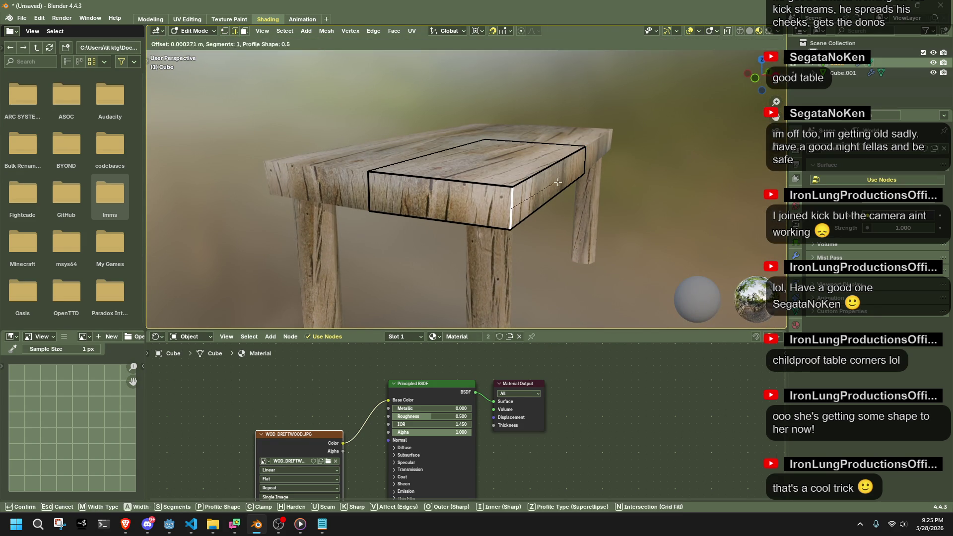
{"action": "left_click", "coordinate": [597, 181]}
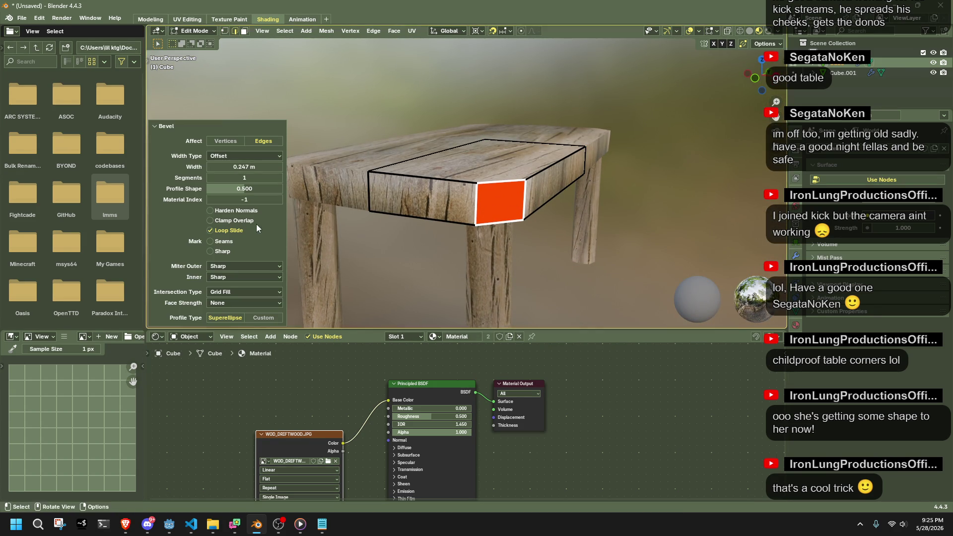
{"action": "left_click", "coordinate": [277, 177]}
Inspect the bevelled corner, select its triangular face, then leave Edit Mode.
{"action": "mouse_move", "coordinate": [497, 238]}
{"action": "middle_mouse_down"}
{"action": "mouse_move", "coordinate": [585, 244]}
{"action": "mouse_move", "coordinate": [677, 224]}
{"action": "mouse_move", "coordinate": [614, 207]}
{"action": "middle_mouse_up"}
{"action": "key", "text": "1"}
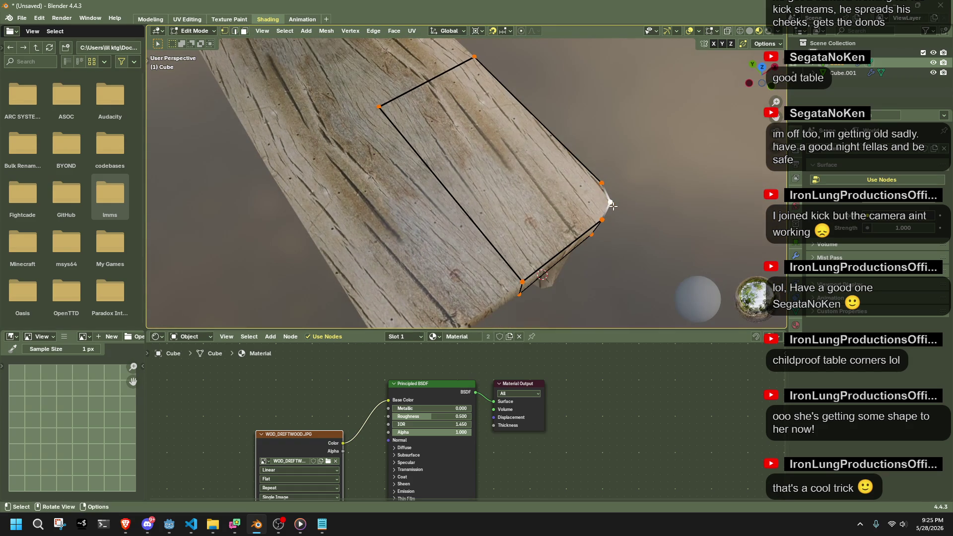
{"action": "mouse_move", "coordinate": [654, 150]}
{"action": "middle_mouse_down"}
{"action": "mouse_move", "coordinate": [675, 159]}
{"action": "mouse_move", "coordinate": [669, 195]}
{"action": "mouse_move", "coordinate": [513, 140]}
{"action": "mouse_move", "coordinate": [522, 154]}
{"action": "middle_mouse_up"}
{"action": "key", "text": "3"}
{"action": "left_click", "coordinate": [484, 125]}
{"action": "key", "text": "1"}
{"action": "key", "text": "Tab"}
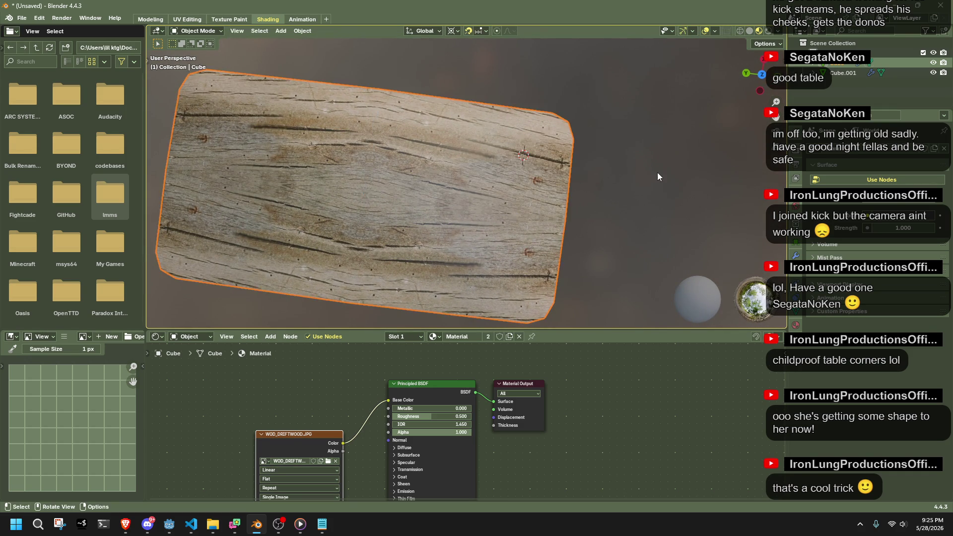
Inset the two triangles at the table end and scale the inner faces down.
{"action": "key", "text": "Tab"}
{"action": "middle_click_drag", "start_coordinate": [663, 170], "coordinate": [666, 202]}
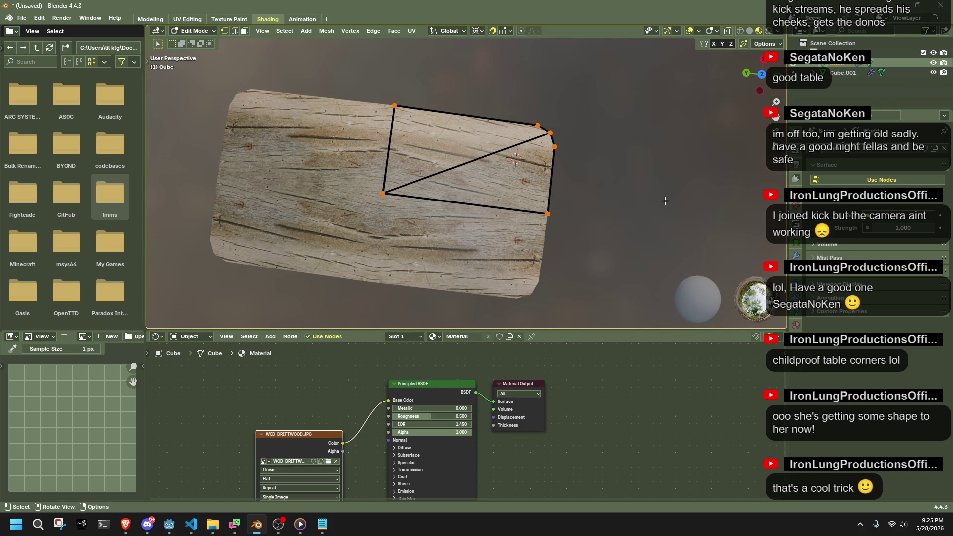
{"action": "left_click", "coordinate": [496, 167]}
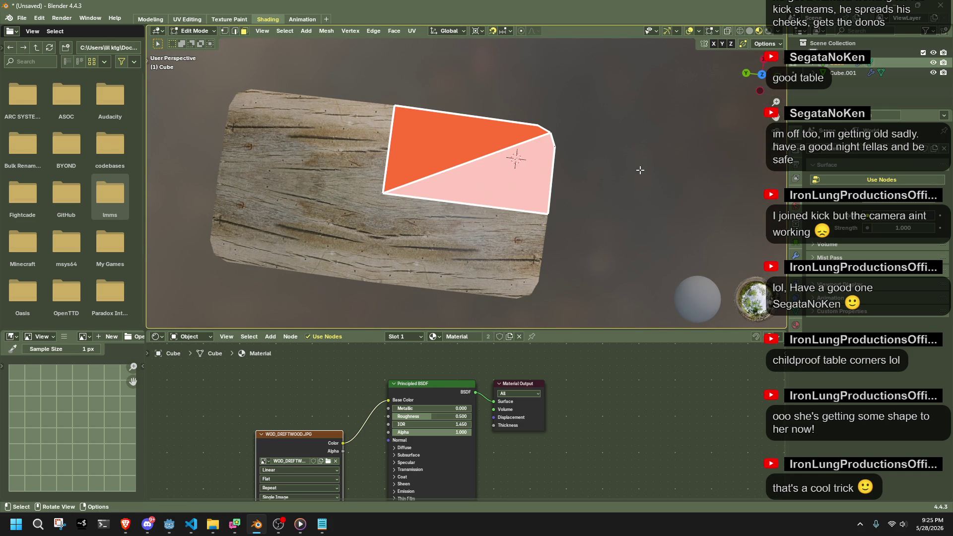
{"action": "key", "text": "i"}
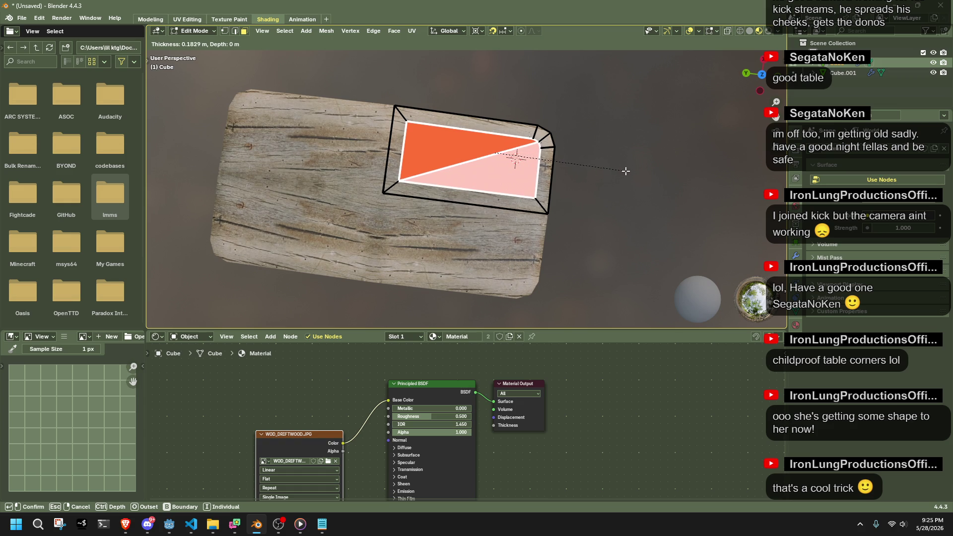
{"action": "left_click", "coordinate": [625, 171]}
{"action": "key", "text": "s"}
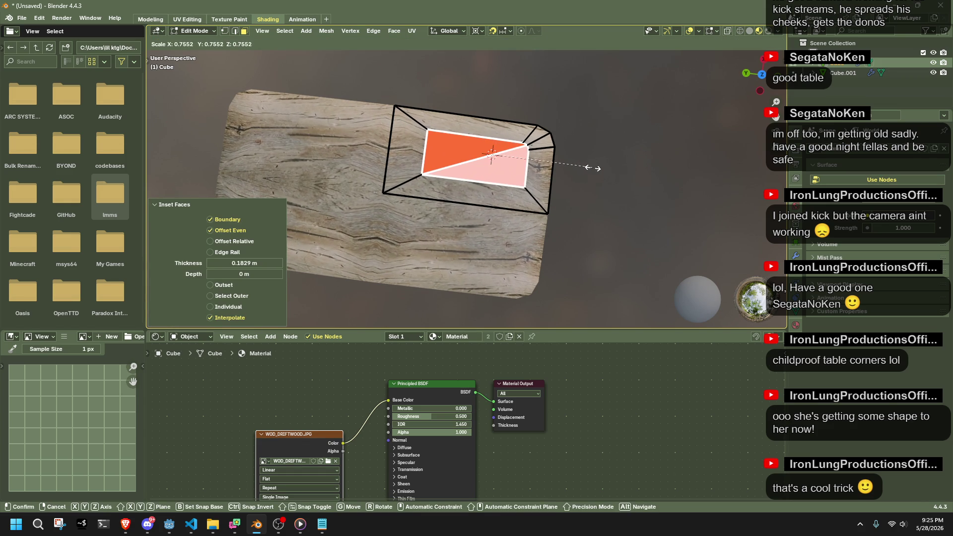
{"action": "left_click", "coordinate": [594, 168]}
Slide two inner vertices along their edges and move a third to a new position.
{"action": "scroll", "coordinate": [655, 166], "scroll_direction": "up", "scroll_amount": 4}
{"action": "key", "text": "1"}
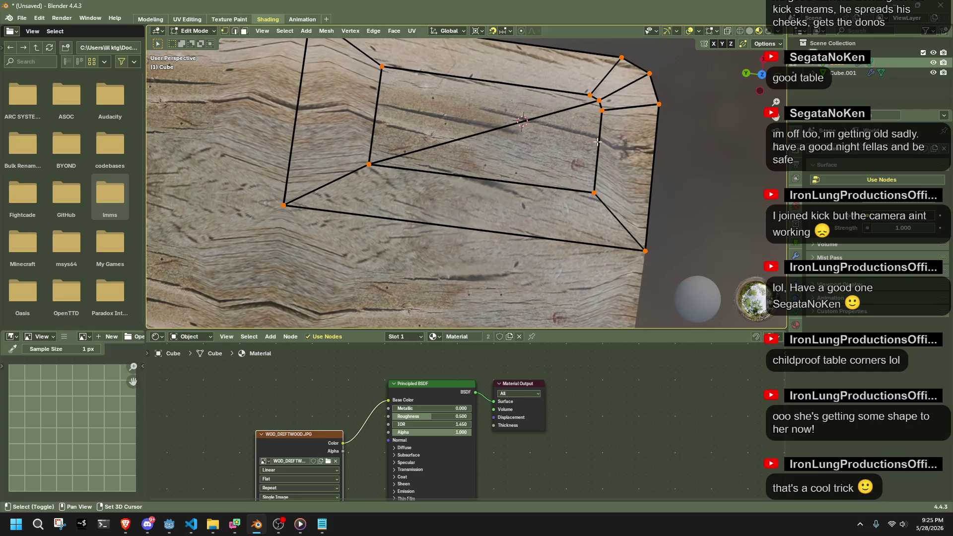
{"action": "key", "text": "shift+v"}
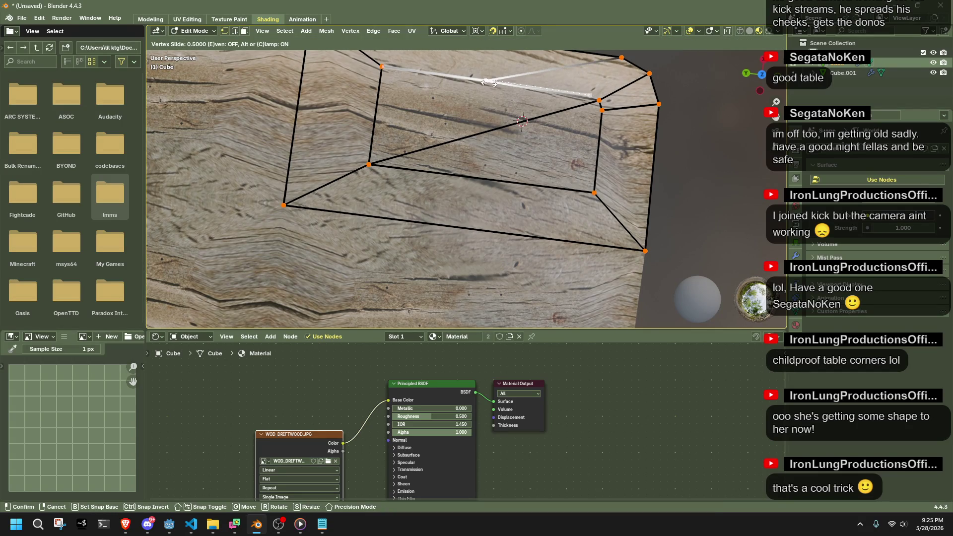
{"action": "left_click", "coordinate": [504, 84]}
{"action": "left_click", "coordinate": [602, 110]}
{"action": "key", "text": "shift+v"}
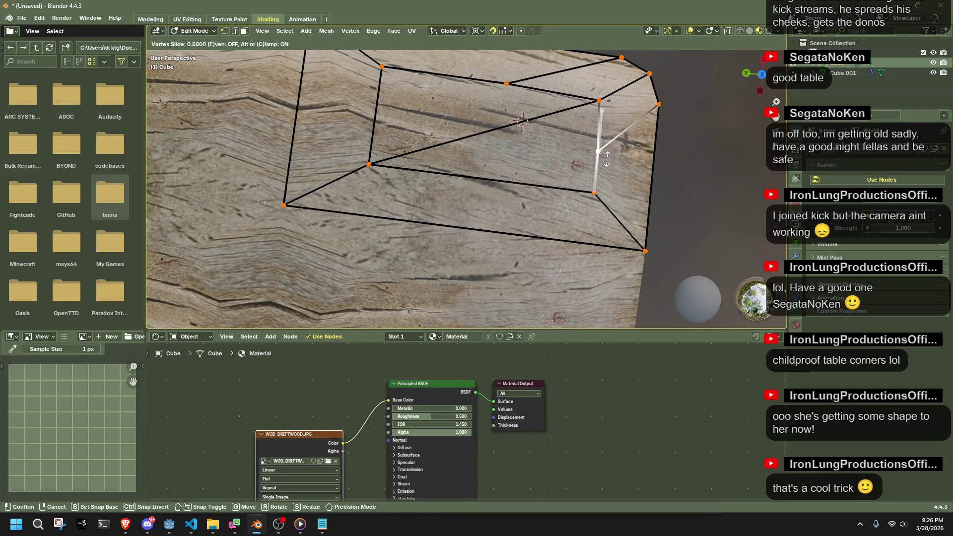
{"action": "left_click", "coordinate": [607, 160]}
{"action": "left_click", "coordinate": [599, 101]}
{"action": "key", "text": "g"}
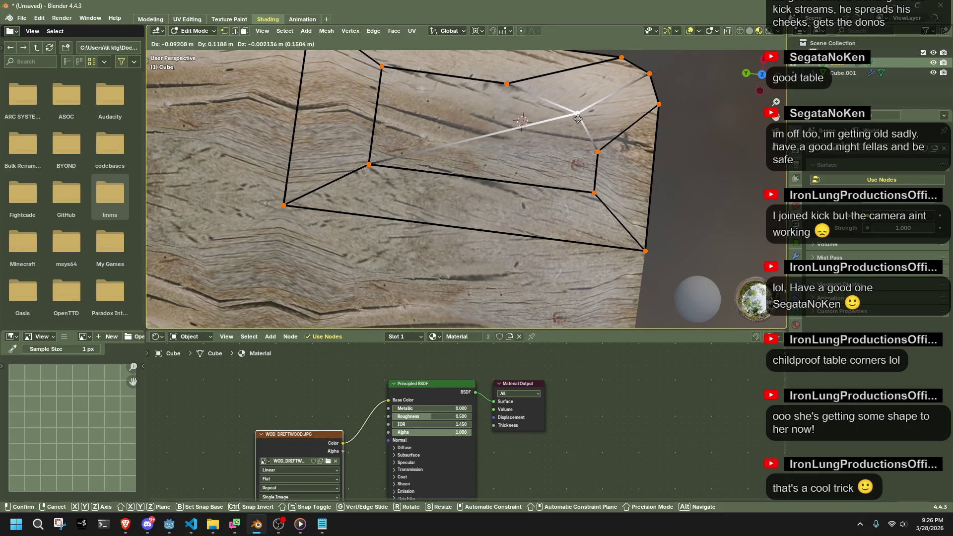
{"action": "left_click", "coordinate": [565, 118]}
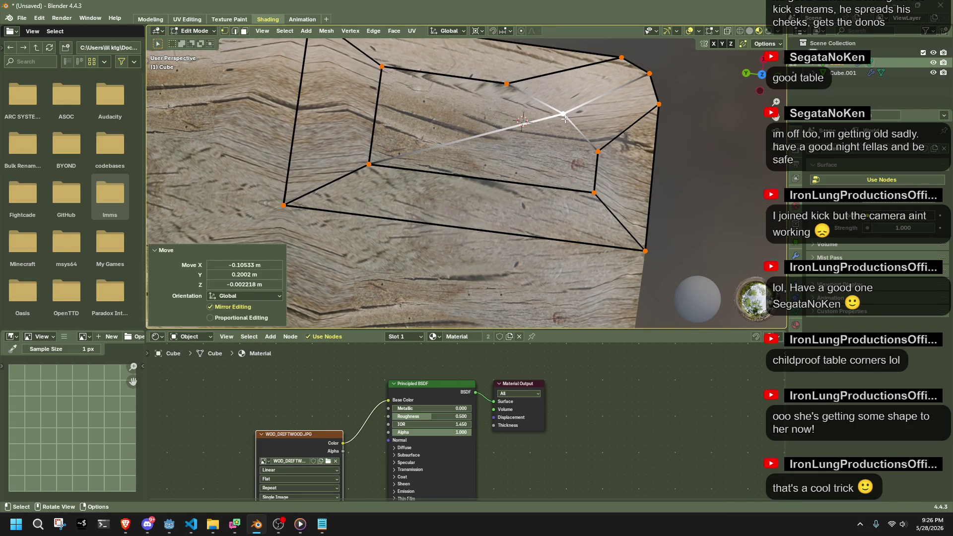
{"action": "left_click", "coordinate": [755, 176]}
Select the upper triangular face and the inner face below it to check the inset.
{"action": "scroll", "coordinate": [755, 176], "scroll_direction": "down", "scroll_amount": 3}
{"action": "middle_click_drag", "start_coordinate": [516, 99], "coordinate": [515, 157], "text": "shift"}
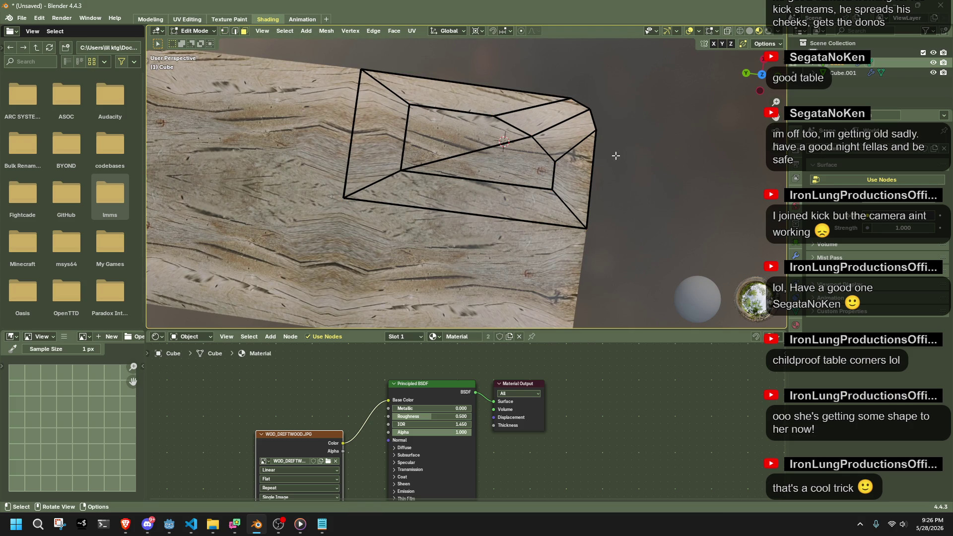
{"action": "left_click", "coordinate": [462, 136]}
{"action": "left_click", "coordinate": [502, 162]}
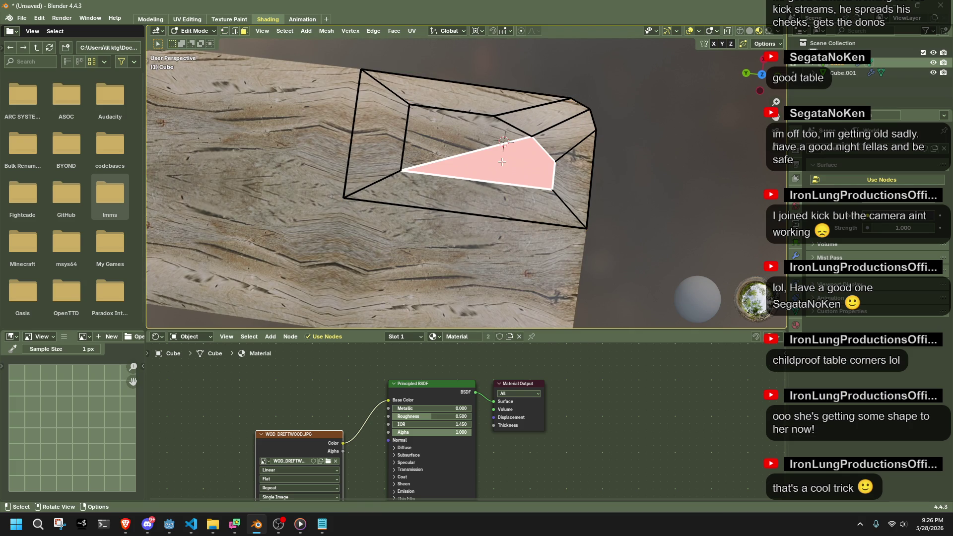
{"action": "left_click", "coordinate": [658, 185]}
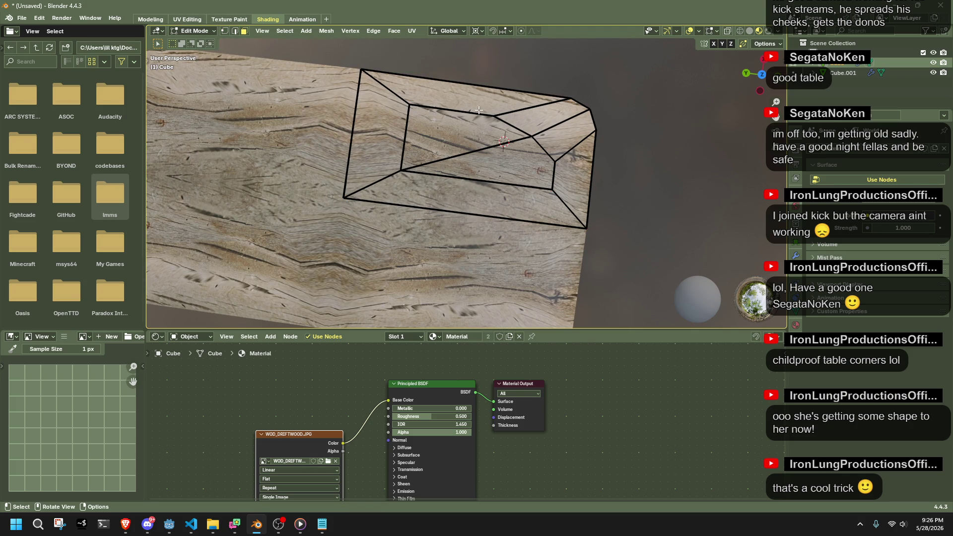
Select faces by sides with Greater Than 4 to check for n-gons.
{"action": "left_click", "coordinate": [288, 31]}
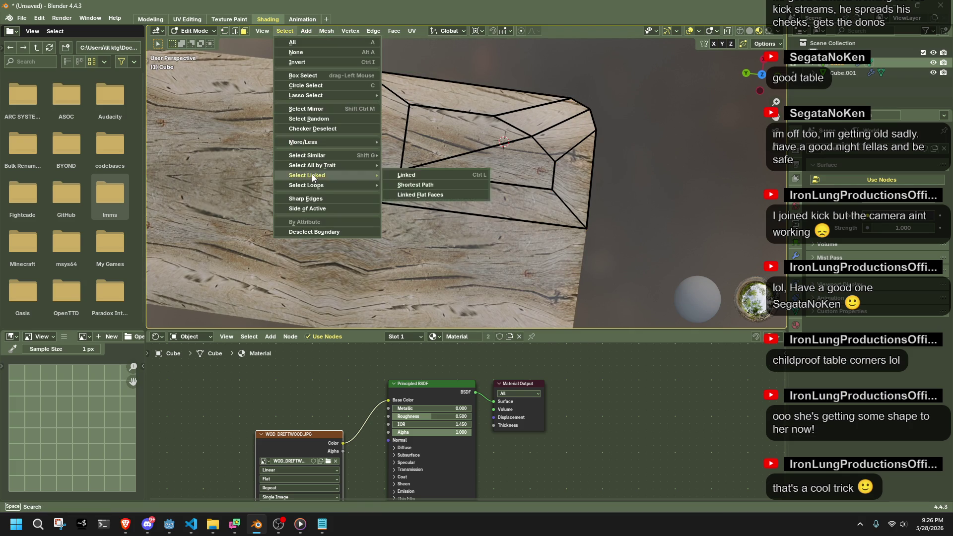
{"action": "mouse_move", "coordinate": [300, 157]}
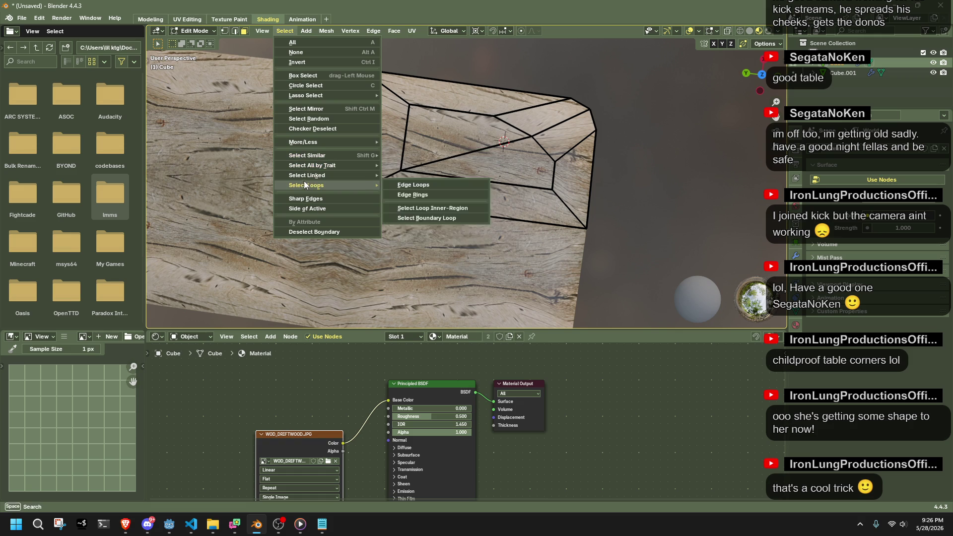
{"action": "left_click", "coordinate": [437, 188]}
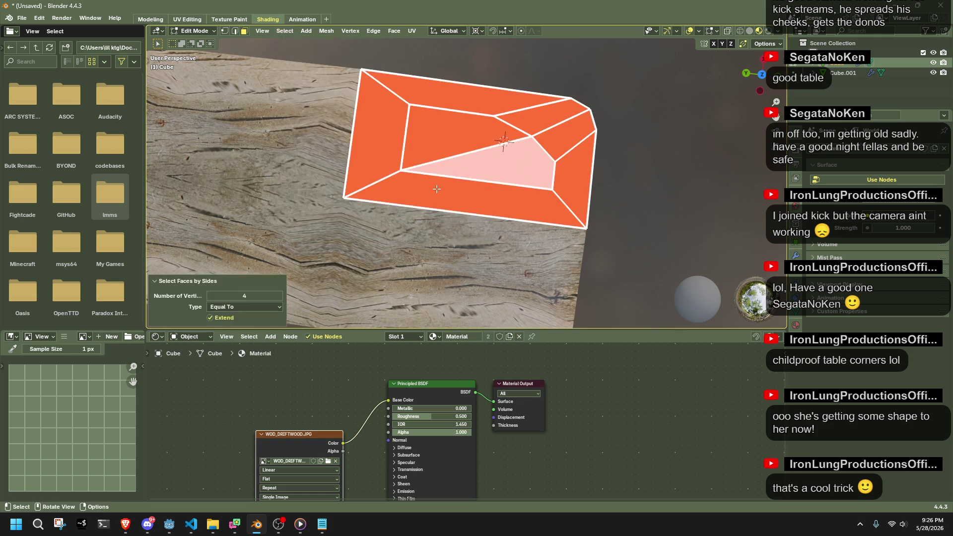
{"action": "left_click", "coordinate": [267, 306]}
{"action": "left_click", "coordinate": [250, 335]}
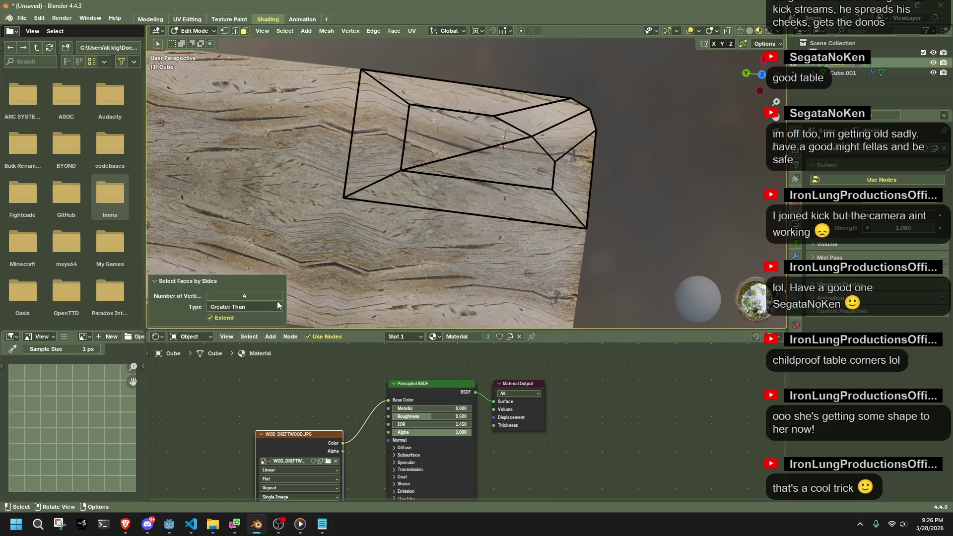
{"action": "scroll", "coordinate": [638, 238], "scroll_direction": "down", "scroll_amount": 5}
{"action": "mouse_move", "coordinate": [637, 239]}
{"action": "middle_mouse_down"}
{"action": "mouse_move", "coordinate": [585, 211]}
{"action": "mouse_move", "coordinate": [624, 236]}
{"action": "mouse_move", "coordinate": [567, 212]}
{"action": "middle_mouse_up"}
Delete the two inner end faces, fill the hole, and dissolve the diagonal edge.
{"action": "scroll", "coordinate": [625, 235], "scroll_direction": "up", "scroll_amount": 5}
{"action": "left_click", "coordinate": [555, 191]}
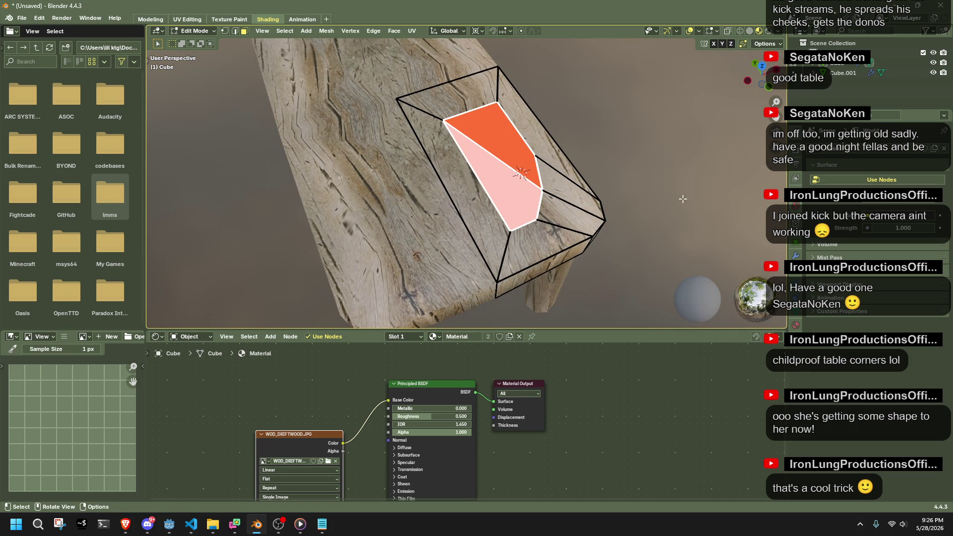
{"action": "key", "text": "x"}
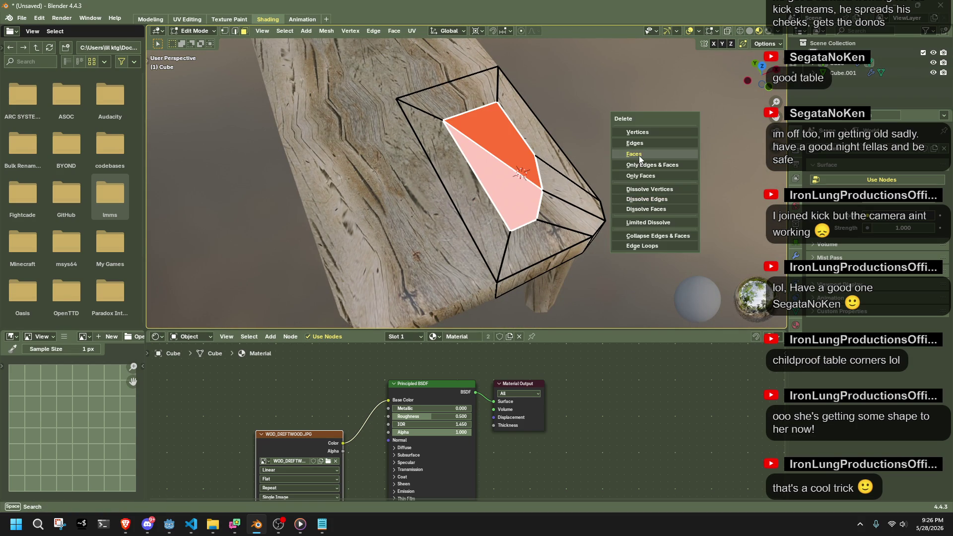
{"action": "left_click", "coordinate": [639, 155]}
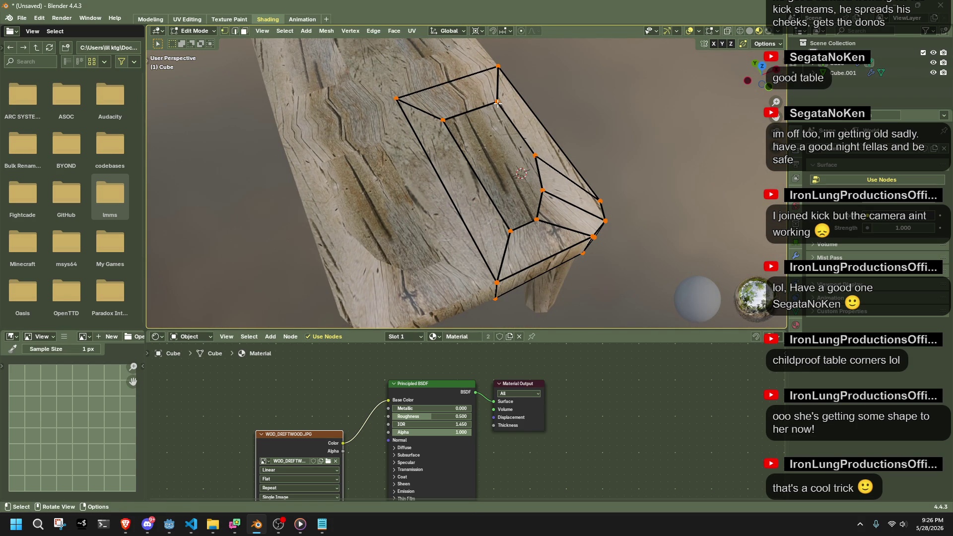
{"action": "key", "text": "alt+f"}
{"action": "key", "text": "alt+a"}
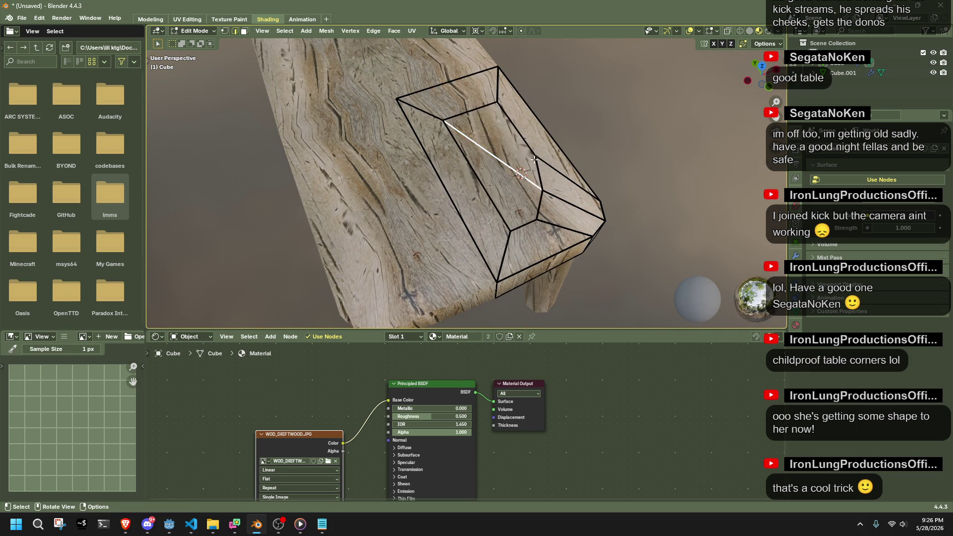
{"action": "key", "text": "x"}
{"action": "left_click", "coordinate": [680, 241]}
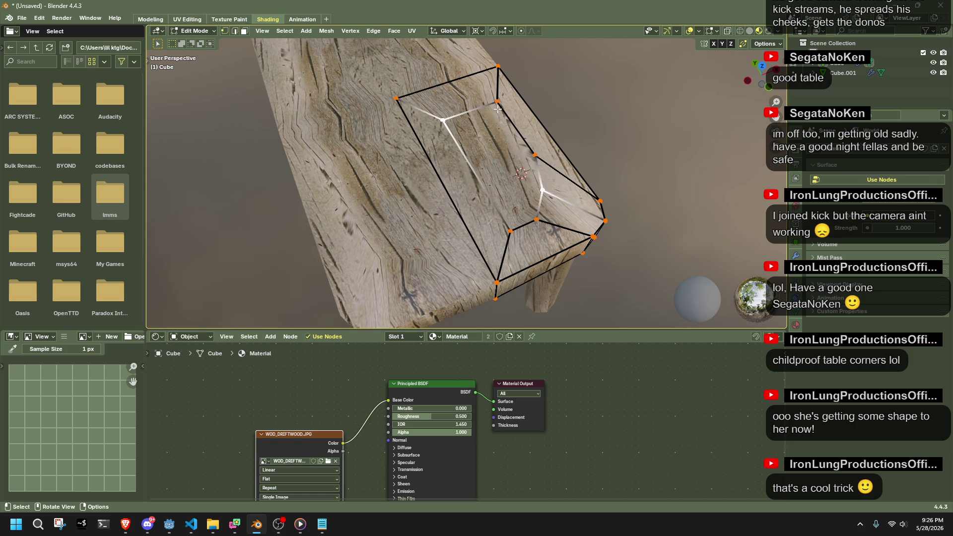
Join two vertices across the face, undo it, and select the edge path between vertices instead.
{"action": "left_click", "coordinate": [497, 108]}
{"action": "left_click", "coordinate": [513, 226], "text": "shift"}
{"action": "key", "text": "j"}
{"action": "mouse_move", "coordinate": [596, 185]}
{"action": "middle_mouse_down"}
{"action": "mouse_move", "coordinate": [691, 206]}
{"action": "mouse_move", "coordinate": [681, 203]}
{"action": "middle_mouse_up"}
{"action": "key", "text": "ctrl+z"}
{"action": "left_click", "coordinate": [510, 113]}
{"action": "left_click", "coordinate": [390, 124], "text": "shift"}
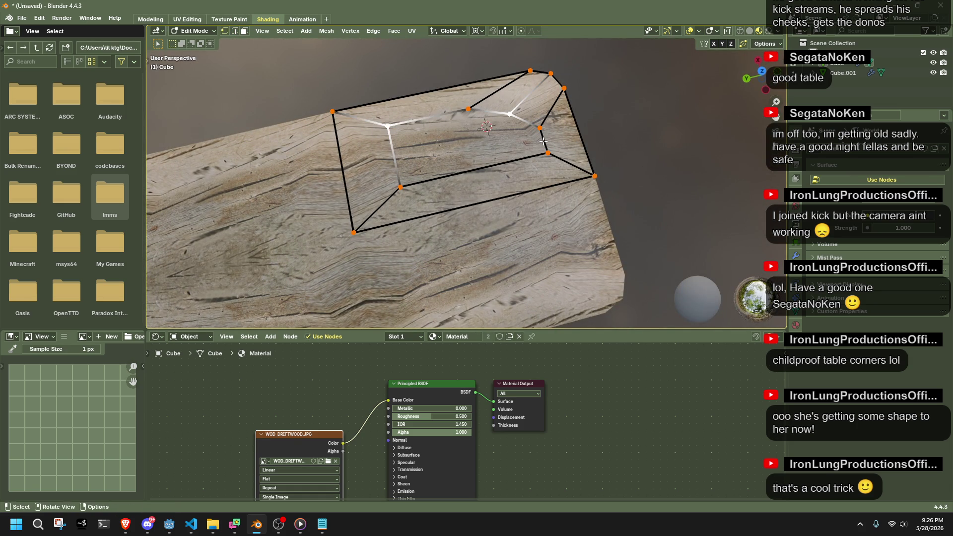
{"action": "left_click", "coordinate": [539, 134]}
{"action": "left_click", "coordinate": [387, 130], "text": "ctrl"}
{"action": "middle_click_drag", "start_coordinate": [638, 166], "coordinate": [668, 186]}
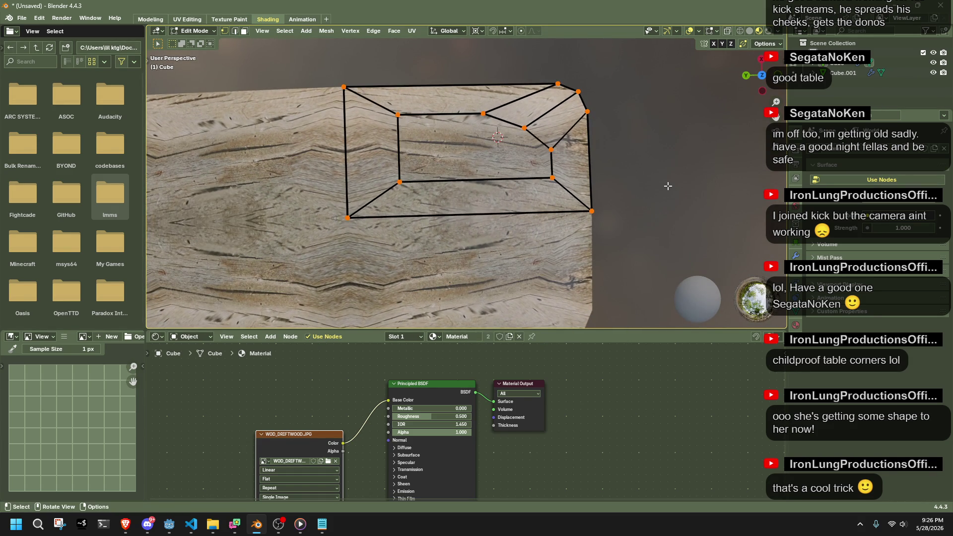
{"action": "scroll", "coordinate": [668, 186], "scroll_direction": "down", "scroll_amount": 3}
{"action": "scroll", "coordinate": [667, 186], "scroll_direction": "up", "scroll_amount": 3}
Subdivide the end's bottom edge and connect its midpoint to the inner top vertex.
{"action": "left_click", "coordinate": [488, 214]}
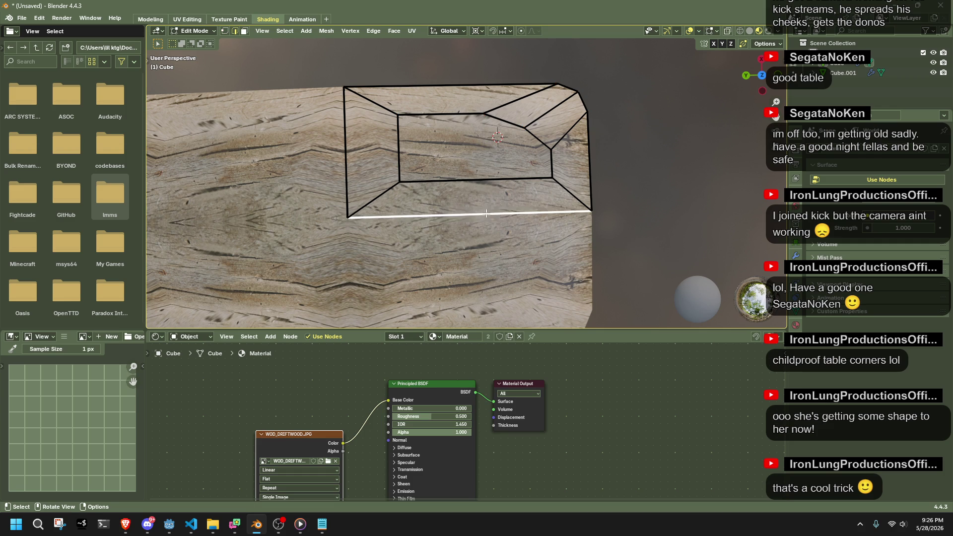
{"action": "right_click", "coordinate": [478, 185]}
{"action": "left_click", "coordinate": [474, 201]}
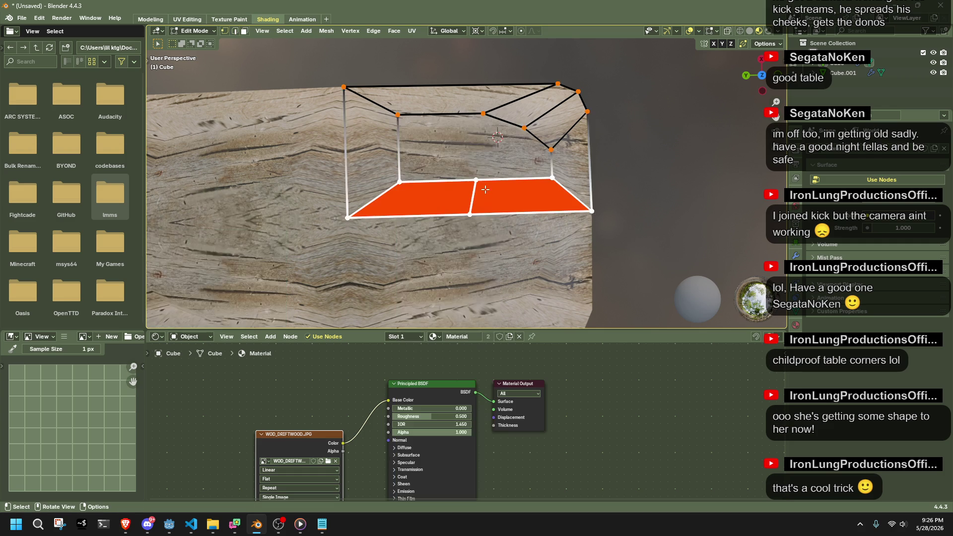
{"action": "left_click", "coordinate": [694, 153]}
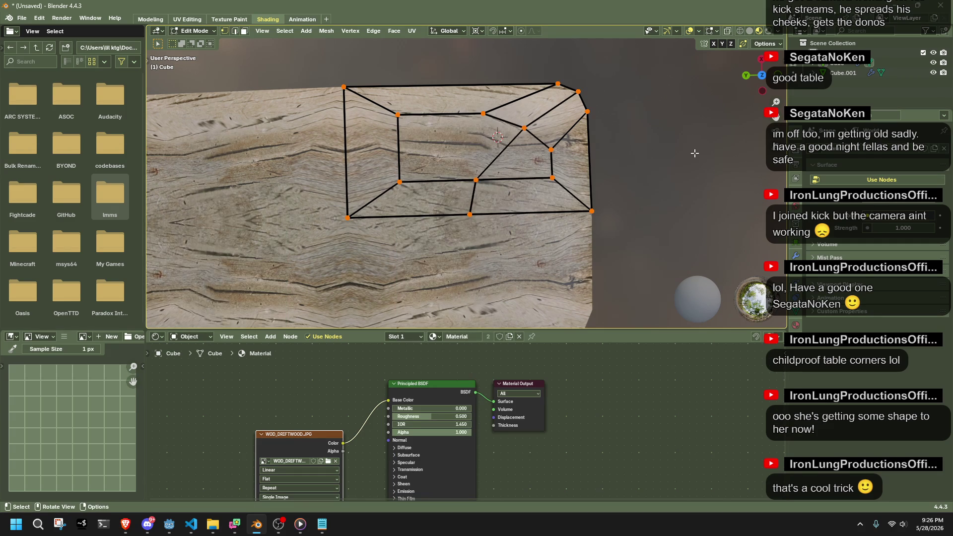
{"action": "scroll", "coordinate": [694, 154], "scroll_direction": "down", "scroll_amount": 3}
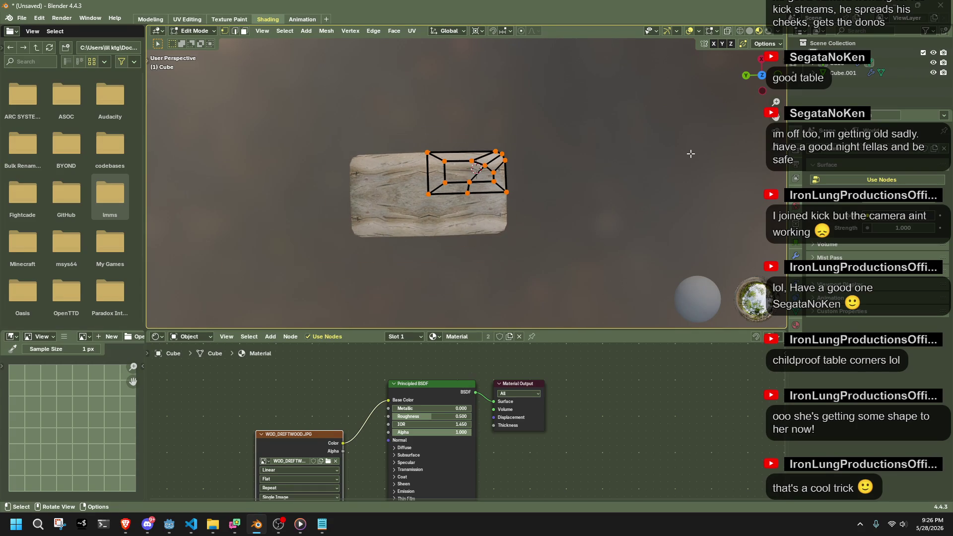
{"action": "scroll", "coordinate": [558, 168], "scroll_direction": "up", "scroll_amount": 3}
{"action": "left_click", "coordinate": [482, 121]}
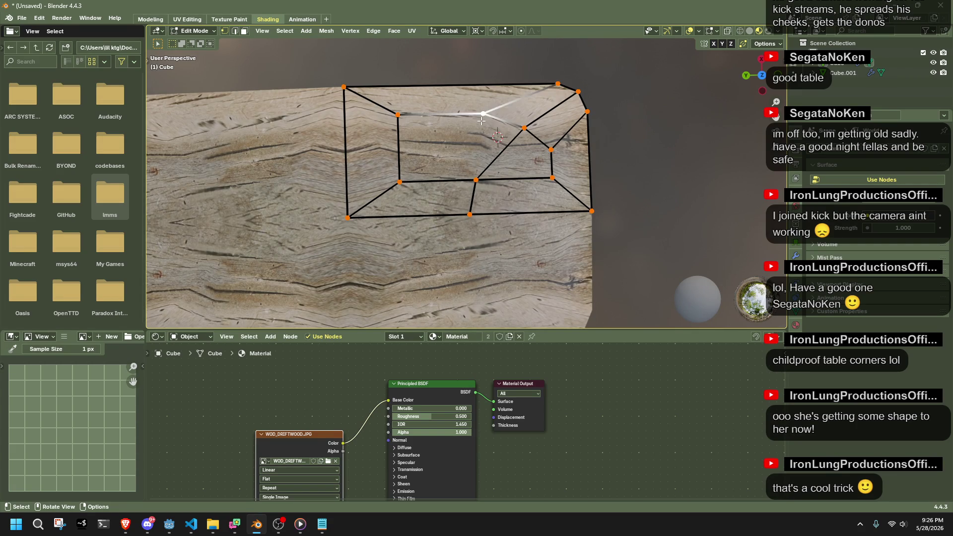
{"action": "key", "text": "j"}
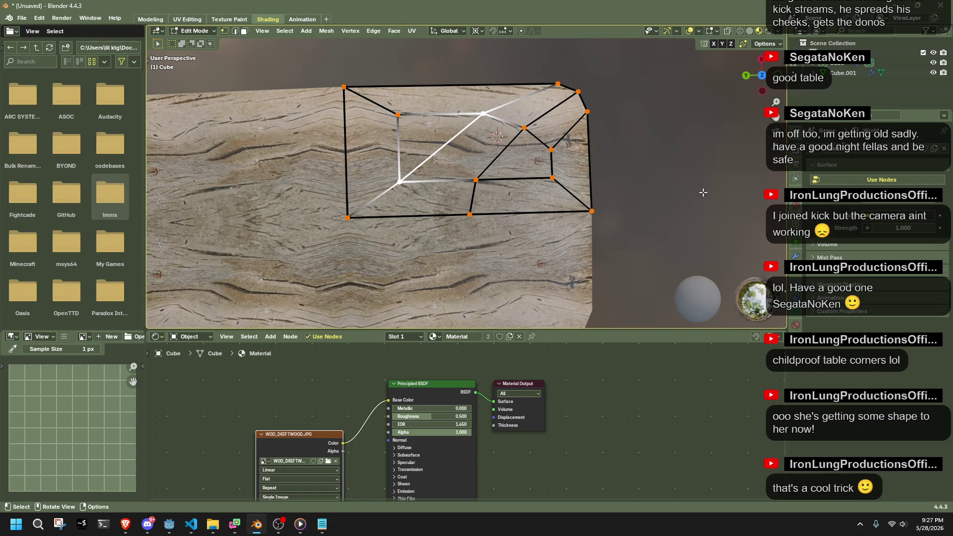
{"action": "key", "text": "alt+a"}
Subdivide the inner and outer left edges of the tabletop end.
{"action": "right_click", "coordinate": [399, 137]}
{"action": "left_click", "coordinate": [397, 138]}
{"action": "key", "text": "1"}
{"action": "left_click", "coordinate": [387, 147]}
{"action": "left_click", "coordinate": [349, 149]}
{"action": "right_click", "coordinate": [349, 149]}
{"action": "left_click", "coordinate": [349, 149]}
{"action": "key", "text": "1"}
{"action": "left_click", "coordinate": [397, 149]}
Join the two new midpoint vertices and move the vertex along the Y axis.
{"action": "left_click", "coordinate": [357, 155], "text": "shift"}
{"action": "key", "text": "j"}
{"action": "key", "text": "alt+a"}
{"action": "key", "text": "g"}
{"action": "key", "text": "y"}
{"action": "left_click", "coordinate": [368, 151]}
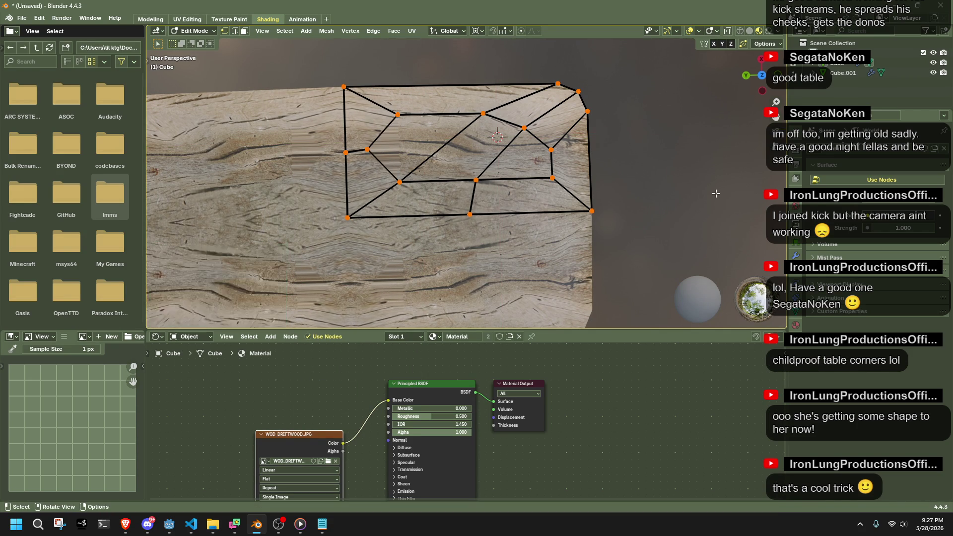
Select an edge on the tabletop end, then undo back to the earlier edge layout.
{"action": "scroll", "coordinate": [715, 193], "scroll_direction": "down", "scroll_amount": 5}
{"action": "middle_click_drag", "start_coordinate": [715, 193], "coordinate": [507, 150]}
{"action": "key", "text": "2"}
{"action": "left_click", "coordinate": [508, 150]}
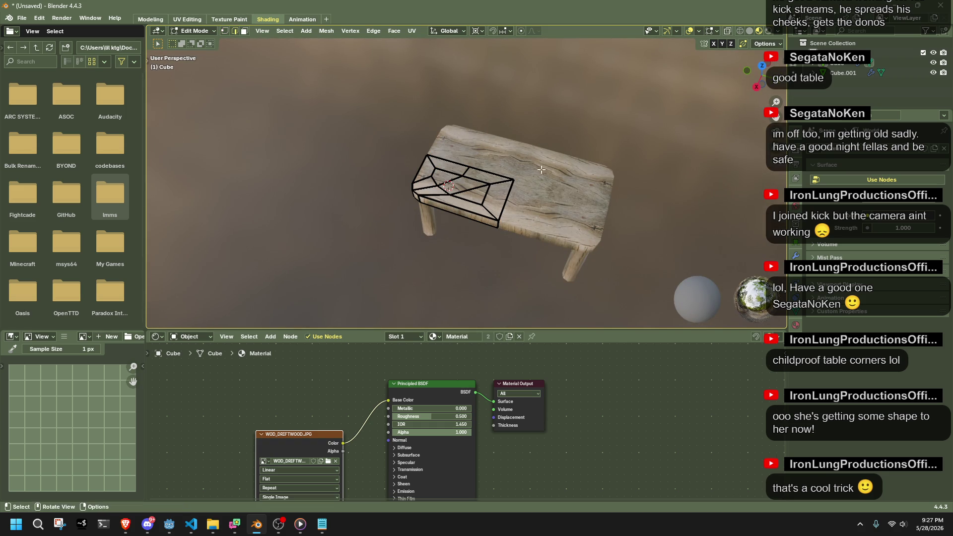
{"action": "scroll", "coordinate": [493, 162], "scroll_direction": "up", "scroll_amount": 4}
{"action": "key", "text": "1"}
{"action": "middle_click_drag", "start_coordinate": [546, 173], "coordinate": [338, 213]}
{"action": "key", "text": "ctrl+z"}
{"action": "key", "text": "ctrl+z"}
Delete the two bottom faces and refill the hole with new faces.
{"action": "key", "text": "2"}
{"action": "key", "text": "x"}
{"action": "left_click", "coordinate": [484, 158]}
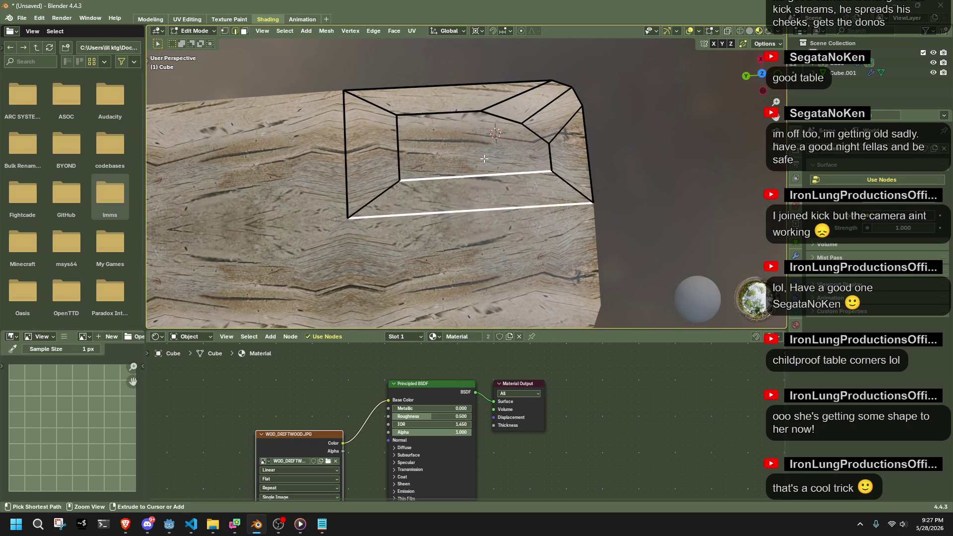
{"action": "key", "text": "1"}
{"action": "key", "text": "a"}
{"action": "key", "text": "f"}
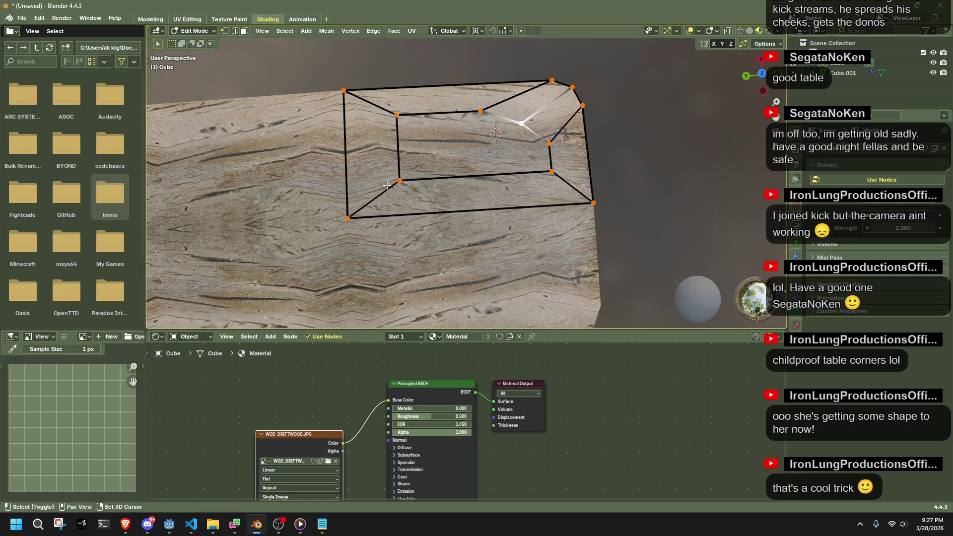
{"action": "left_click", "coordinate": [698, 139]}
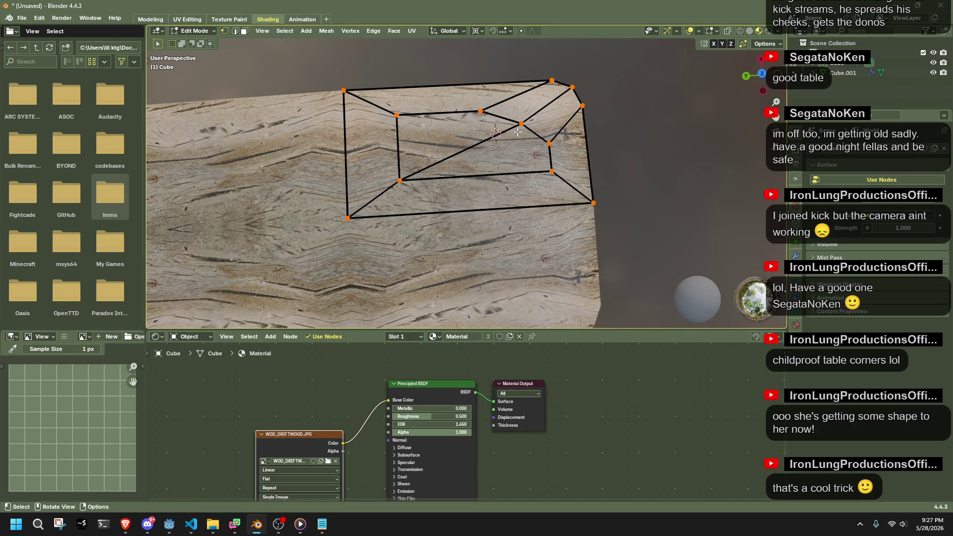
{"action": "mouse_move", "coordinate": [571, 112]}
{"action": "middle_mouse_down"}
{"action": "mouse_move", "coordinate": [675, 214]}
{"action": "mouse_move", "coordinate": [508, 216]}
{"action": "mouse_move", "coordinate": [712, 86]}
{"action": "middle_mouse_up"}
{"action": "scroll", "coordinate": [620, 164], "scroll_direction": "down", "scroll_amount": 3}
{"action": "key", "text": "Tab"}
{"action": "key", "text": "Tab"}
Slide a tabletop corner vertex along its edge.
{"action": "key", "text": "a"}
{"action": "left_click", "coordinate": [760, 77]}
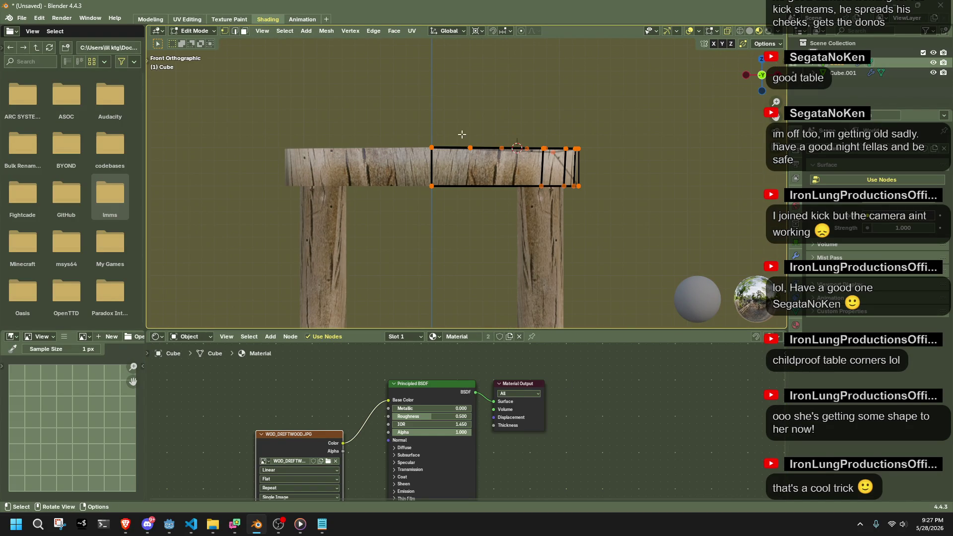
{"action": "middle_click_drag", "start_coordinate": [641, 175], "coordinate": [654, 192]}
{"action": "scroll", "coordinate": [653, 193], "scroll_direction": "up", "scroll_amount": 3}
{"action": "key", "text": "shift+s"}
{"action": "key", "text": "Escape"}
{"action": "mouse_move", "coordinate": [544, 118]}
{"action": "middle_mouse_down"}
{"action": "mouse_move", "coordinate": [379, 125]}
{"action": "mouse_move", "coordinate": [383, 133]}
{"action": "middle_mouse_up"}
{"action": "key", "text": "shift+v"}
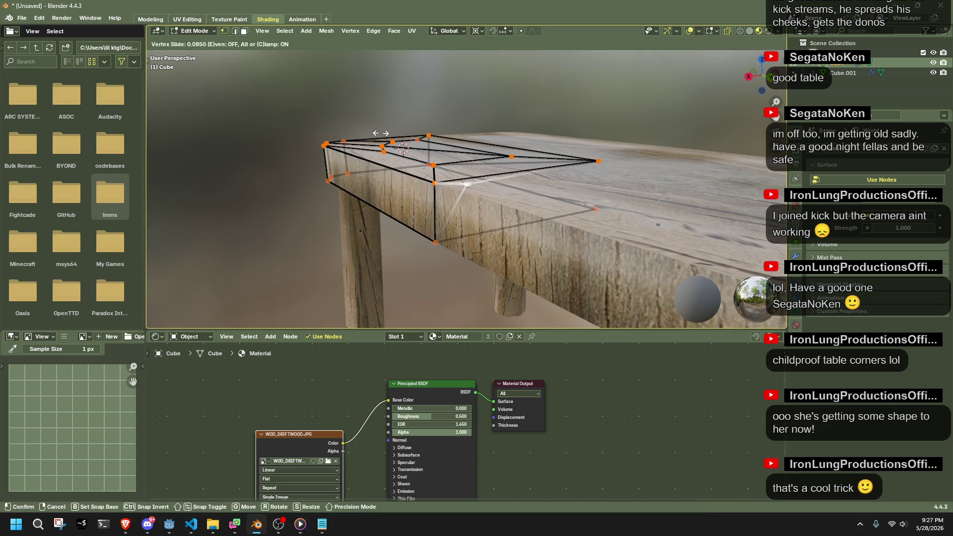
{"action": "left_click", "coordinate": [305, 130]}
Randomize the tabletop's top vertices by 0.1 m for an uneven surface.
{"action": "mouse_move", "coordinate": [306, 129]}
{"action": "middle_mouse_down"}
{"action": "mouse_move", "coordinate": [549, 167]}
{"action": "mouse_move", "coordinate": [485, 128]}
{"action": "middle_mouse_up"}
{"action": "left_click", "coordinate": [541, 163]}
{"action": "mouse_move", "coordinate": [541, 163]}
{"action": "middle_mouse_down"}
{"action": "mouse_move", "coordinate": [654, 231]}
{"action": "mouse_move", "coordinate": [630, 198]}
{"action": "middle_mouse_up"}
{"action": "right_click", "coordinate": [630, 197]}
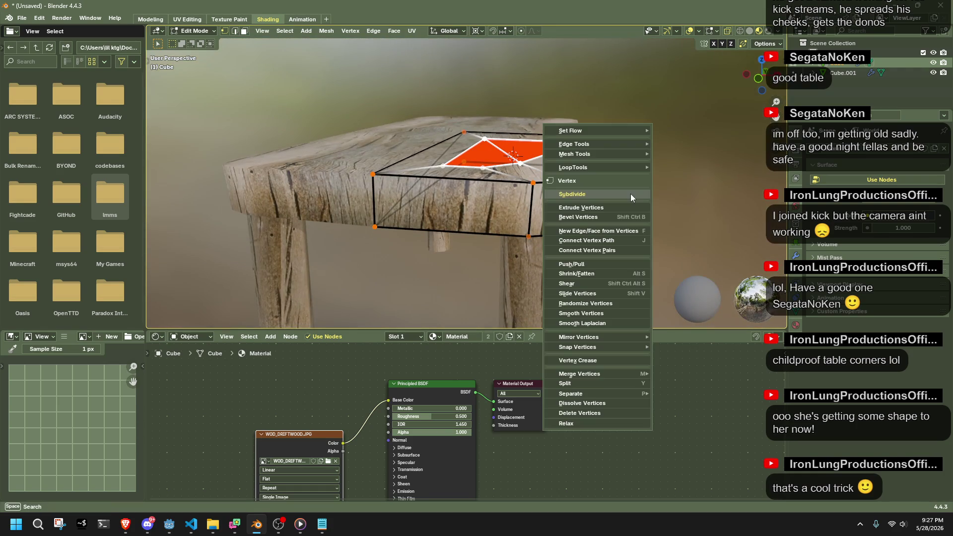
{"action": "left_click", "coordinate": [609, 305]}
{"action": "mouse_move", "coordinate": [627, 259]}
{"action": "middle_mouse_down"}
{"action": "mouse_move", "coordinate": [664, 215]}
{"action": "mouse_move", "coordinate": [559, 137]}
{"action": "mouse_move", "coordinate": [619, 140]}
{"action": "middle_mouse_up"}
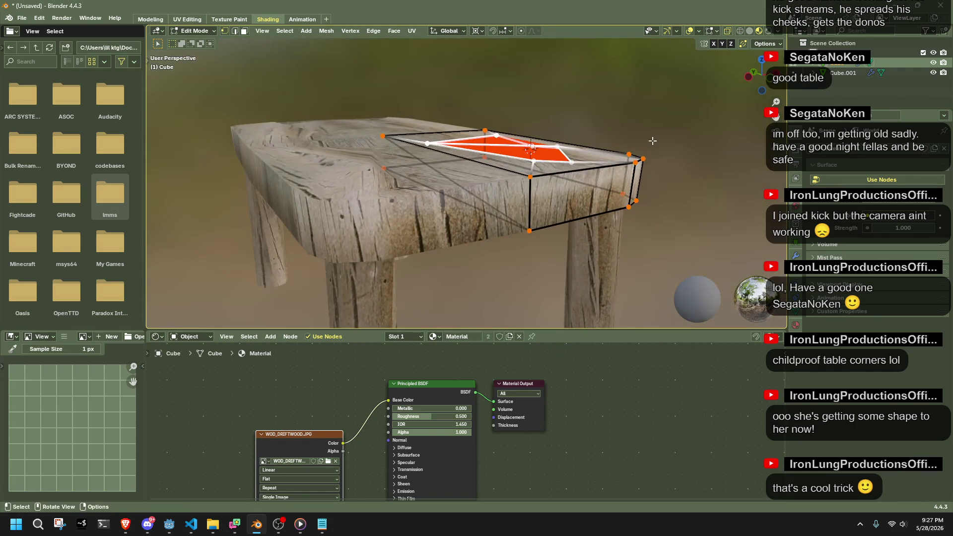
Scale the roughened top along Z in front view and return to Object Mode.
{"action": "left_click", "coordinate": [762, 76]}
{"action": "key", "text": "s"}
{"action": "key", "text": "z"}
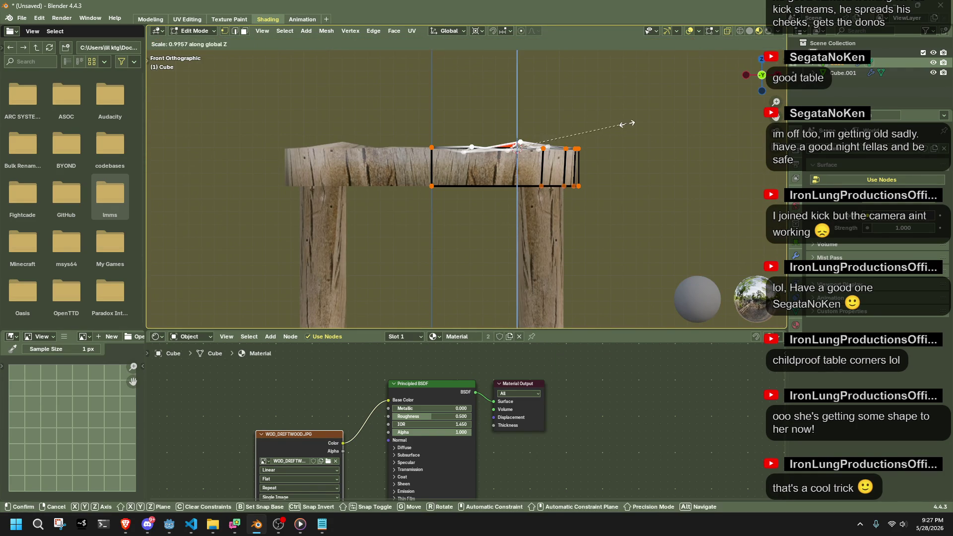
{"action": "left_click", "coordinate": [573, 134]}
{"action": "key", "text": "Tab"}
{"action": "mouse_move", "coordinate": [633, 160]}
{"action": "middle_mouse_down"}
{"action": "mouse_move", "coordinate": [701, 230]}
{"action": "mouse_move", "coordinate": [664, 207]}
{"action": "mouse_move", "coordinate": [638, 206]}
{"action": "mouse_move", "coordinate": [596, 222]}
{"action": "mouse_move", "coordinate": [523, 219]}
{"action": "mouse_move", "coordinate": [515, 235]}
{"action": "middle_mouse_up"}
{"action": "scroll", "coordinate": [701, 230], "scroll_direction": "up", "scroll_amount": 5}
{"action": "scroll", "coordinate": [515, 235], "scroll_direction": "down", "scroll_amount": 3}
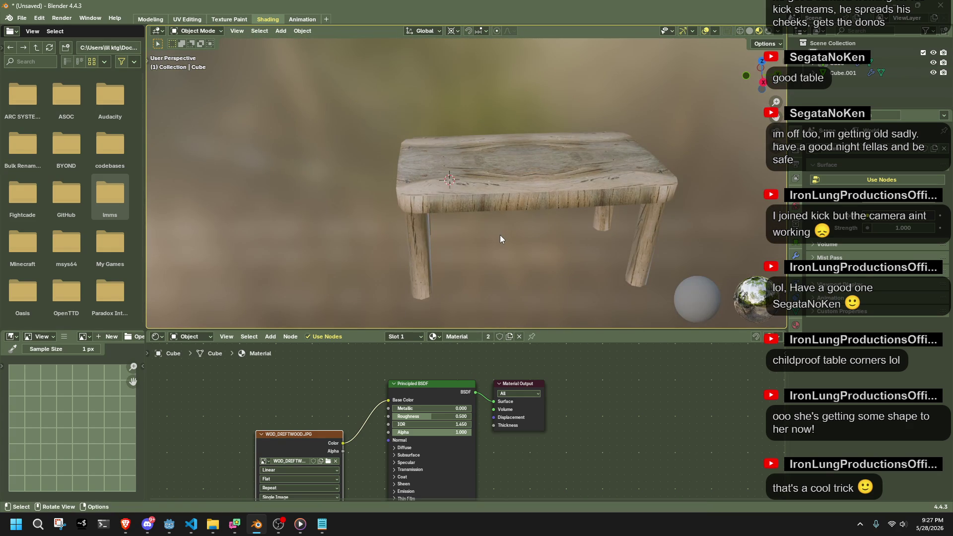
Cancel the save window, then look into Texture Paint before returning to Shading.
{"action": "key", "text": "ctrl+s"}
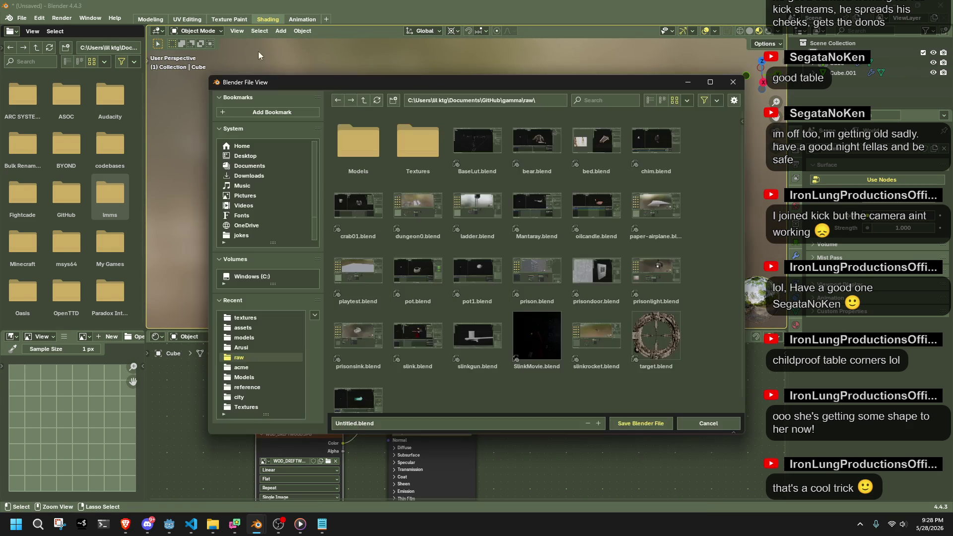
{"action": "left_click", "coordinate": [703, 423]}
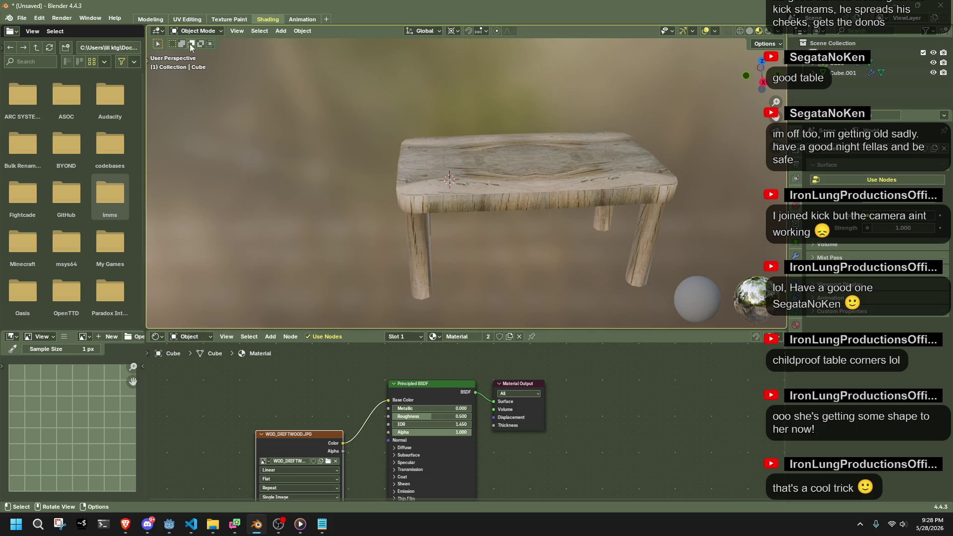
{"action": "left_click", "coordinate": [215, 21]}
{"action": "scroll", "coordinate": [191, 220], "scroll_direction": "up", "scroll_amount": 2}
{"action": "scroll", "coordinate": [225, 226], "scroll_direction": "down", "scroll_amount": 4}
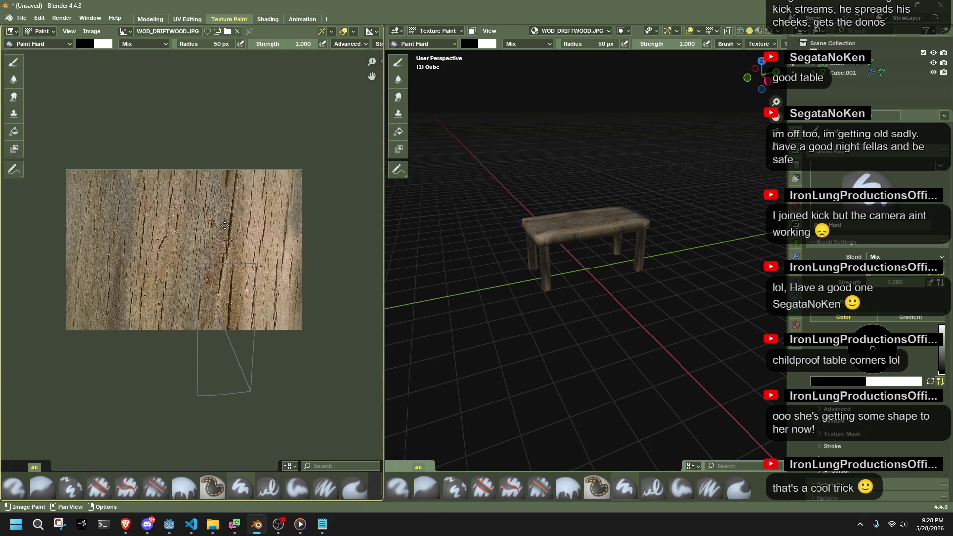
{"action": "scroll", "coordinate": [226, 225], "scroll_direction": "up", "scroll_amount": 4}
{"action": "scroll", "coordinate": [215, 283], "scroll_direction": "down", "scroll_amount": 2}
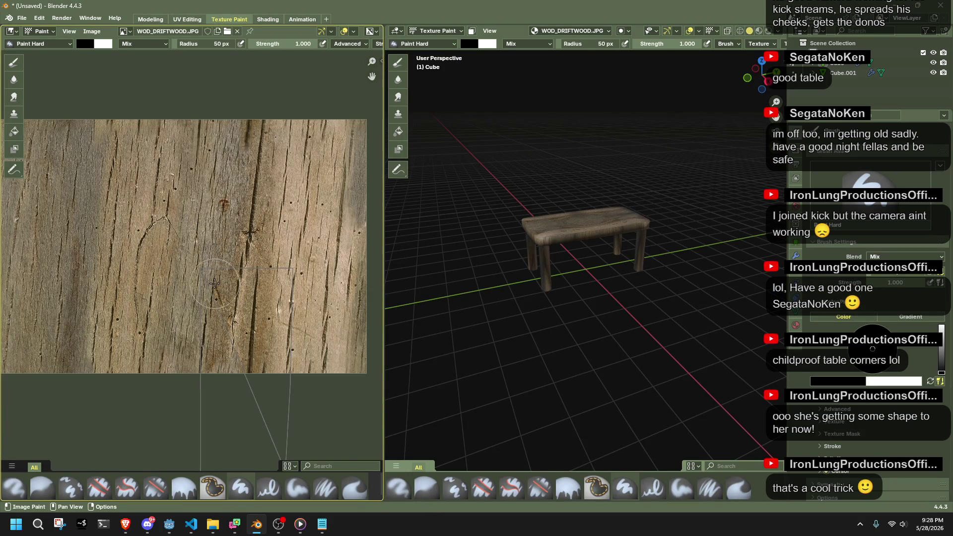
{"action": "scroll", "coordinate": [214, 283], "scroll_direction": "down", "scroll_amount": 1}
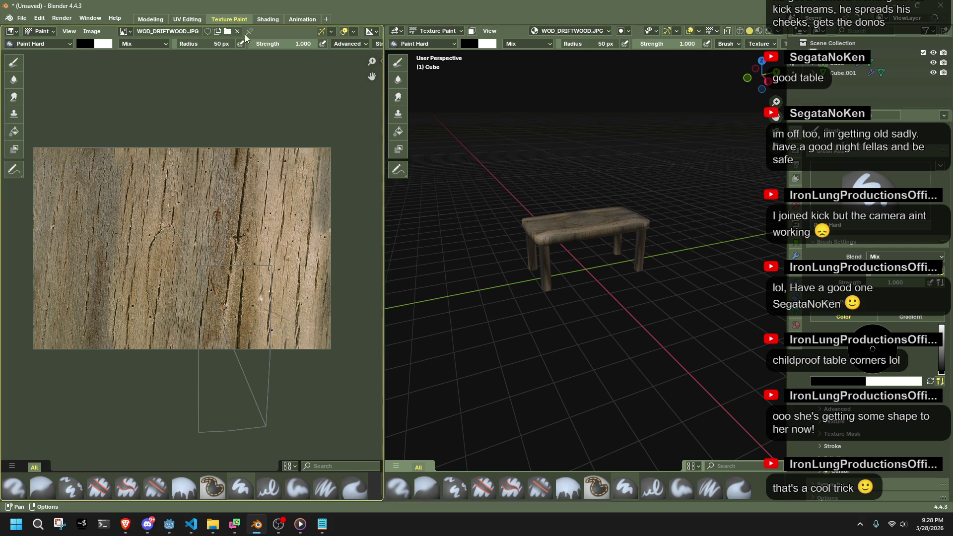
{"action": "left_click", "coordinate": [260, 22]}
Select the tabletop and grow its face selection in Edit Mode.
{"action": "left_click", "coordinate": [493, 182]}
{"action": "mouse_move", "coordinate": [493, 248]}
{"action": "middle_mouse_down"}
{"action": "mouse_move", "coordinate": [564, 271]}
{"action": "mouse_move", "coordinate": [455, 173]}
{"action": "middle_mouse_up"}
{"action": "key", "text": "Tab"}
{"action": "key", "text": "ctrl+KP_Add"}
{"action": "key", "text": "Tab"}
Inspect the Cube.001 leg mesh in Edit Mode, orbiting so it stands upright.
{"action": "left_click", "coordinate": [447, 171]}
{"action": "key", "text": "Tab"}
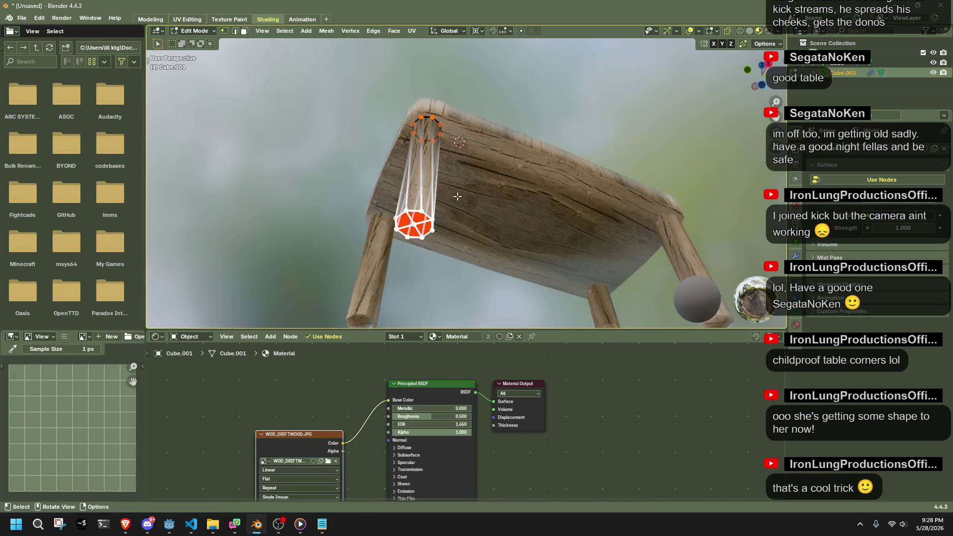
{"action": "scroll", "coordinate": [517, 161], "scroll_direction": "up", "scroll_amount": 5}
{"action": "key", "text": "b"}
{"action": "key", "text": "Escape"}
{"action": "middle_click_drag", "start_coordinate": [517, 160], "coordinate": [480, 167]}
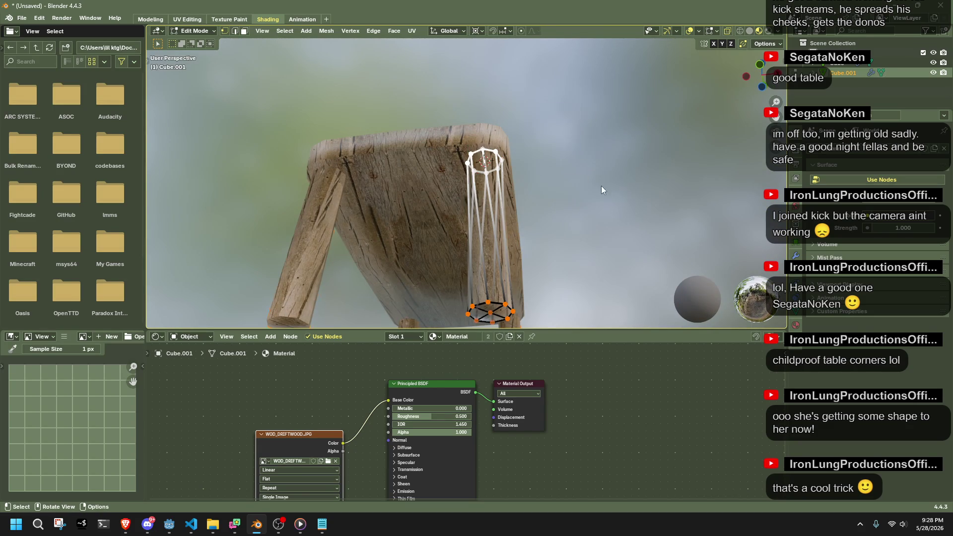
{"action": "key", "text": "Tab"}
Delete the slanted legs object and bring up the Add > Mesh list.
{"action": "left_click", "coordinate": [496, 197]}
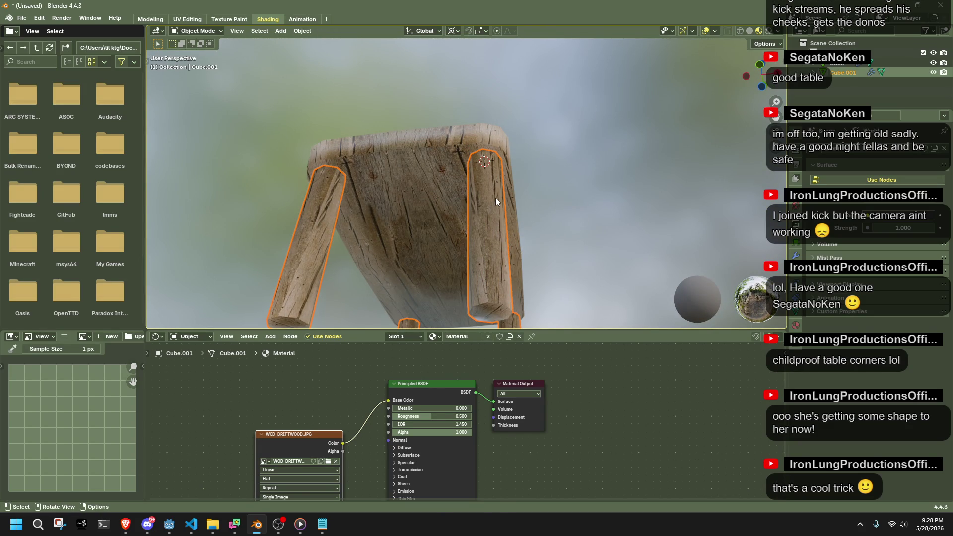
{"action": "key", "text": "Delete"}
{"action": "left_click", "coordinate": [278, 35]}
{"action": "mouse_move", "coordinate": [293, 45]}
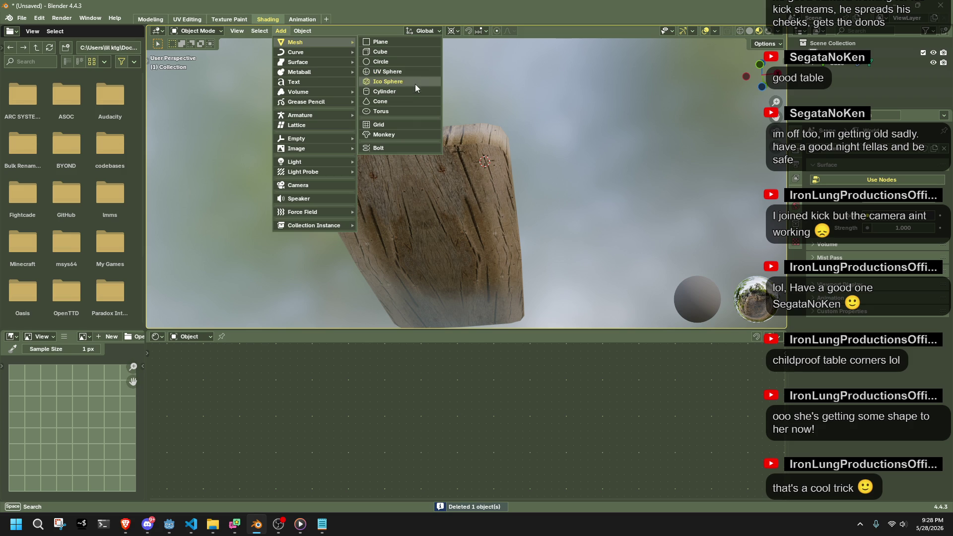
Add a circle mesh with a 0.1 m radius and 6 vertices.
{"action": "left_click", "coordinate": [403, 60]}
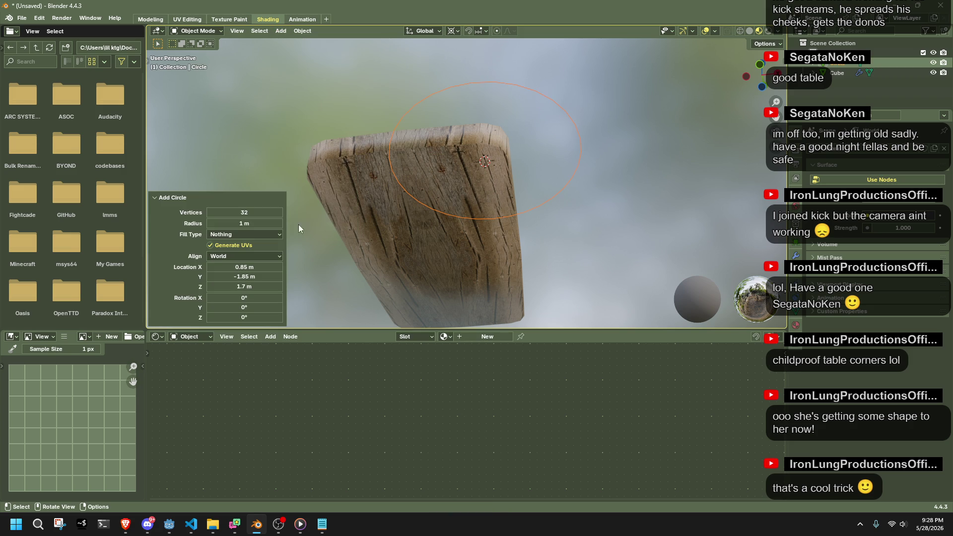
{"action": "left_click_drag", "start_coordinate": [247, 223], "coordinate": [238, 223]}
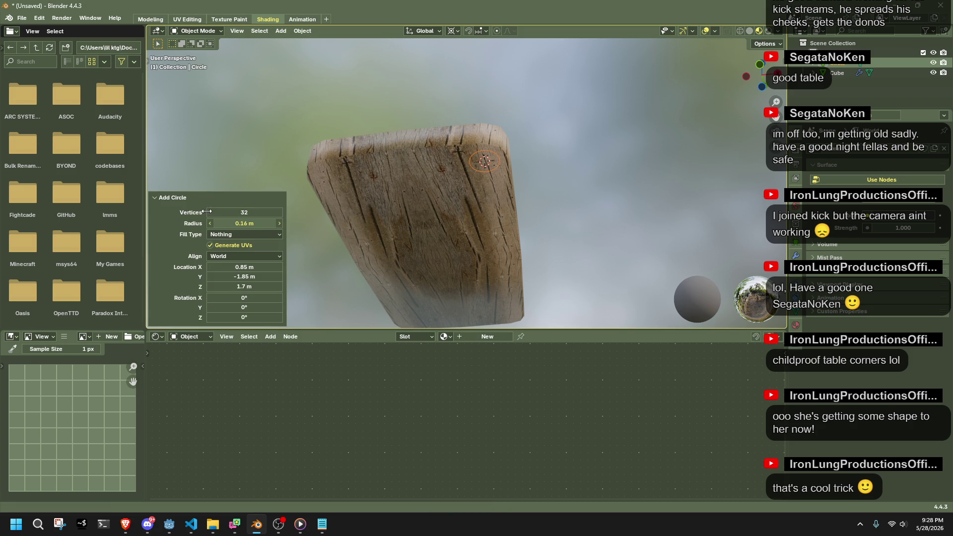
{"action": "left_click", "coordinate": [268, 223]}
{"action": "type", "text": ".1"}
{"action": "key", "text": "Return"}
{"action": "left_click", "coordinate": [255, 212]}
{"action": "type", "text": "6"}
{"action": "key", "text": "Return"}
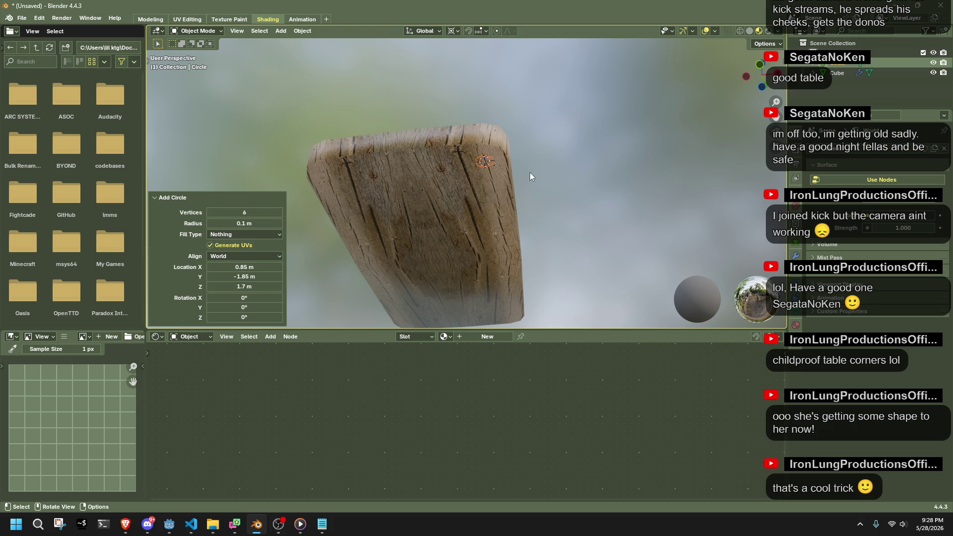
From the front view, try extruding and flattening the ring in Edit Mode, then undo it.
{"action": "key", "text": "Tab"}
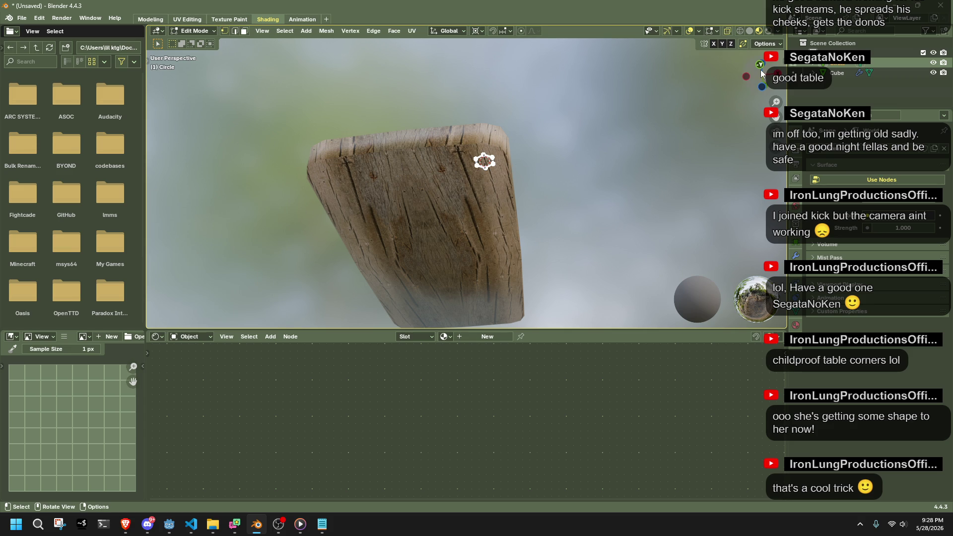
{"action": "left_click", "coordinate": [760, 70]}
{"action": "key", "text": "e"}
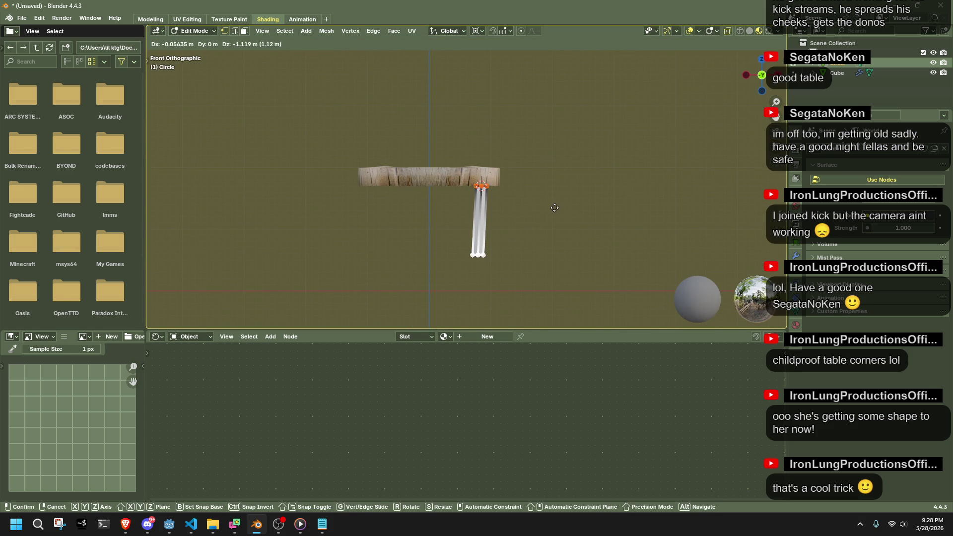
{"action": "left_click", "coordinate": [554, 207]}
{"action": "key", "text": "s"}
{"action": "key", "text": "z"}
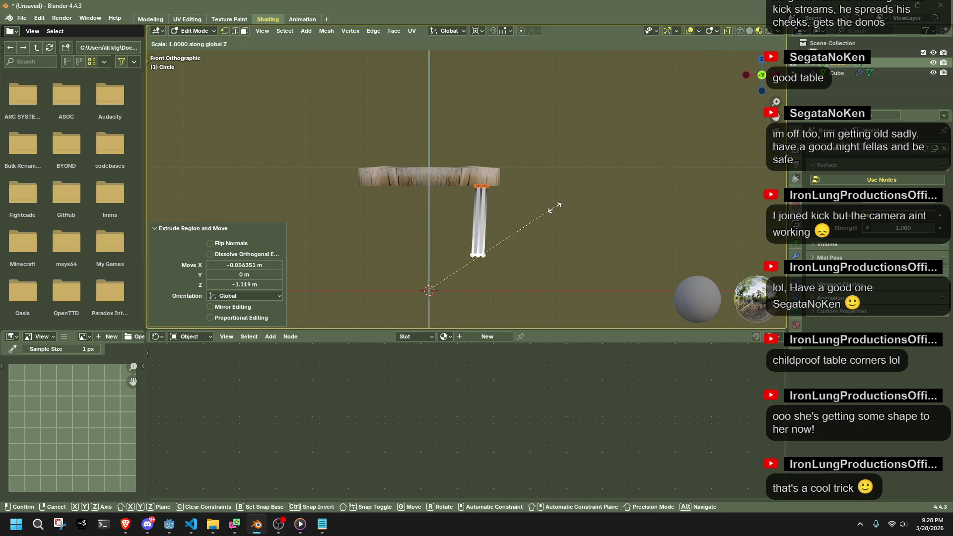
{"action": "key", "text": "0"}
{"action": "key", "text": "Return"}
{"action": "key", "text": "ctrl+z"}
{"action": "key", "text": "ctrl+z"}
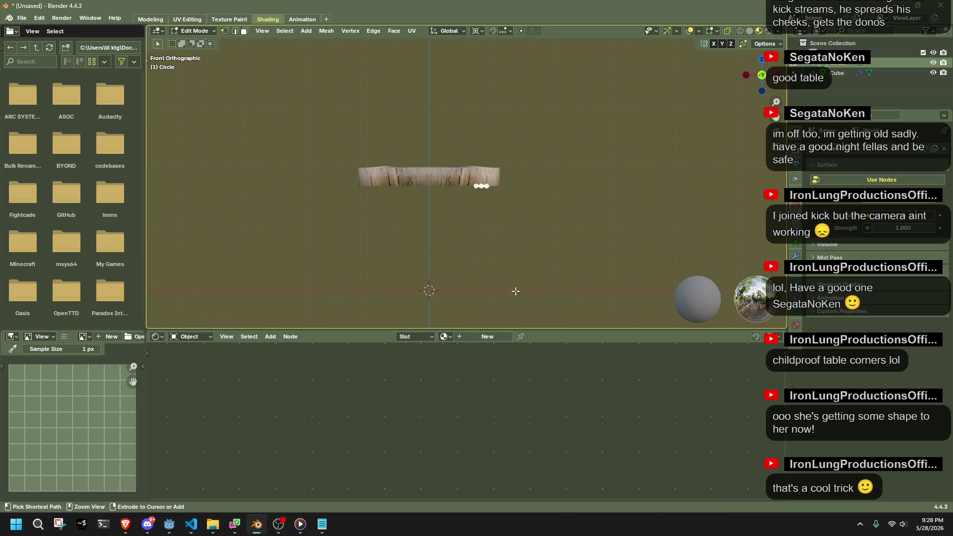
Try rotating the ring, then undo and cancel the rotation.
{"action": "key", "text": "r"}
{"action": "left_click", "coordinate": [548, 258]}
{"action": "key", "text": "ctrl+z"}
{"action": "key", "text": "r"}
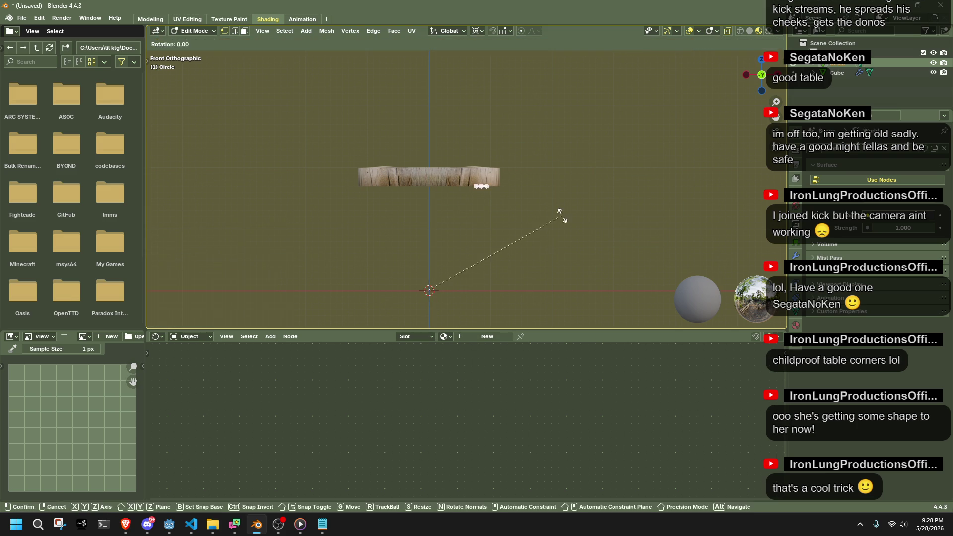
{"action": "right_click", "coordinate": [558, 243]}
Extrude the ring down and stretch it along Z into a roughly 1.07 m leg.
{"action": "key", "text": "e"}
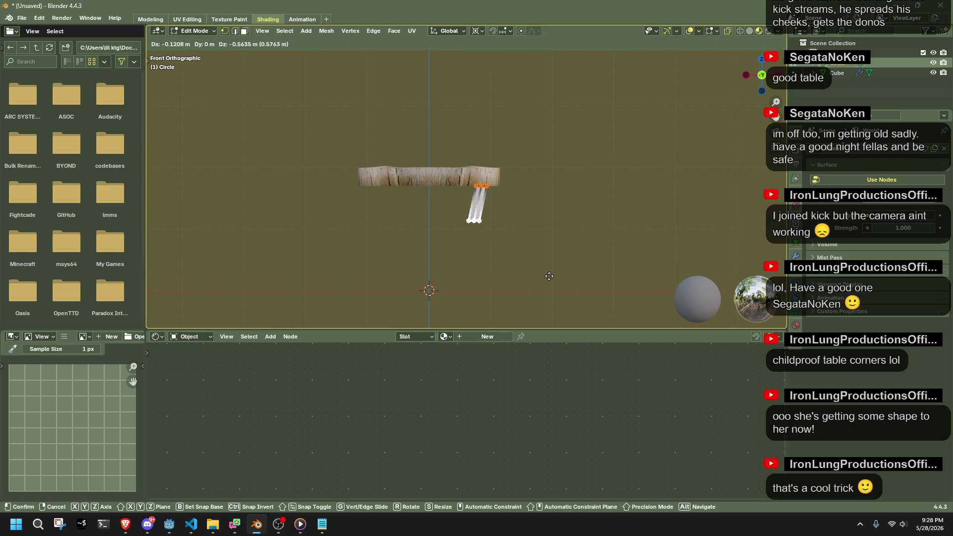
{"action": "left_click", "coordinate": [548, 307]}
{"action": "key", "text": "s"}
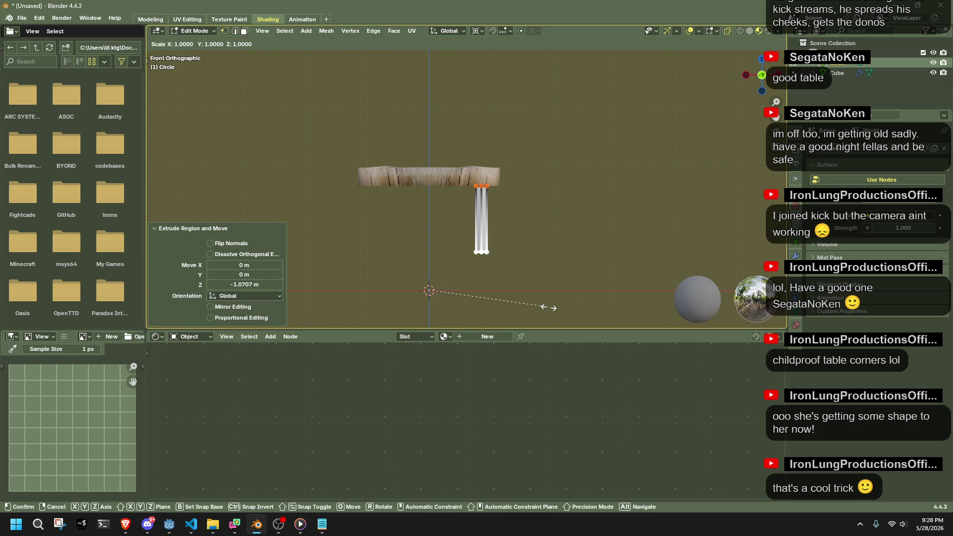
{"action": "key", "text": "z"}
{"action": "left_click", "coordinate": [552, 259]}
{"action": "key", "text": "Tab"}
{"action": "middle_click_drag", "start_coordinate": [574, 240], "coordinate": [457, 201]}
{"action": "left_click", "coordinate": [457, 201]}
{"action": "left_click", "coordinate": [467, 223]}
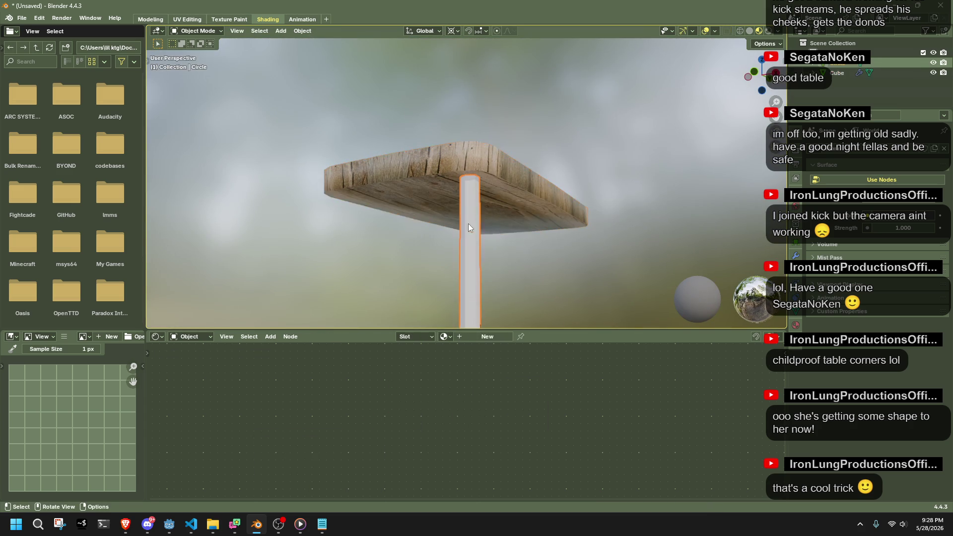
Assign the tabletop's shared wood material to the new leg.
{"action": "left_click", "coordinate": [811, 204]}
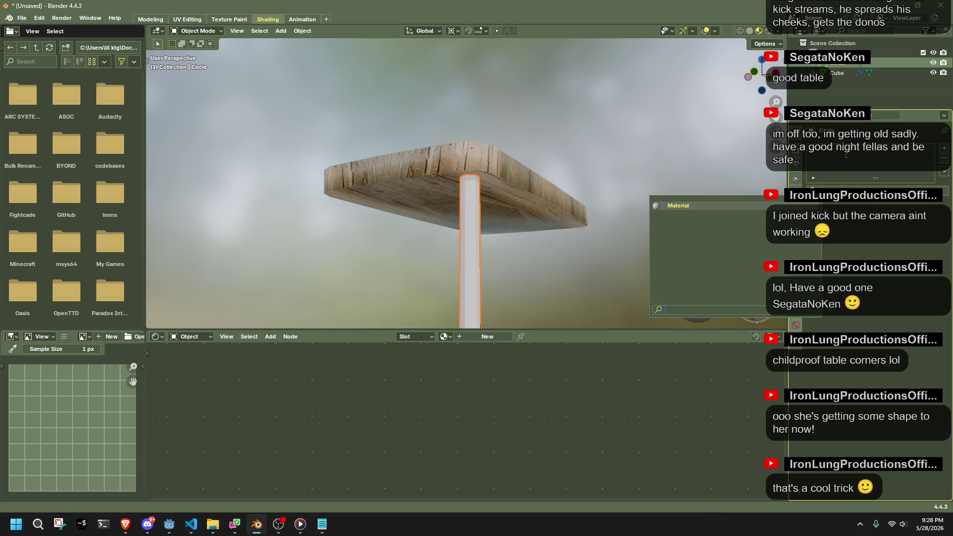
{"action": "left_click", "coordinate": [529, 173]}
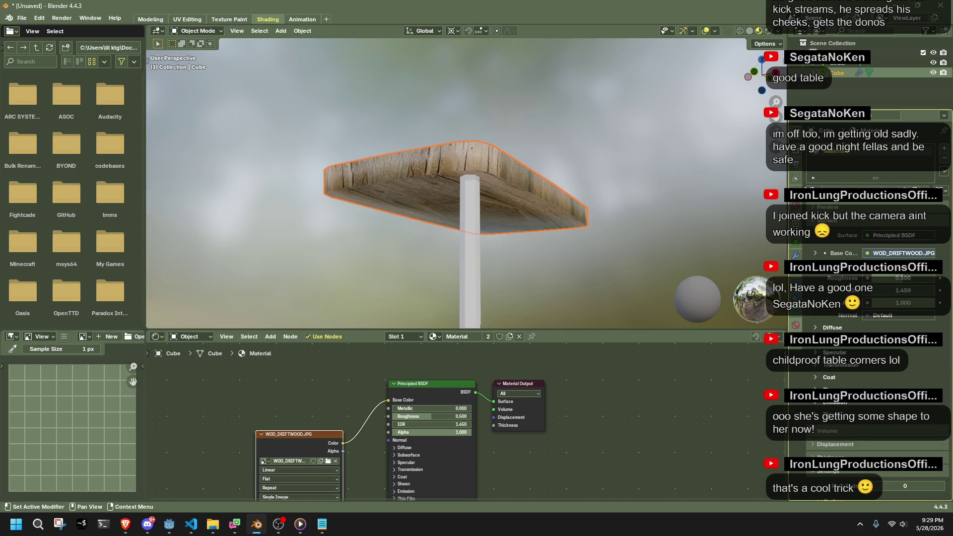
{"action": "left_click", "coordinate": [474, 216]}
{"action": "left_click", "coordinate": [810, 204]}
{"action": "left_click", "coordinate": [745, 229]}
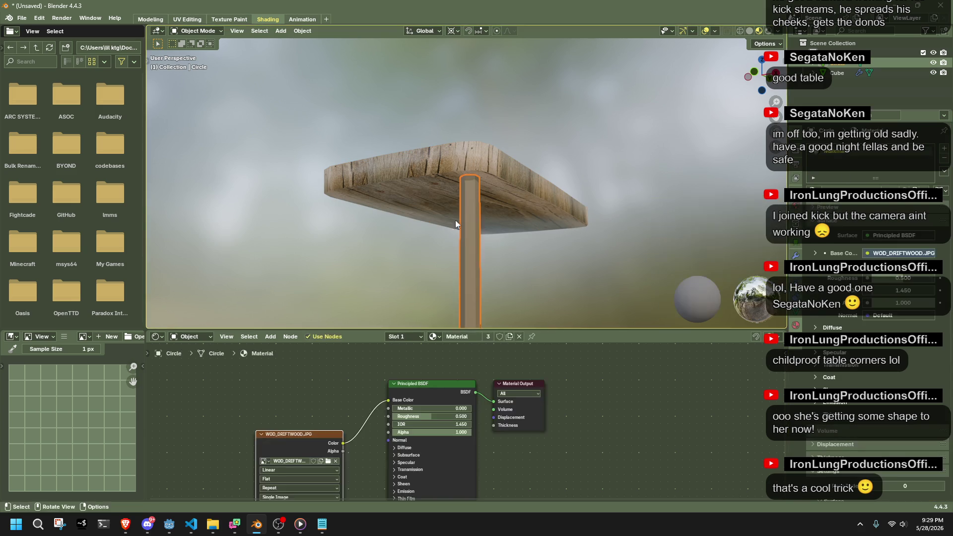
Apply Shade Smooth to the leg.
{"action": "right_click", "coordinate": [463, 228]}
{"action": "left_click", "coordinate": [465, 228]}
{"action": "right_click", "coordinate": [468, 193]}
{"action": "left_click", "coordinate": [466, 196]}
Select the leg's top ring in Edit Mode and frame it from the bottom view.
{"action": "key", "text": "Tab"}
{"action": "mouse_move", "coordinate": [526, 268]}
{"action": "middle_mouse_down"}
{"action": "mouse_move", "coordinate": [561, 268]}
{"action": "mouse_move", "coordinate": [529, 251]}
{"action": "middle_mouse_up"}
{"action": "scroll", "coordinate": [529, 252], "scroll_direction": "up", "scroll_amount": 5}
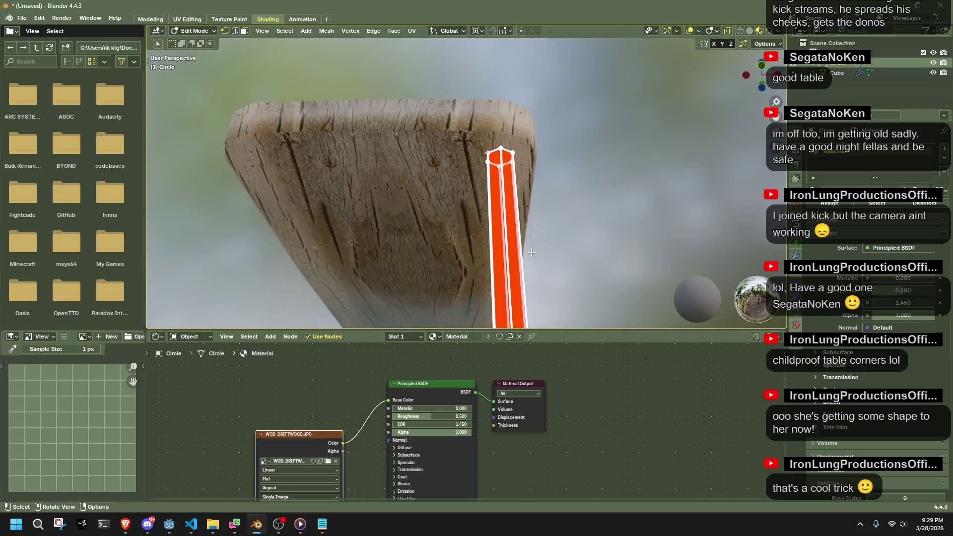
{"action": "scroll", "coordinate": [529, 251], "scroll_direction": "down", "scroll_amount": 5}
{"action": "left_click", "coordinate": [517, 226]}
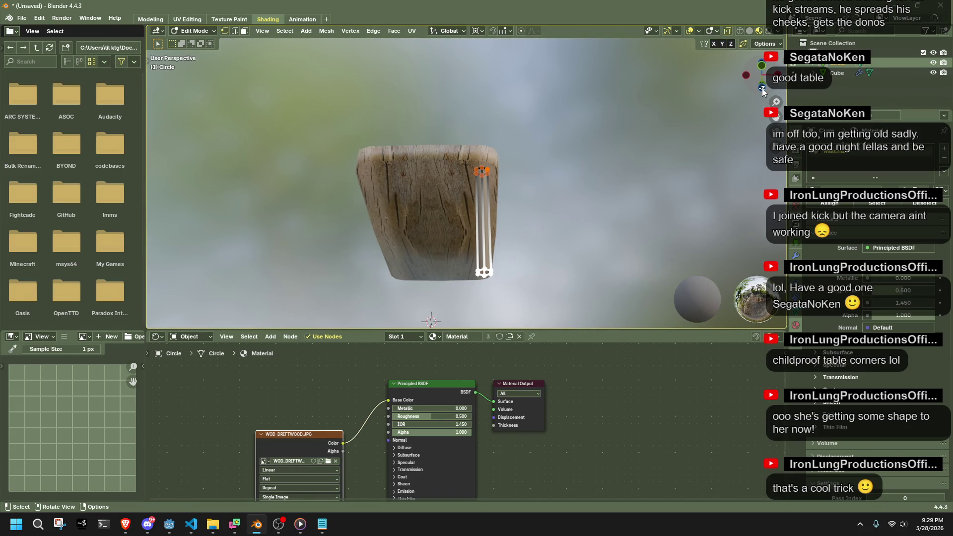
{"action": "left_click", "coordinate": [761, 88]}
{"action": "key", "text": "KP_Decimal"}
Rotate the hexagon ring by exactly -60° about the view axis.
{"action": "key", "text": "r"}
{"action": "key", "text": "Escape"}
{"action": "key", "text": "r"}
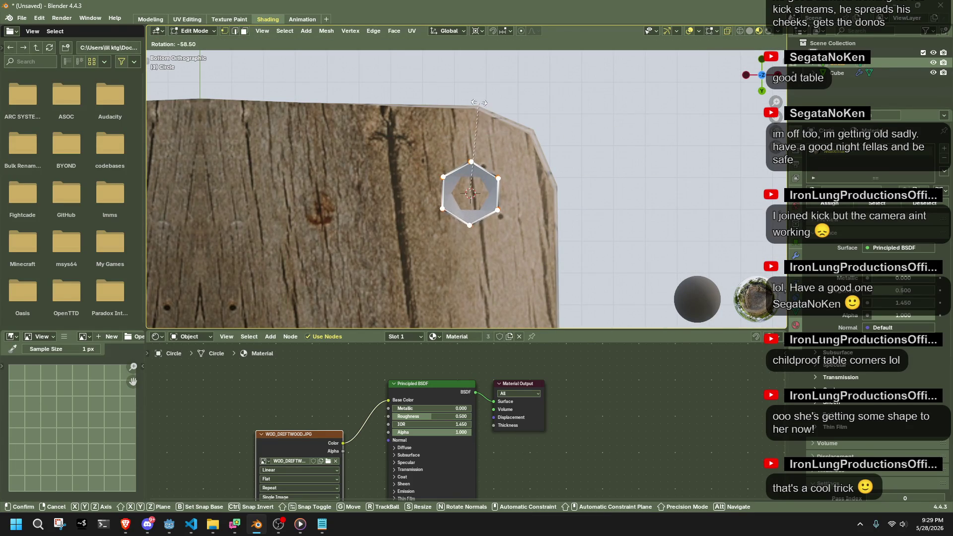
{"action": "left_click", "coordinate": [476, 98]}
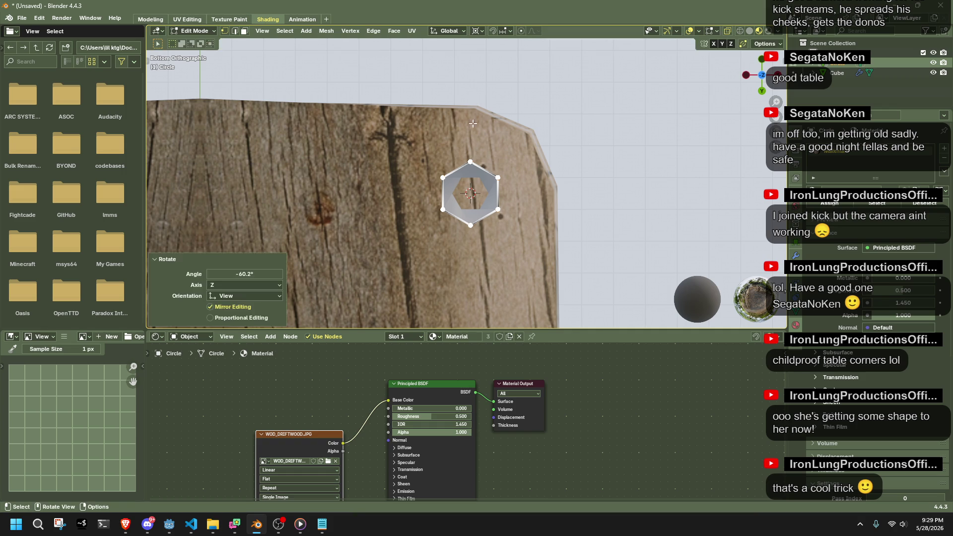
{"action": "left_click", "coordinate": [263, 274]}
{"action": "type", "text": "-60"}
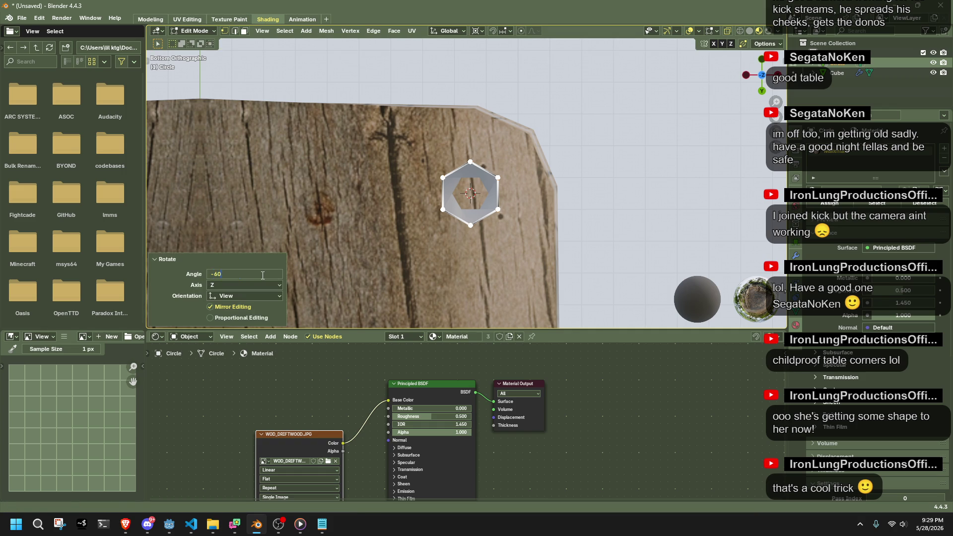
{"action": "key", "text": "Return"}
{"action": "scroll", "coordinate": [485, 173], "scroll_direction": "up", "scroll_amount": 4}
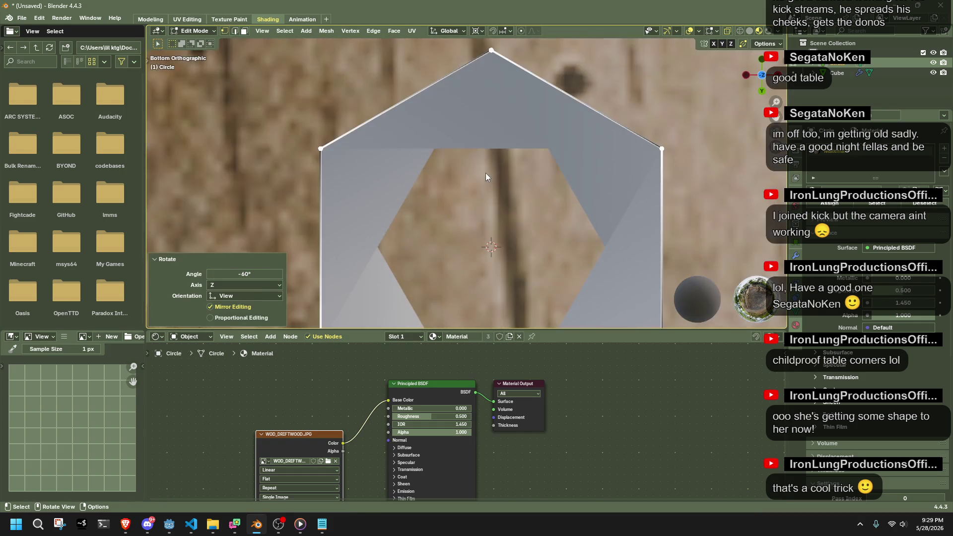
{"action": "scroll", "coordinate": [486, 172], "scroll_direction": "down", "scroll_amount": 5}
{"action": "key", "text": "ctrl+o"}
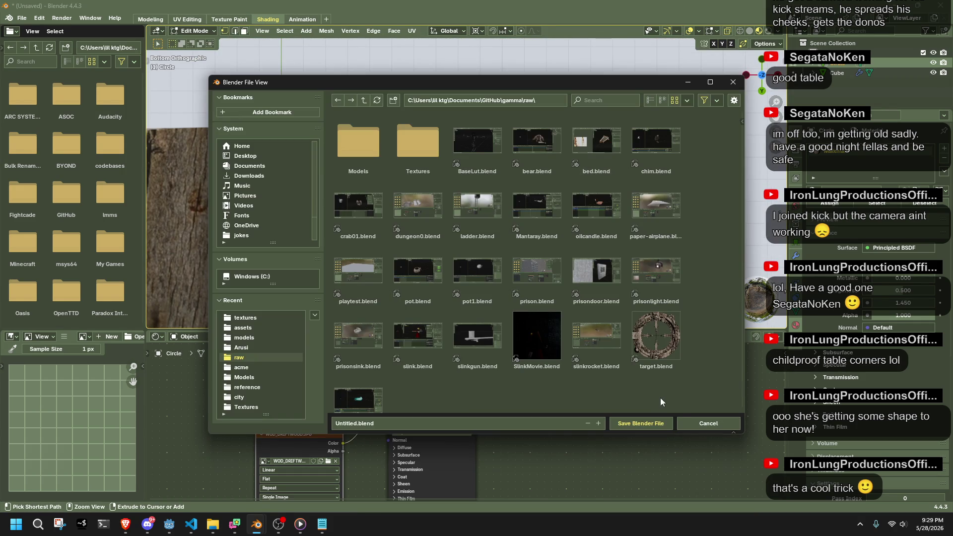
Extrude the leg ring further to lengthen the leg, then select the whole leg mesh.
{"action": "key", "text": "Escape"}
{"action": "key", "text": "Tab"}
{"action": "mouse_move", "coordinate": [571, 224]}
{"action": "middle_mouse_down"}
{"action": "mouse_move", "coordinate": [595, 209]}
{"action": "mouse_move", "coordinate": [671, 212]}
{"action": "mouse_move", "coordinate": [479, 217]}
{"action": "mouse_move", "coordinate": [601, 257]}
{"action": "mouse_move", "coordinate": [535, 219]}
{"action": "mouse_move", "coordinate": [583, 261]}
{"action": "mouse_move", "coordinate": [503, 241]}
{"action": "mouse_move", "coordinate": [612, 228]}
{"action": "middle_mouse_up"}
{"action": "key", "text": "Tab"}
{"action": "key", "text": "e"}
{"action": "left_click", "coordinate": [461, 237]}
{"action": "key", "text": "Tab"}
{"action": "left_click", "coordinate": [468, 236]}
{"action": "key", "text": "Tab"}
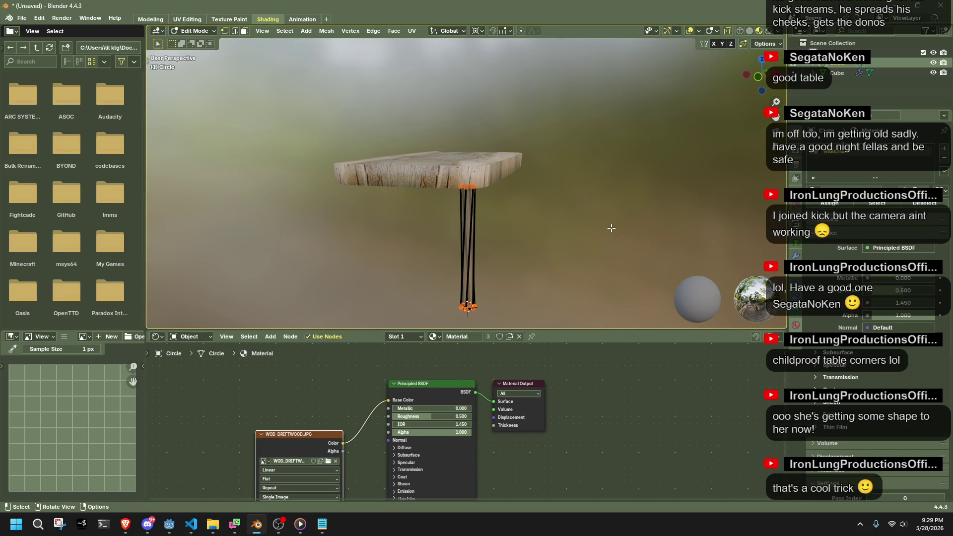
{"action": "key", "text": "a"}
{"action": "key", "text": "Tab"}
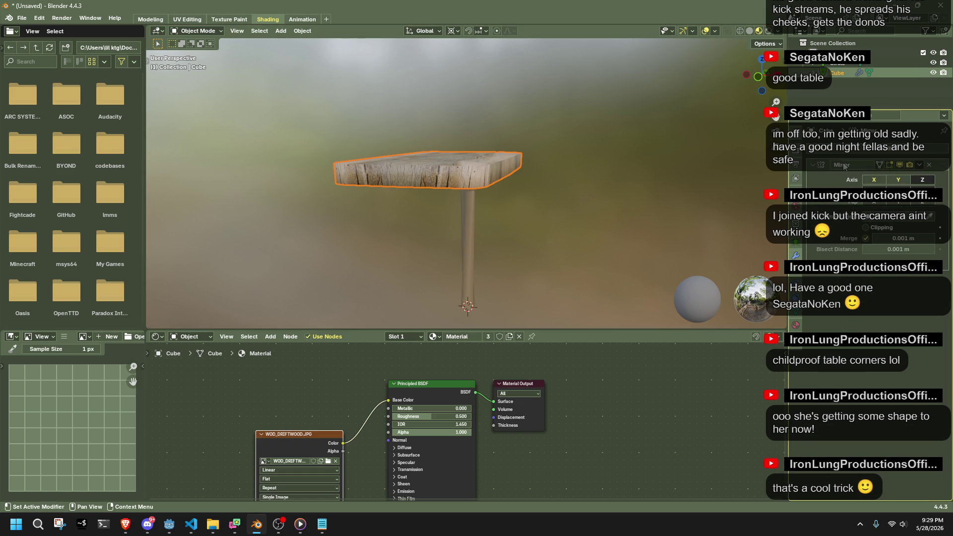
Select the leg and tabletop and copy the tabletop's modifiers to the leg with Ctrl+L.
{"action": "left_click", "coordinate": [467, 226]}
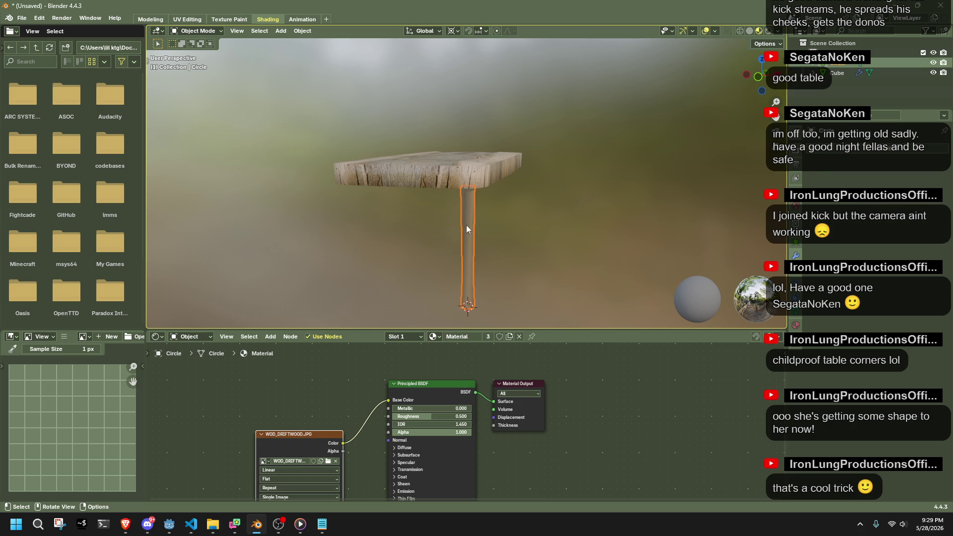
{"action": "left_click", "coordinate": [476, 164]}
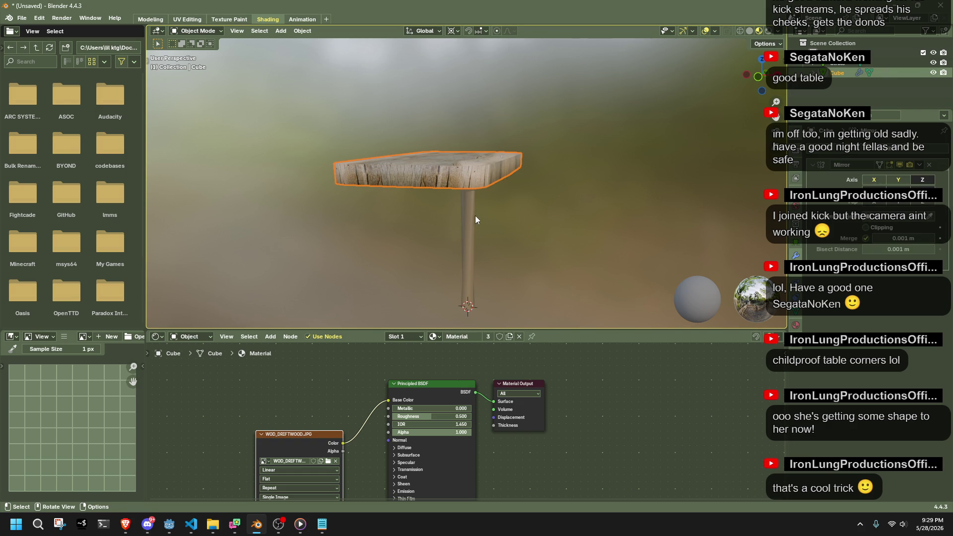
{"action": "left_click", "coordinate": [467, 244], "text": "shift"}
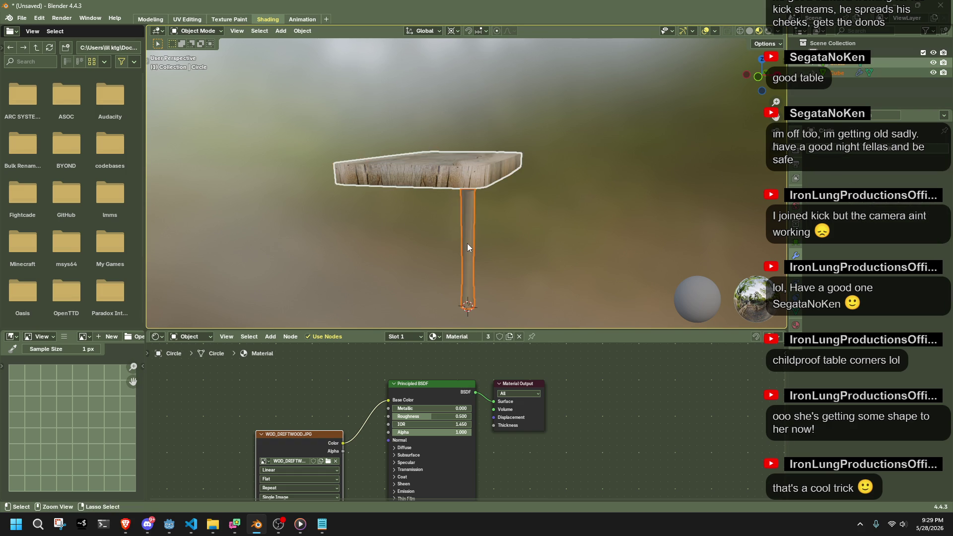
{"action": "key", "text": "ctrl+l"}
{"action": "mouse_move", "coordinate": [467, 244]}
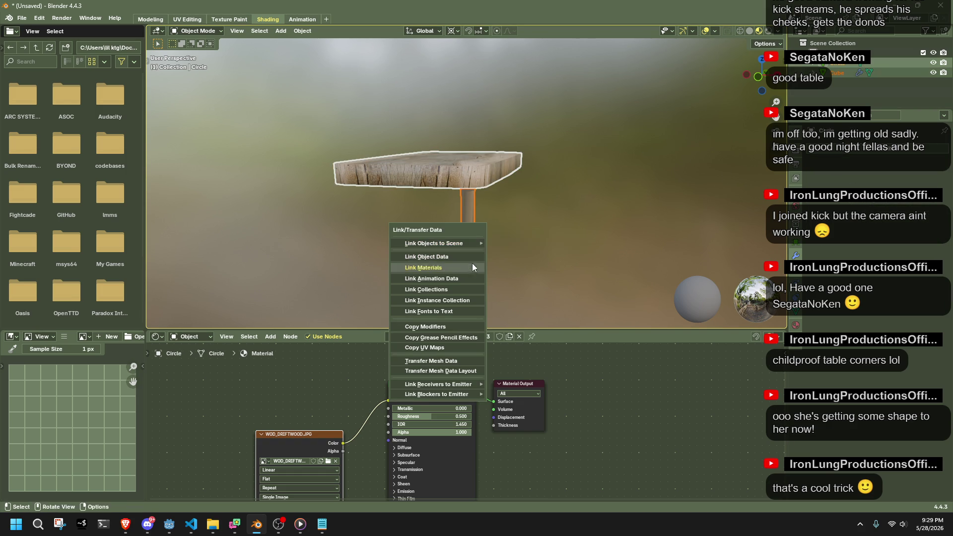
{"action": "left_click", "coordinate": [466, 327]}
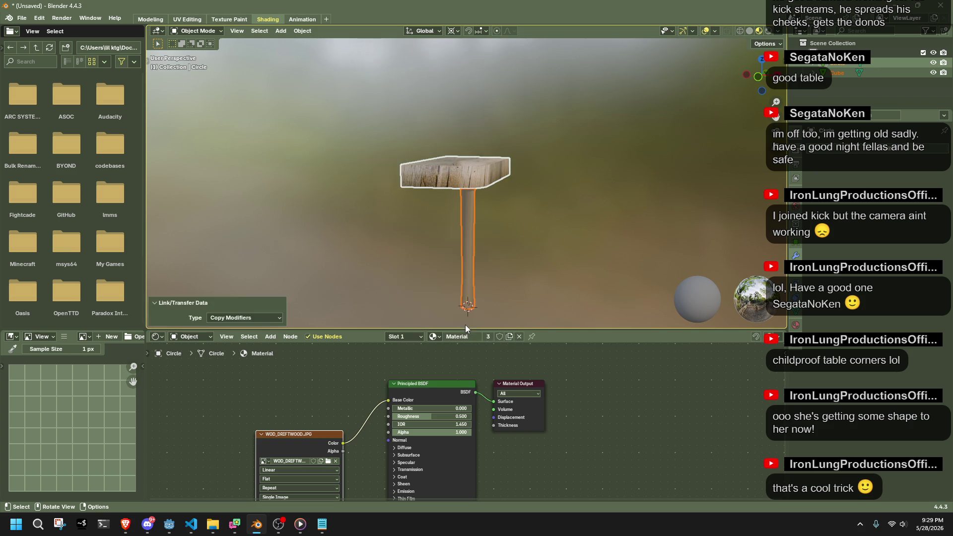
{"action": "left_click", "coordinate": [467, 175], "text": "shift"}
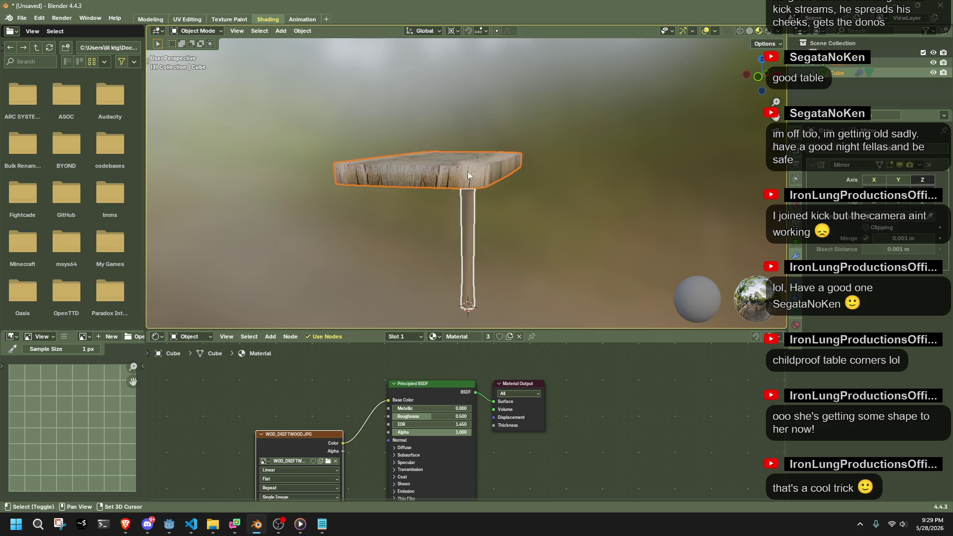
{"action": "key", "text": "ctrl+l"}
{"action": "left_click", "coordinate": [467, 171]}
{"action": "key", "text": "ctrl+z"}
{"action": "key", "text": "ctrl+z"}
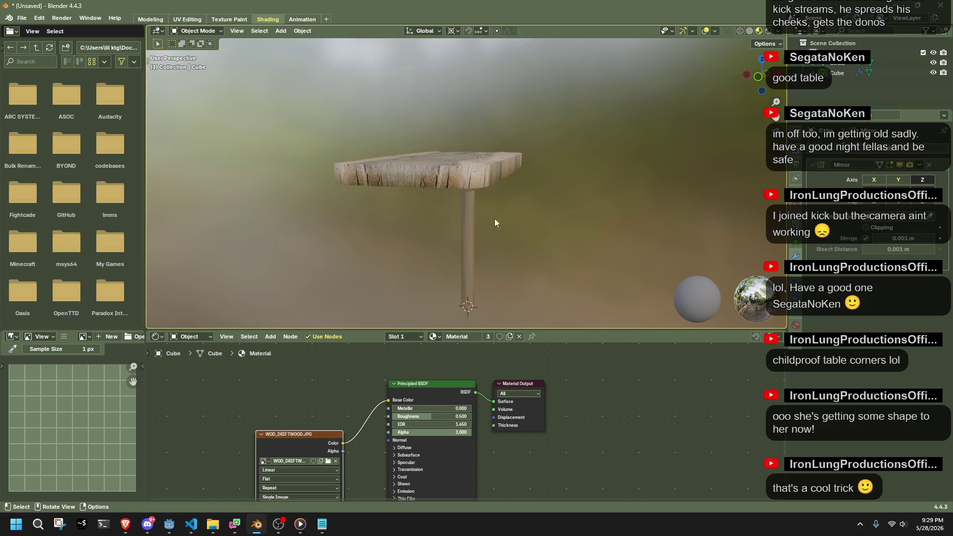
Undo back to a selection with the tabletop selected and the leg active.
{"action": "mouse_move", "coordinate": [515, 231]}
{"action": "middle_mouse_down"}
{"action": "mouse_move", "coordinate": [558, 194]}
{"action": "mouse_move", "coordinate": [516, 213]}
{"action": "middle_mouse_up"}
{"action": "scroll", "coordinate": [516, 214], "scroll_direction": "up", "scroll_amount": 3}
{"action": "key", "text": "ctrl+z"}
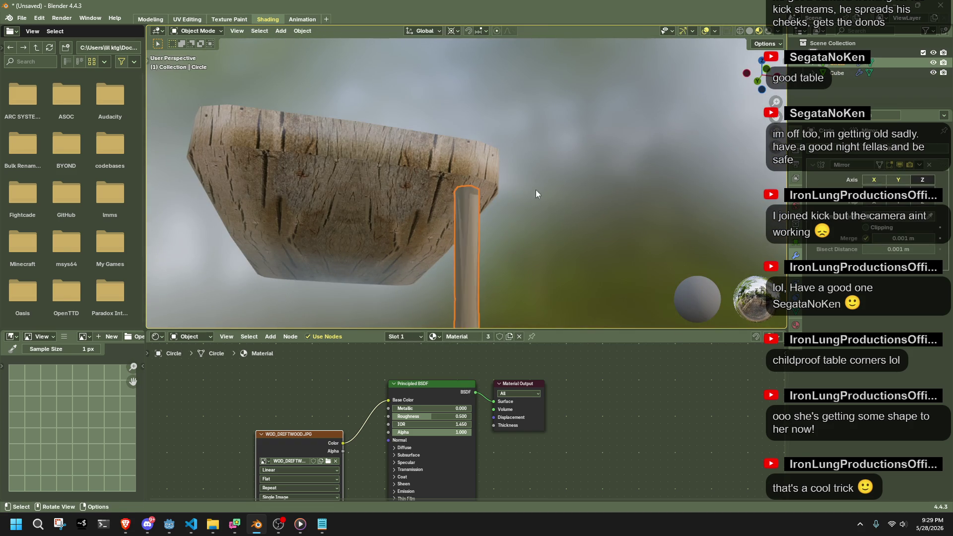
{"action": "key", "text": "ctrl+z"}
{"action": "key", "text": "ctrl+z"}
{"action": "key", "text": "ctrl+z"}
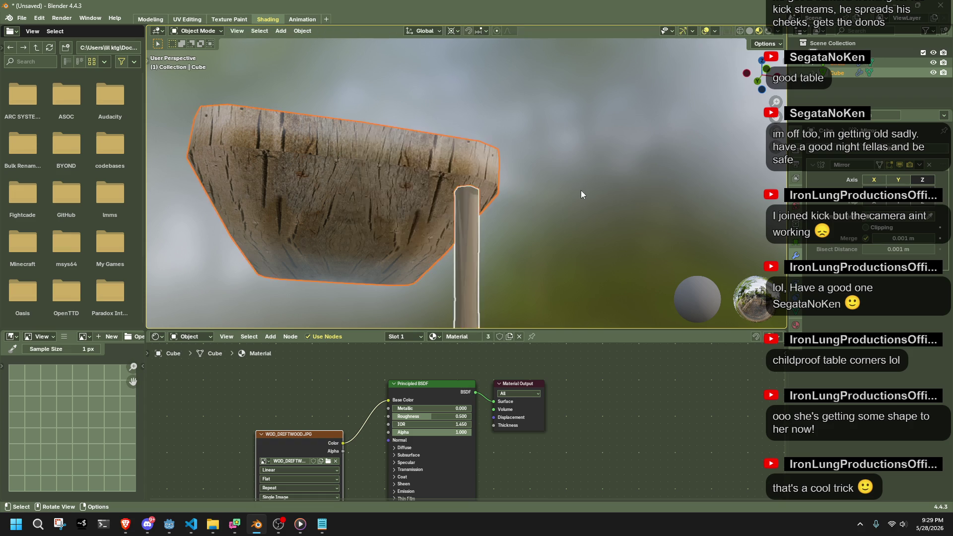
{"action": "key", "text": "ctrl+z"}
{"action": "scroll", "coordinate": [628, 221], "scroll_direction": "down", "scroll_amount": 3}
{"action": "middle_click_drag", "start_coordinate": [627, 222], "coordinate": [552, 237]}
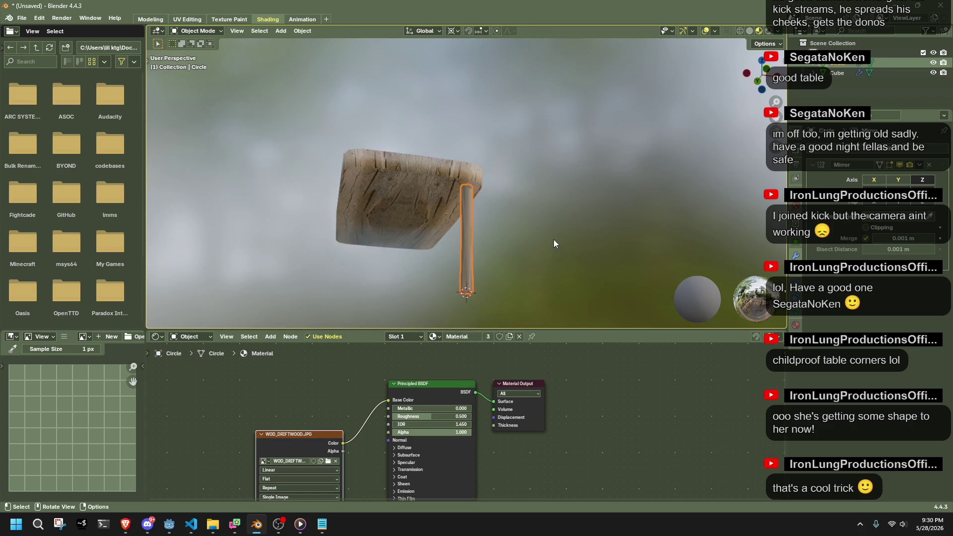
{"action": "key", "text": "ctrl+z"}
Apply the transform so four mirrored legs appear, then edit the leg's mesh.
{"action": "key", "text": "ctrl+a"}
{"action": "left_click", "coordinate": [563, 271]}
{"action": "left_click", "coordinate": [470, 233]}
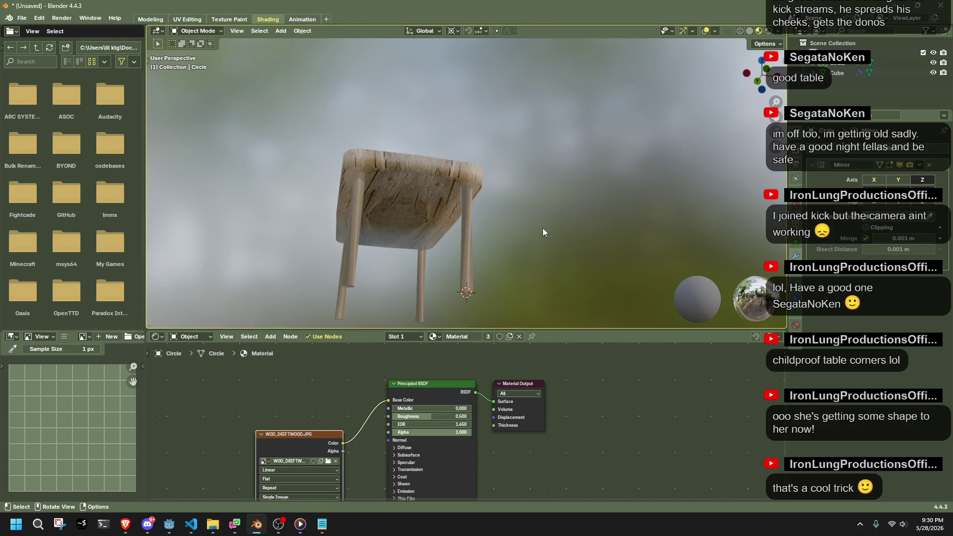
{"action": "key", "text": "Tab"}
{"action": "middle_click_drag", "start_coordinate": [469, 233], "coordinate": [638, 255]}
{"action": "key", "text": "alt+n"}
Average the leg's normals by Face Area, then edit the leg and tabletop meshes together.
{"action": "mouse_move", "coordinate": [587, 258]}
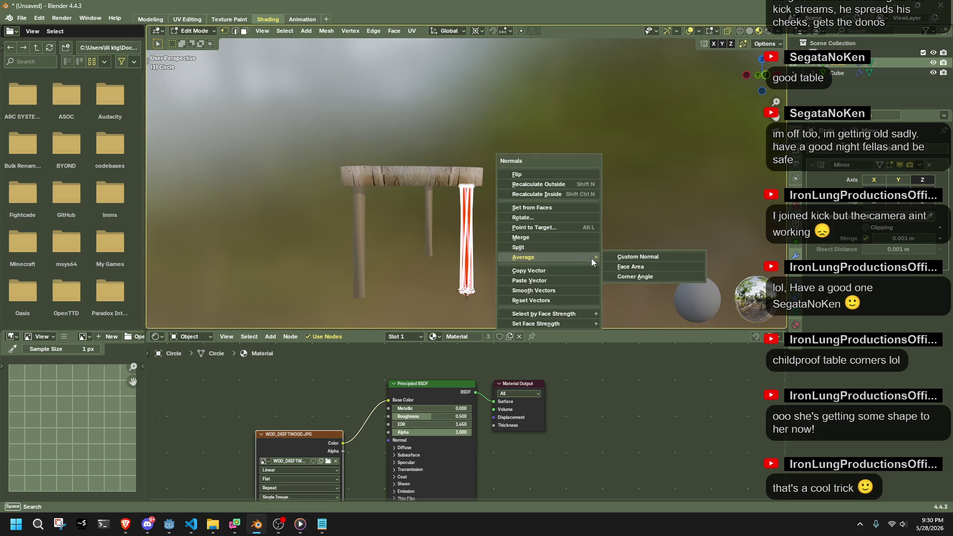
{"action": "left_click", "coordinate": [645, 266]}
{"action": "key", "text": "Tab"}
{"action": "key", "text": "a"}
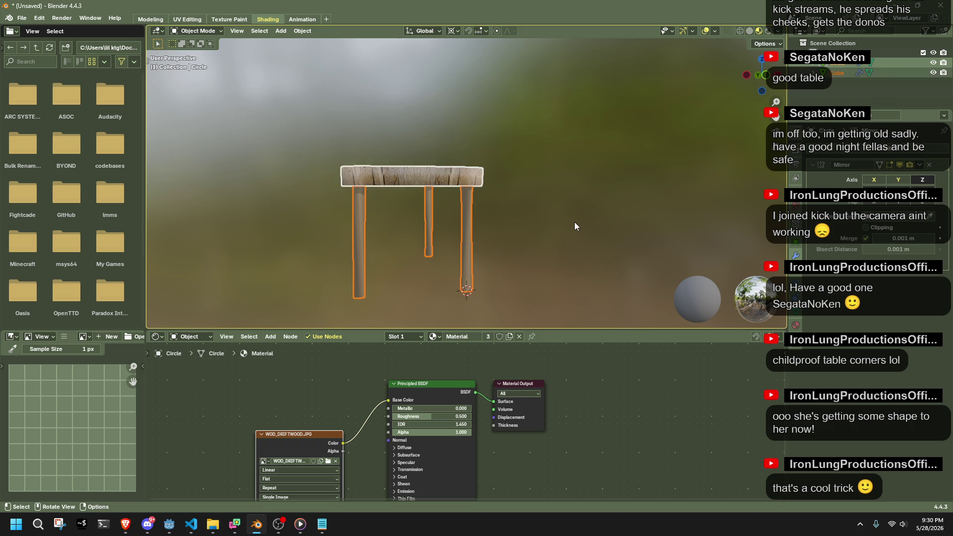
{"action": "key", "text": "Tab"}
UV-unwrap the leg and tabletop faces with Cube Projection.
{"action": "right_click", "coordinate": [574, 222]}
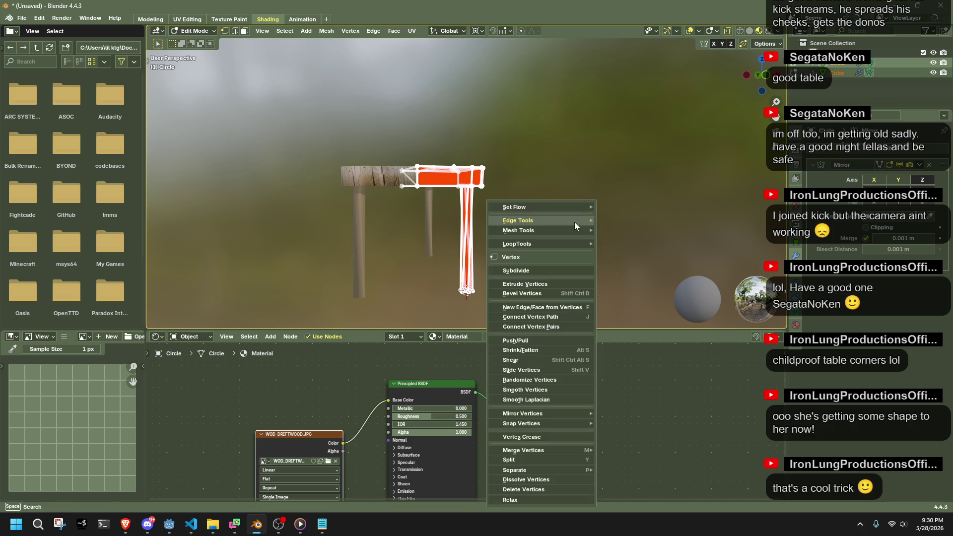
{"action": "right_click", "coordinate": [423, 192]}
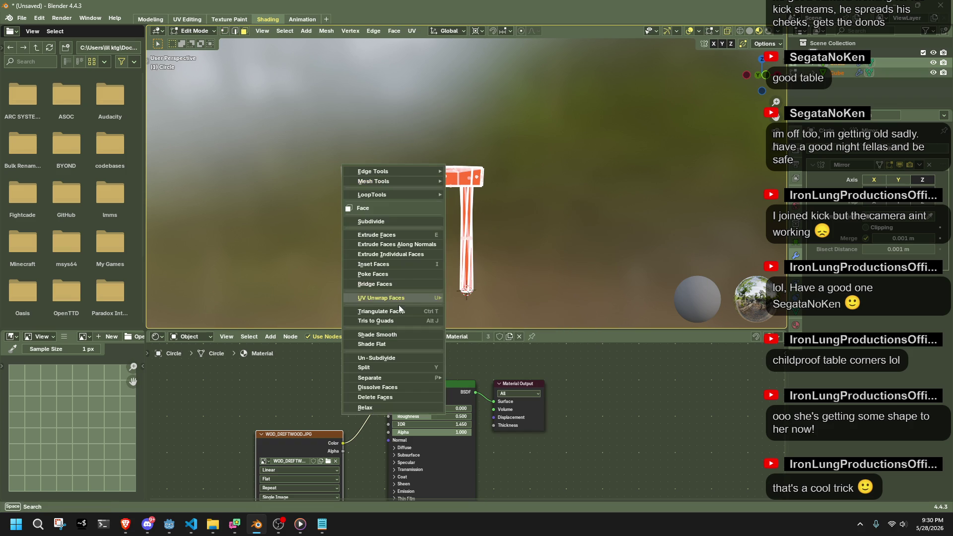
{"action": "mouse_move", "coordinate": [388, 297]}
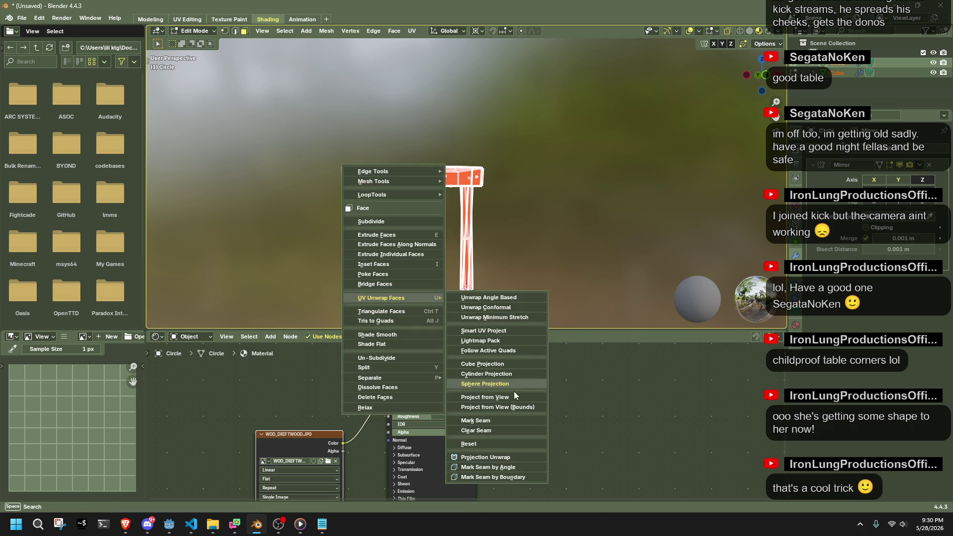
{"action": "left_click", "coordinate": [493, 363]}
Toggle overlays and see-through to inspect the wood grain wrapping around the table.
{"action": "key", "text": "shift+alt+z"}
{"action": "scroll", "coordinate": [564, 253], "scroll_direction": "up", "scroll_amount": 5}
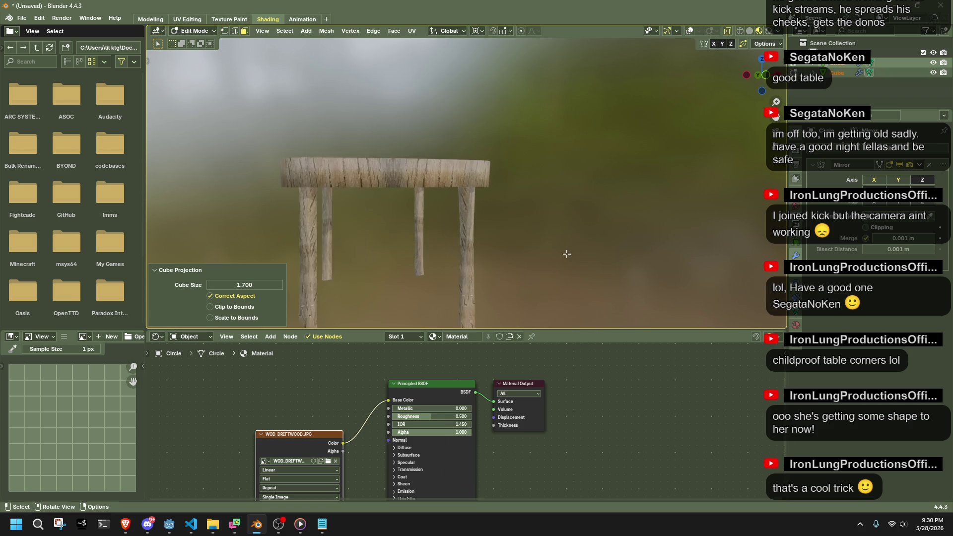
{"action": "key", "text": "Tab"}
{"action": "key", "text": "alt+z"}
{"action": "mouse_move", "coordinate": [563, 253]}
{"action": "middle_mouse_down"}
{"action": "mouse_move", "coordinate": [525, 261]}
{"action": "mouse_move", "coordinate": [489, 197]}
{"action": "middle_mouse_up"}
{"action": "key", "text": "Tab"}
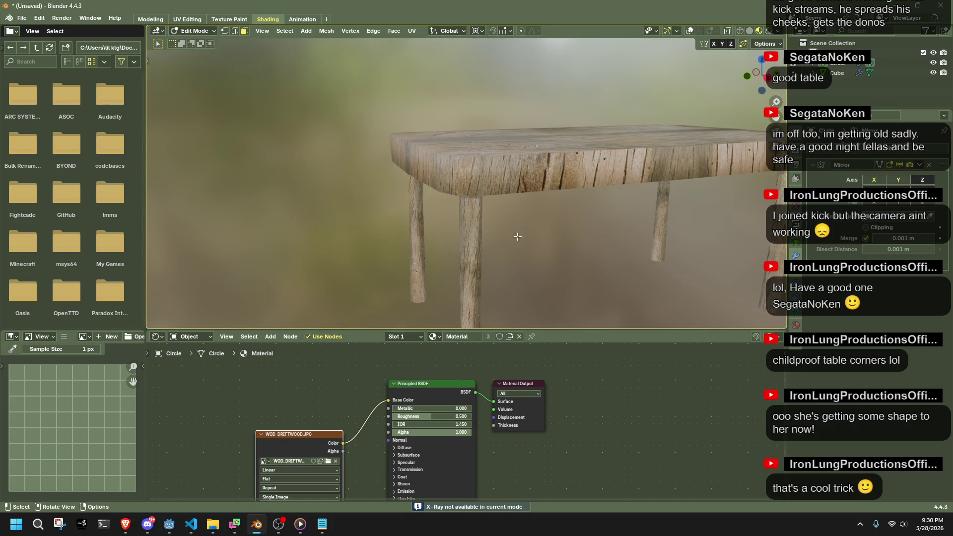
Box-select the leg's top vertices and scale them about 1.54× horizontally, excluding Z.
{"action": "key", "text": "shift+alt+z"}
{"action": "mouse_move", "coordinate": [520, 249]}
{"action": "middle_mouse_down"}
{"action": "mouse_move", "coordinate": [548, 140]}
{"action": "mouse_move", "coordinate": [516, 164]}
{"action": "middle_mouse_up"}
{"action": "key", "text": "1"}
{"action": "mouse_move", "coordinate": [520, 312]}
{"action": "left_mouse_down"}
{"action": "mouse_move", "coordinate": [480, 185]}
{"action": "mouse_move", "coordinate": [441, 174]}
{"action": "left_mouse_up"}
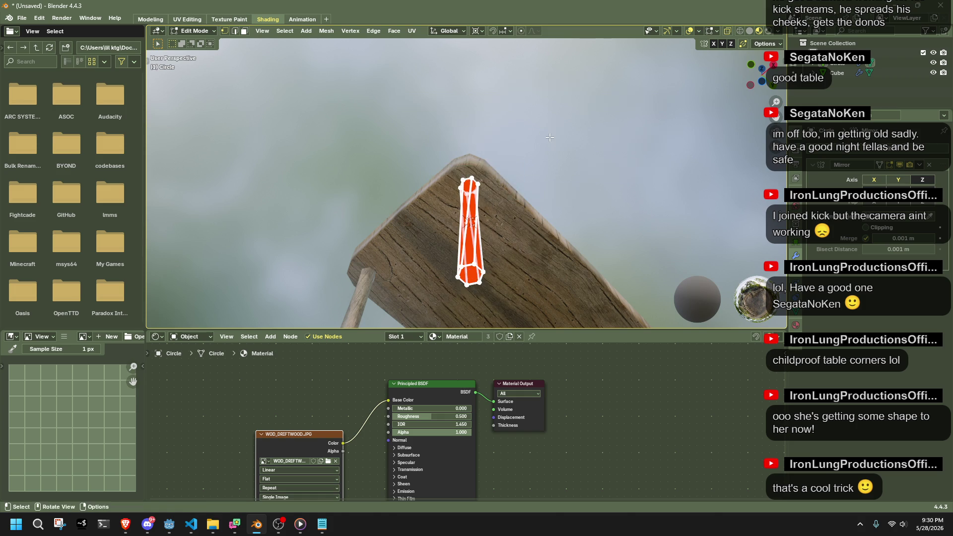
{"action": "key", "text": "s"}
{"action": "key", "text": "shift+z"}
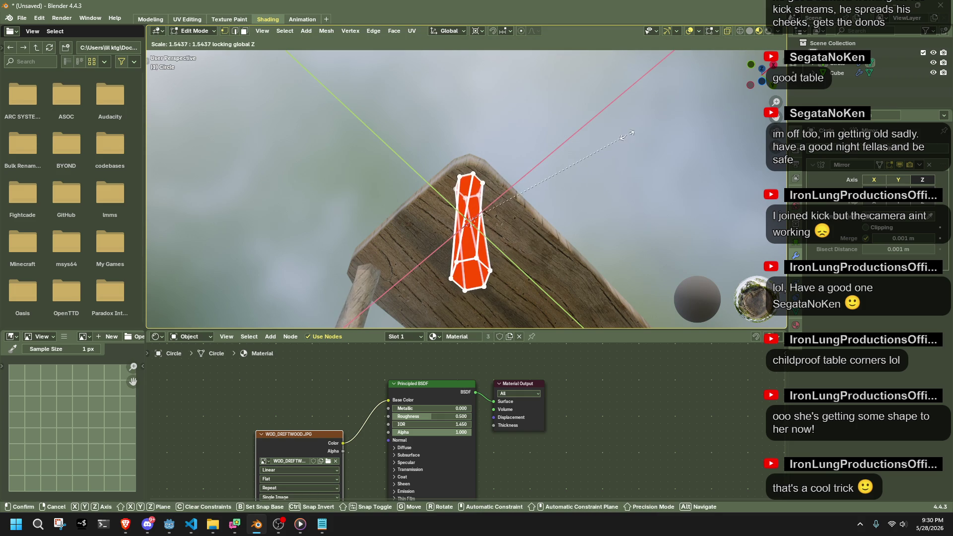
{"action": "left_click", "coordinate": [611, 137]}
Re-enter the leg's Edit Mode, select all its faces and bring up the face context menu.
{"action": "key", "text": "Tab"}
{"action": "mouse_move", "coordinate": [607, 138]}
{"action": "middle_mouse_down"}
{"action": "mouse_move", "coordinate": [526, 258]}
{"action": "mouse_move", "coordinate": [634, 273]}
{"action": "mouse_move", "coordinate": [581, 191]}
{"action": "mouse_move", "coordinate": [583, 166]}
{"action": "mouse_move", "coordinate": [486, 201]}
{"action": "mouse_move", "coordinate": [520, 211]}
{"action": "mouse_move", "coordinate": [509, 222]}
{"action": "middle_mouse_up"}
{"action": "key", "text": "Tab"}
{"action": "key", "text": "a"}
{"action": "right_click", "coordinate": [476, 348]}
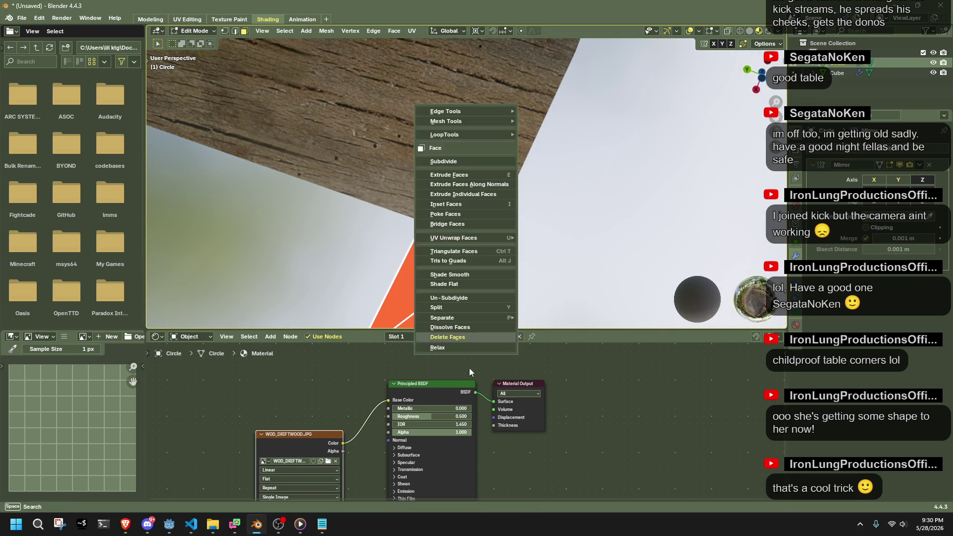
Select the leg faces by face strength from the Normals menu, then dismiss the face options.
{"action": "right_click", "coordinate": [480, 317]}
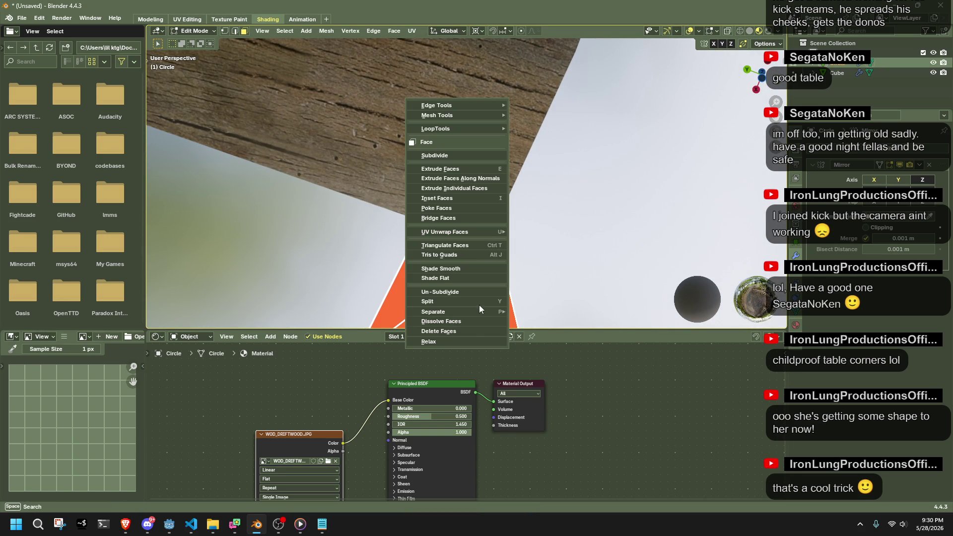
{"action": "right_click", "coordinate": [473, 231]}
{"action": "key", "text": "alt+n"}
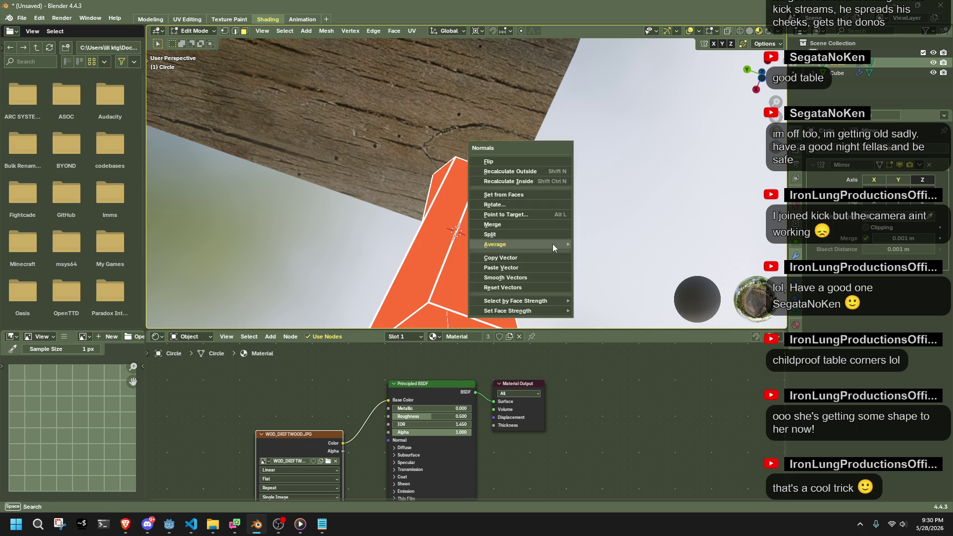
{"action": "mouse_move", "coordinate": [553, 243]}
{"action": "mouse_move", "coordinate": [552, 298]}
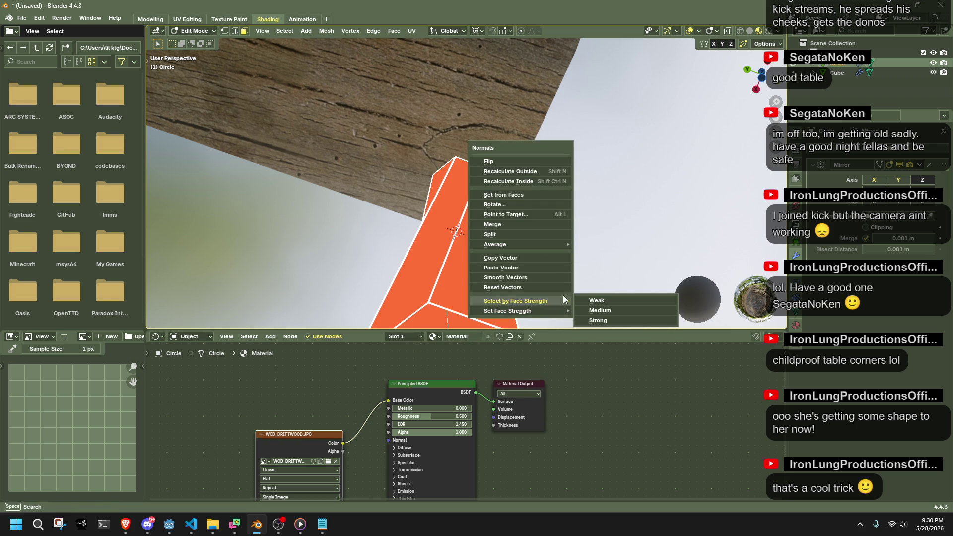
{"action": "left_click", "coordinate": [597, 300]}
{"action": "right_click", "coordinate": [481, 266]}
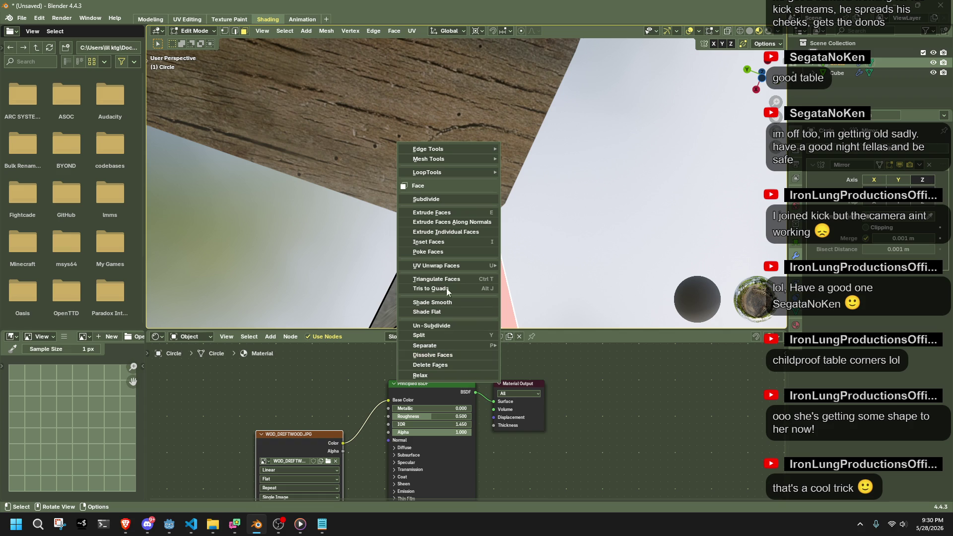
{"action": "key", "text": "Escape"}
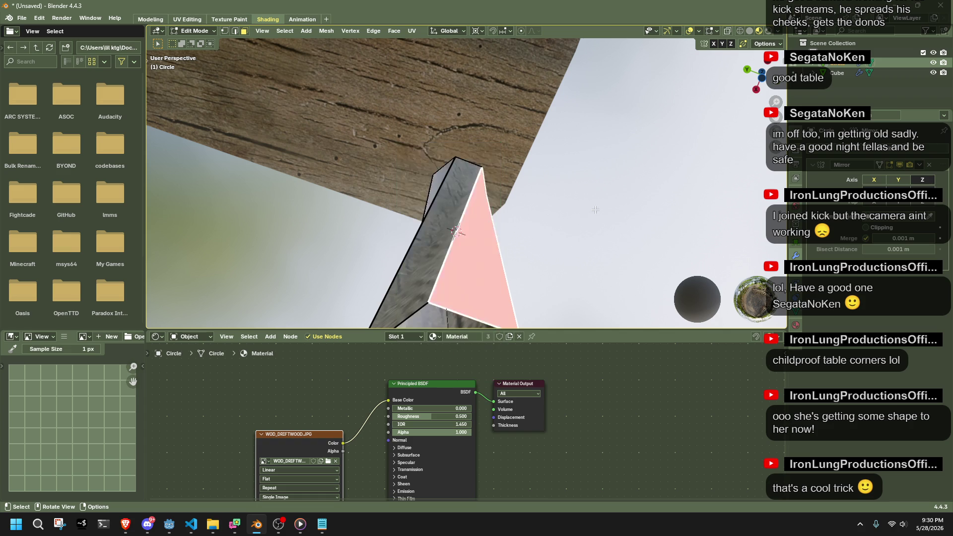
Show the transform sidebar, reselect faces by face strength and pick a single leg face.
{"action": "key", "text": "n"}
{"action": "key", "text": "n"}
{"action": "key", "text": "alt+n"}
{"action": "mouse_move", "coordinate": [464, 257]}
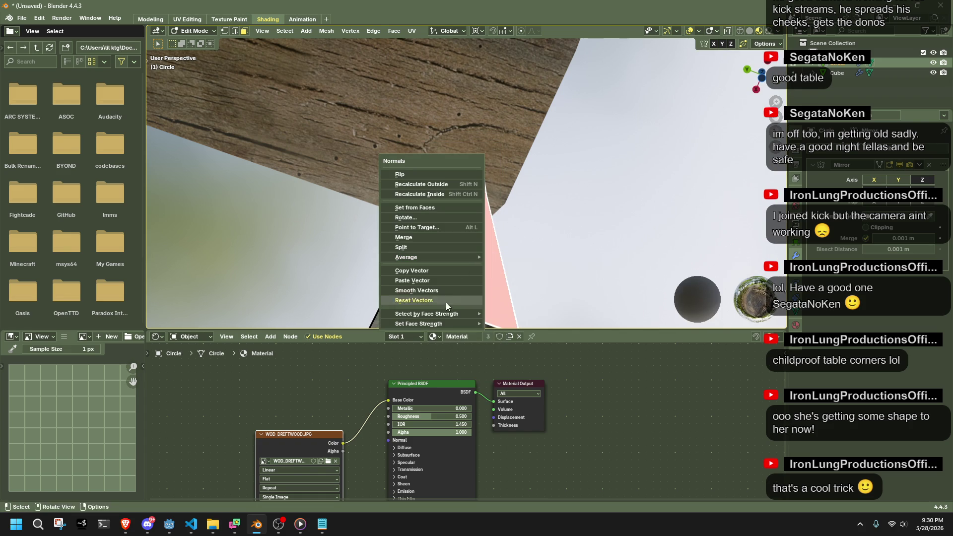
{"action": "mouse_move", "coordinate": [442, 313]}
{"action": "left_click", "coordinate": [509, 313]}
{"action": "mouse_move", "coordinate": [538, 237]}
{"action": "middle_mouse_down"}
{"action": "mouse_move", "coordinate": [526, 229]}
{"action": "mouse_move", "coordinate": [558, 232]}
{"action": "mouse_move", "coordinate": [511, 233]}
{"action": "middle_mouse_up"}
{"action": "scroll", "coordinate": [526, 229], "scroll_direction": "up", "scroll_amount": 3}
{"action": "left_click", "coordinate": [510, 234]}
{"action": "key", "text": "ctrl+f"}
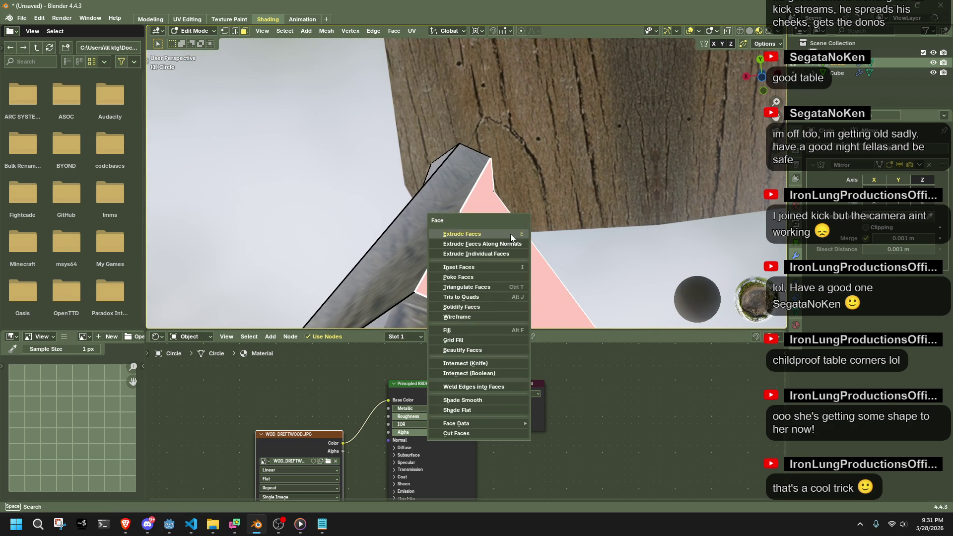
{"action": "key", "text": "Escape"}
Box-select the leg's faces and apply Flip Quad Tessellation to them.
{"action": "middle_click_drag", "start_coordinate": [565, 219], "coordinate": [459, 242]}
{"action": "key", "text": "b"}
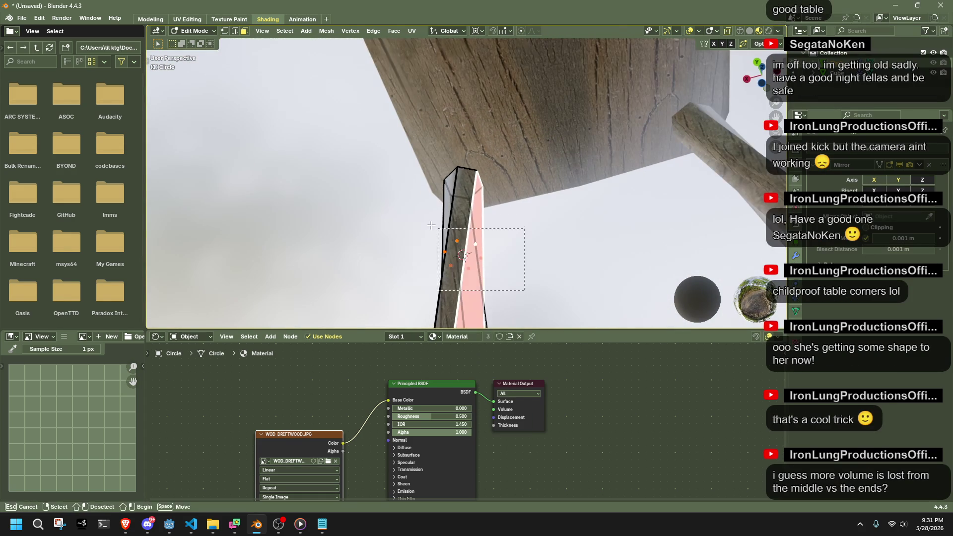
{"action": "left_click_drag", "start_coordinate": [459, 241], "coordinate": [493, 246]}
{"action": "key", "text": "ctrl+f"}
{"action": "mouse_move", "coordinate": [480, 434]}
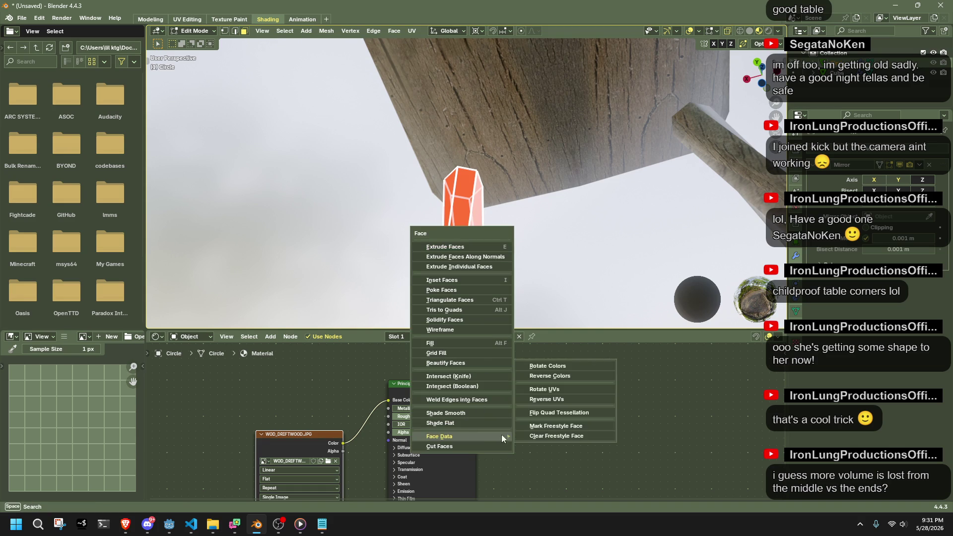
{"action": "left_click", "coordinate": [561, 415]}
Flip the quad tessellation of a triangular face on the leg as well.
{"action": "key", "text": "Tab"}
{"action": "mouse_move", "coordinate": [534, 273]}
{"action": "middle_mouse_down"}
{"action": "mouse_move", "coordinate": [477, 213]}
{"action": "mouse_move", "coordinate": [488, 204]}
{"action": "mouse_move", "coordinate": [450, 201]}
{"action": "middle_mouse_up"}
{"action": "key", "text": "Tab"}
{"action": "left_click", "coordinate": [497, 207]}
{"action": "key", "text": "ctrl+f"}
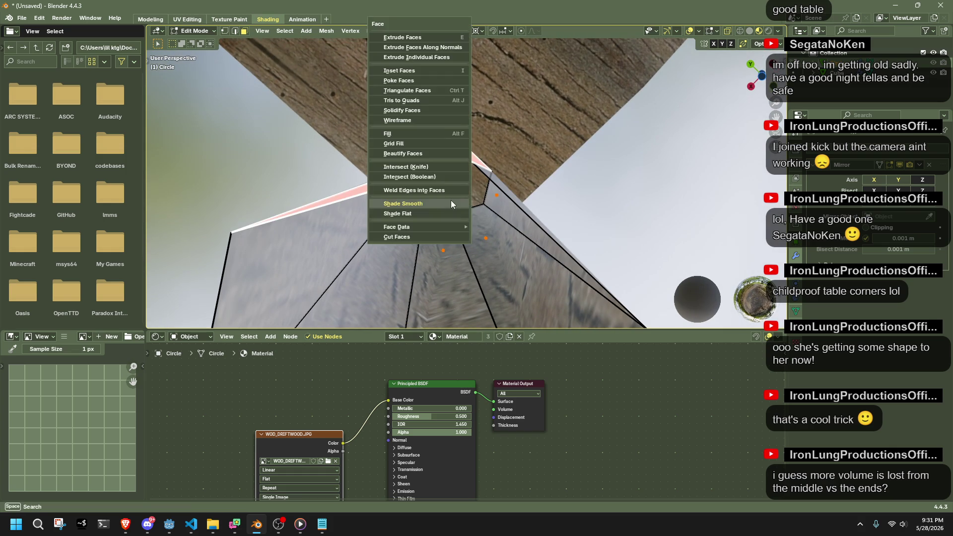
{"action": "mouse_move", "coordinate": [452, 225]}
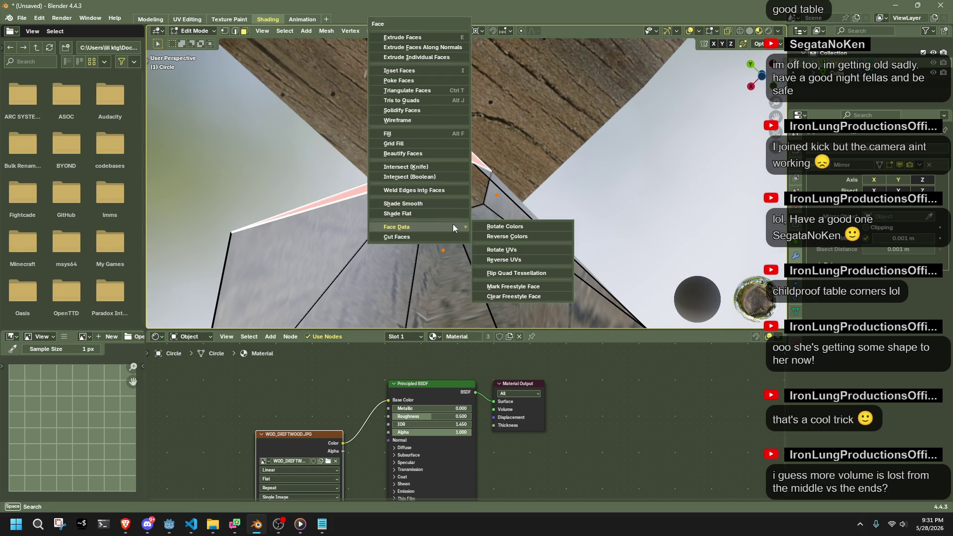
{"action": "left_click", "coordinate": [495, 272]}
Bring up the save file view with Ctrl+S, offering Untitled.blend.
{"action": "mouse_move", "coordinate": [496, 272]}
{"action": "middle_mouse_down"}
{"action": "mouse_move", "coordinate": [541, 255]}
{"action": "mouse_move", "coordinate": [539, 246]}
{"action": "middle_mouse_up"}
{"action": "scroll", "coordinate": [539, 245], "scroll_direction": "down", "scroll_amount": 5}
{"action": "key", "text": "ctrl+s"}
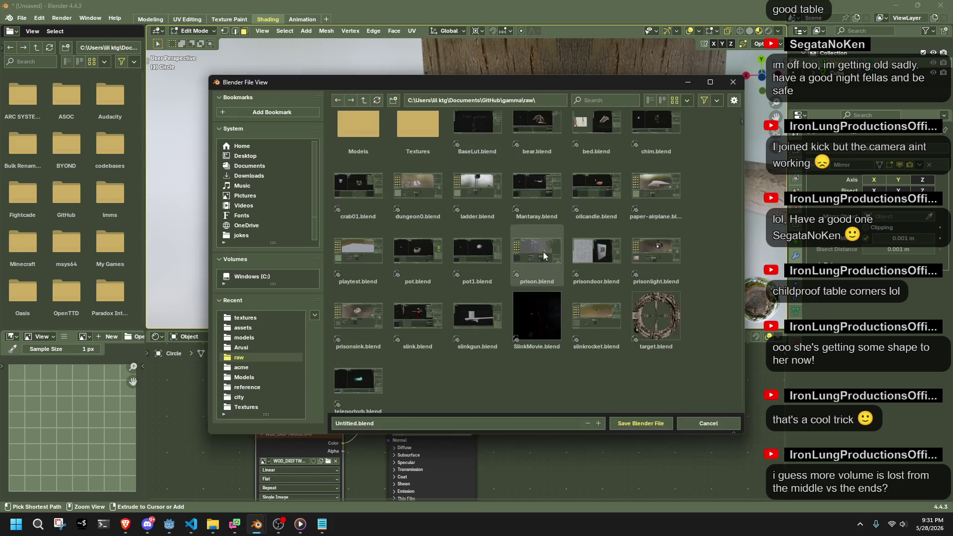
Cancel the save, return to Object Mode and orbit to show the whole table.
{"action": "left_click", "coordinate": [706, 425]}
{"action": "middle_click_drag", "start_coordinate": [685, 348], "coordinate": [576, 234]}
{"action": "key", "text": "Tab"}
{"action": "right_click", "coordinate": [631, 236]}
{"action": "left_click", "coordinate": [630, 237]}
{"action": "scroll", "coordinate": [627, 236], "scroll_direction": "down", "scroll_amount": 3}
{"action": "mouse_move", "coordinate": [618, 238]}
{"action": "middle_mouse_down"}
{"action": "mouse_move", "coordinate": [557, 276]}
{"action": "mouse_move", "coordinate": [465, 269]}
{"action": "mouse_move", "coordinate": [512, 288]}
{"action": "mouse_move", "coordinate": [677, 288]}
{"action": "mouse_move", "coordinate": [771, 275]}
{"action": "mouse_move", "coordinate": [681, 263]}
{"action": "mouse_move", "coordinate": [720, 273]}
{"action": "middle_mouse_up"}
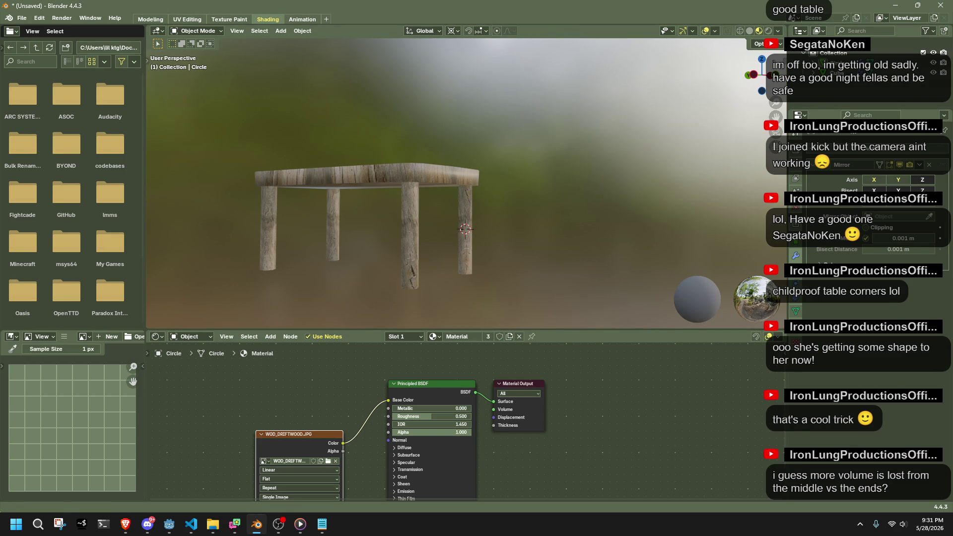
Inspect the legs' mesh in Edit Mode, including a straight-down top view.
{"action": "scroll", "coordinate": [470, 233], "scroll_direction": "up", "scroll_amount": 4}
{"action": "left_click", "coordinate": [475, 232]}
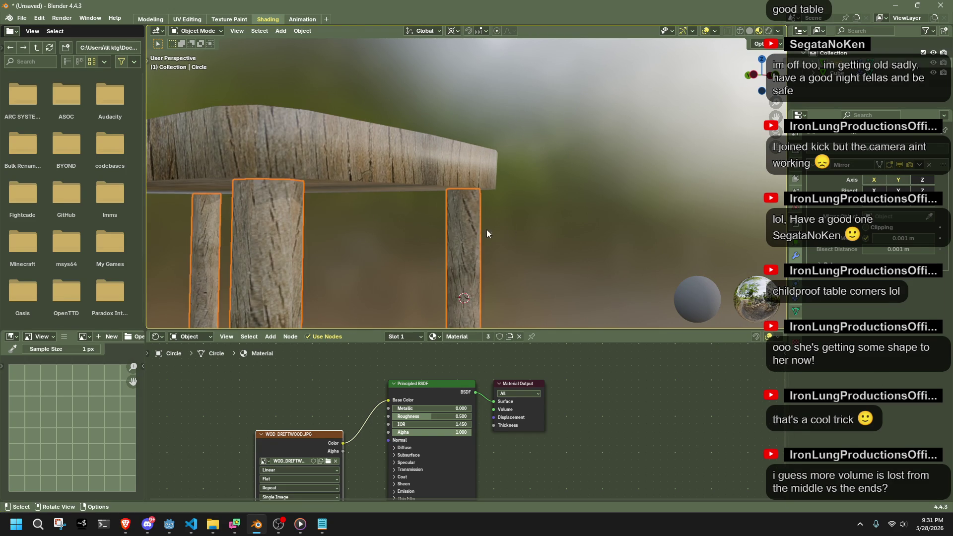
{"action": "key", "text": "Tab"}
{"action": "mouse_move", "coordinate": [516, 228]}
{"action": "middle_mouse_down"}
{"action": "mouse_move", "coordinate": [509, 242]}
{"action": "mouse_move", "coordinate": [459, 267]}
{"action": "middle_mouse_up"}
{"action": "left_click", "coordinate": [761, 67]}
{"action": "scroll", "coordinate": [457, 188], "scroll_direction": "up", "scroll_amount": 4}
{"action": "scroll", "coordinate": [456, 187], "scroll_direction": "down", "scroll_amount": 6}
{"action": "mouse_move", "coordinate": [457, 187]}
{"action": "middle_mouse_down"}
{"action": "mouse_move", "coordinate": [520, 149]}
{"action": "mouse_move", "coordinate": [476, 149]}
{"action": "mouse_move", "coordinate": [468, 128]}
{"action": "mouse_move", "coordinate": [538, 251]}
{"action": "mouse_move", "coordinate": [623, 157]}
{"action": "mouse_move", "coordinate": [699, 150]}
{"action": "mouse_move", "coordinate": [219, 139]}
{"action": "mouse_move", "coordinate": [354, 127]}
{"action": "mouse_move", "coordinate": [501, 160]}
{"action": "mouse_move", "coordinate": [455, 192]}
{"action": "middle_mouse_up"}
{"action": "key", "text": "Tab"}
Reselect the legs object, select all its faces in Edit Mode, then leave Edit Mode.
{"action": "scroll", "coordinate": [470, 108], "scroll_direction": "up", "scroll_amount": 5}
{"action": "left_click", "coordinate": [519, 188]}
{"action": "key", "text": "Tab"}
{"action": "key", "text": "a"}
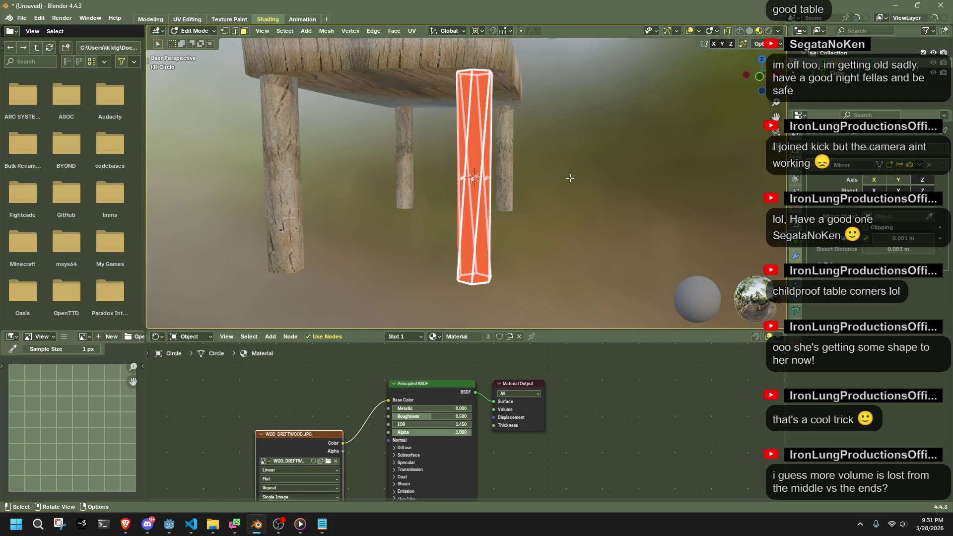
{"action": "scroll", "coordinate": [567, 179], "scroll_direction": "down", "scroll_amount": 3}
{"action": "key", "text": "Tab"}
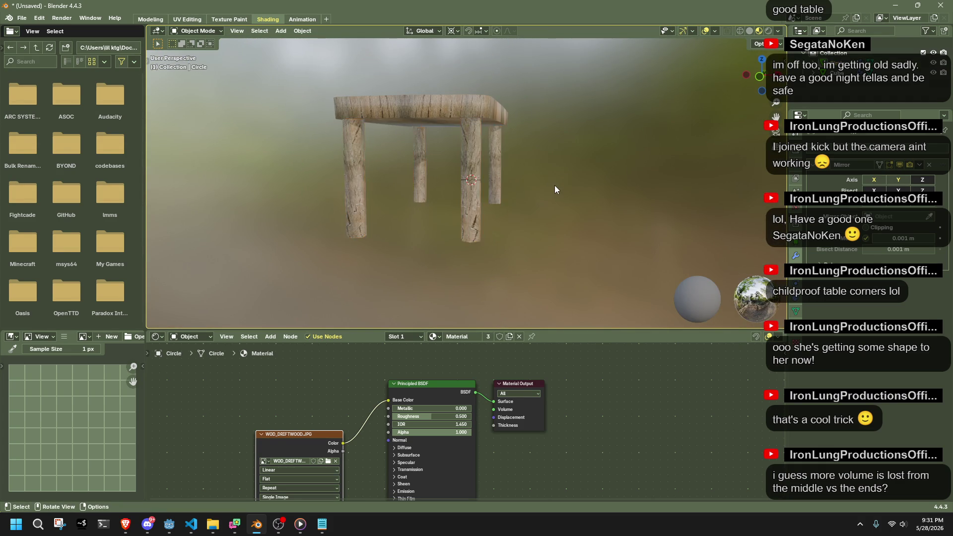
Orbit across the tabletop and enter Edit Mode on the tabletop mesh.
{"action": "scroll", "coordinate": [514, 133], "scroll_direction": "up", "scroll_amount": 5}
{"action": "mouse_move", "coordinate": [427, 321]}
{"action": "middle_mouse_down"}
{"action": "mouse_move", "coordinate": [525, 235]}
{"action": "mouse_move", "coordinate": [648, 223]}
{"action": "mouse_move", "coordinate": [668, 201]}
{"action": "mouse_move", "coordinate": [623, 199]}
{"action": "middle_mouse_up"}
{"action": "scroll", "coordinate": [594, 114], "scroll_direction": "down", "scroll_amount": 3}
{"action": "key", "text": "Tab"}
{"action": "mouse_move", "coordinate": [595, 114]}
{"action": "middle_mouse_down"}
{"action": "mouse_move", "coordinate": [549, 140]}
{"action": "mouse_move", "coordinate": [521, 196]}
{"action": "mouse_move", "coordinate": [300, 191]}
{"action": "mouse_move", "coordinate": [228, 203]}
{"action": "middle_mouse_up"}
Delete the stray edge's vertices and remove the top face with Only Edges & Faces.
{"action": "key", "text": "x"}
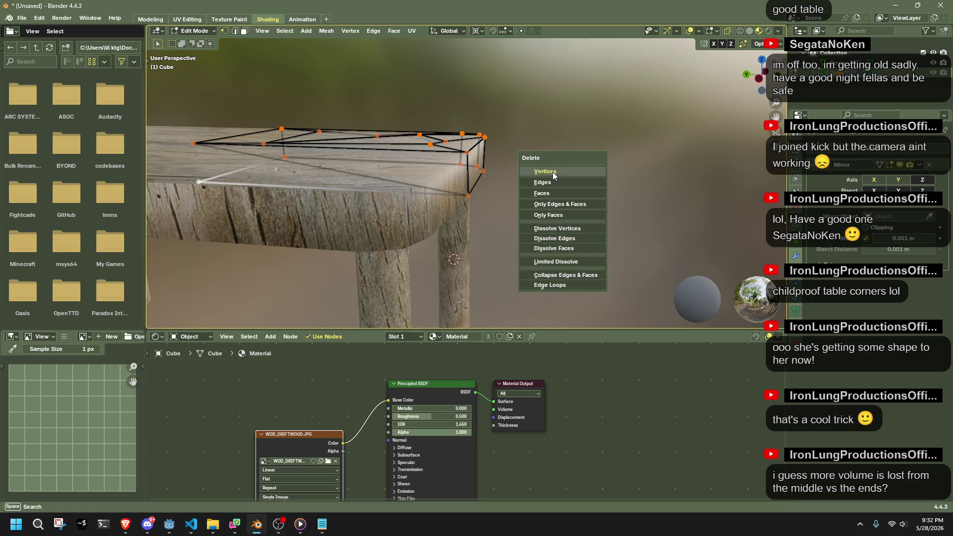
{"action": "left_click", "coordinate": [551, 171]}
{"action": "left_click", "coordinate": [369, 168]}
{"action": "key", "text": "x"}
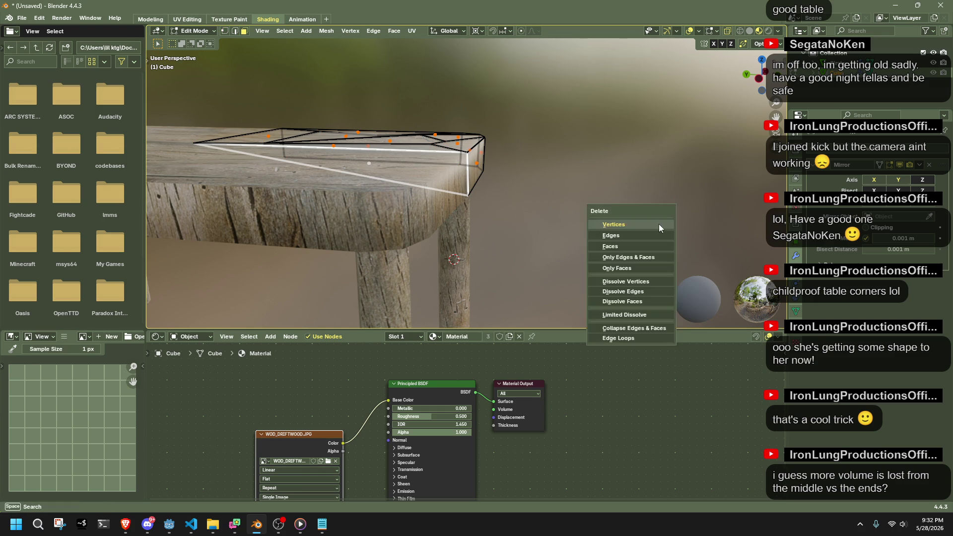
{"action": "left_click", "coordinate": [641, 256]}
Back in Object Mode, apply the tabletop's transforms and deselect the table.
{"action": "middle_click_drag", "start_coordinate": [615, 228], "coordinate": [315, 191]}
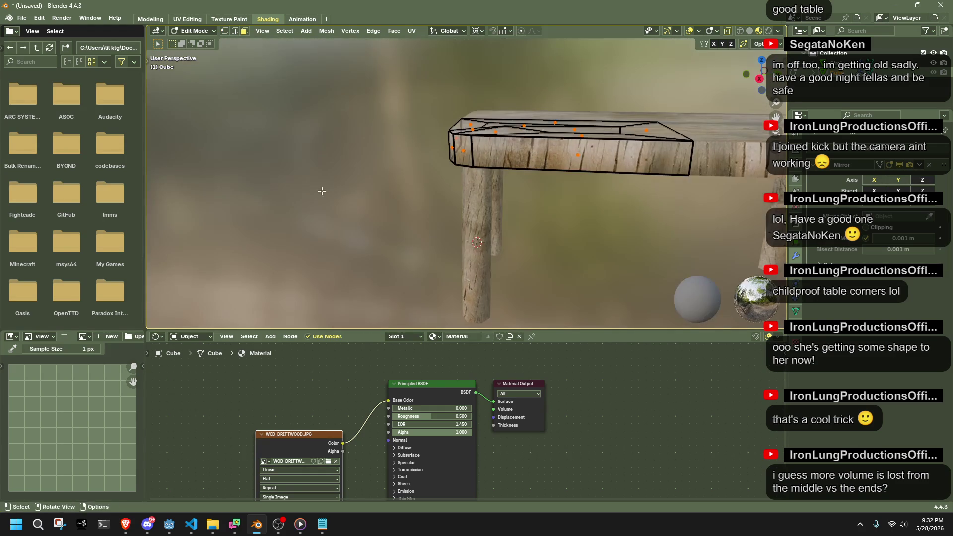
{"action": "scroll", "coordinate": [358, 203], "scroll_direction": "down", "scroll_amount": 3}
{"action": "middle_click_drag", "start_coordinate": [366, 207], "coordinate": [561, 249]}
{"action": "key", "text": "Tab"}
{"action": "key", "text": "ctrl+a"}
{"action": "left_click", "coordinate": [640, 230]}
{"action": "left_click", "coordinate": [640, 233]}
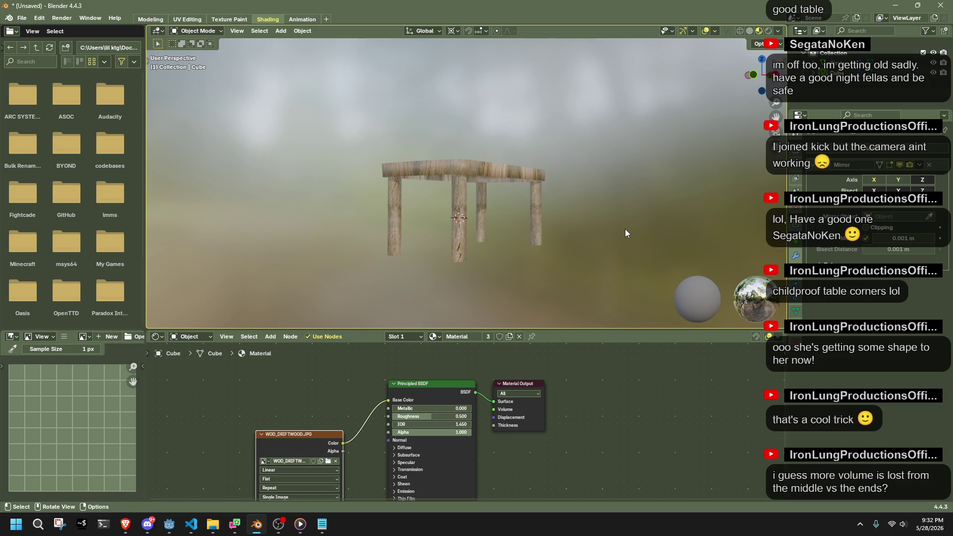
Re-enter tabletop Edit Mode, undo and redo the last change, and switch to face select.
{"action": "mouse_move", "coordinate": [625, 233]}
{"action": "middle_mouse_down"}
{"action": "mouse_move", "coordinate": [473, 209]}
{"action": "mouse_move", "coordinate": [520, 217]}
{"action": "mouse_move", "coordinate": [620, 202]}
{"action": "middle_mouse_up"}
{"action": "left_click", "coordinate": [442, 112]}
{"action": "key", "text": "Tab"}
{"action": "scroll", "coordinate": [598, 161], "scroll_direction": "down", "scroll_amount": 3}
{"action": "middle_click_drag", "start_coordinate": [597, 160], "coordinate": [467, 175]}
{"action": "key", "text": "ctrl+z"}
{"action": "key", "text": "ctrl+z"}
{"action": "key", "text": "ctrl+shift+z"}
{"action": "key", "text": "ctrl+shift+z"}
{"action": "key", "text": "1"}
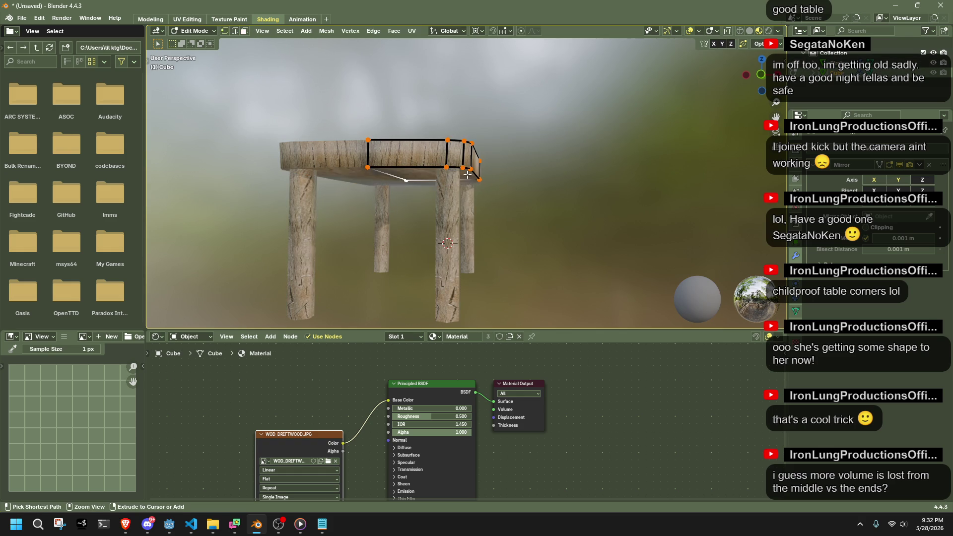
{"action": "key", "text": "3"}
Leave the tabletop's Edit Mode without further deletions and deselect the table.
{"action": "mouse_move", "coordinate": [415, 220]}
{"action": "middle_mouse_down"}
{"action": "mouse_move", "coordinate": [442, 176]}
{"action": "mouse_move", "coordinate": [352, 146]}
{"action": "middle_mouse_up"}
{"action": "key", "text": "x"}
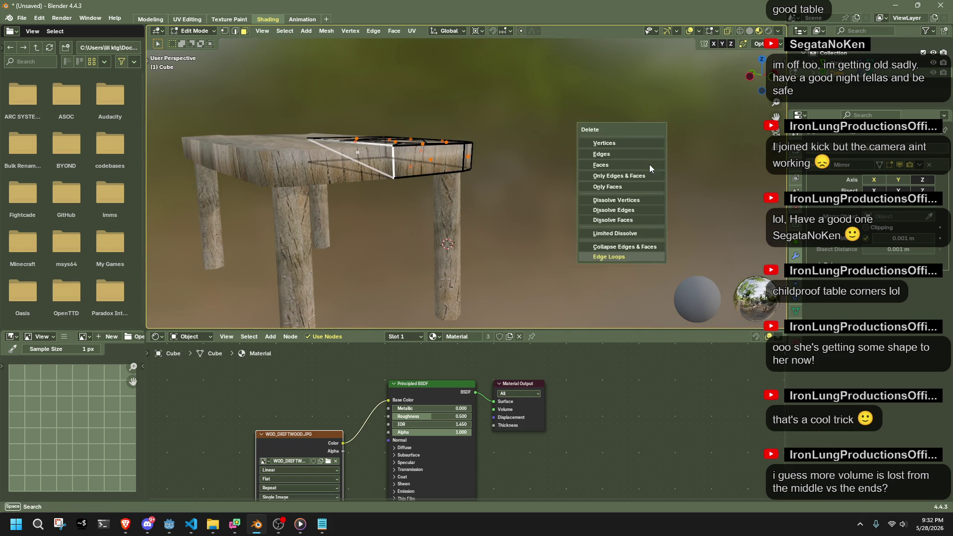
{"action": "mouse_move", "coordinate": [541, 202]}
{"action": "middle_mouse_down"}
{"action": "mouse_move", "coordinate": [488, 202]}
{"action": "mouse_move", "coordinate": [448, 236]}
{"action": "middle_mouse_up"}
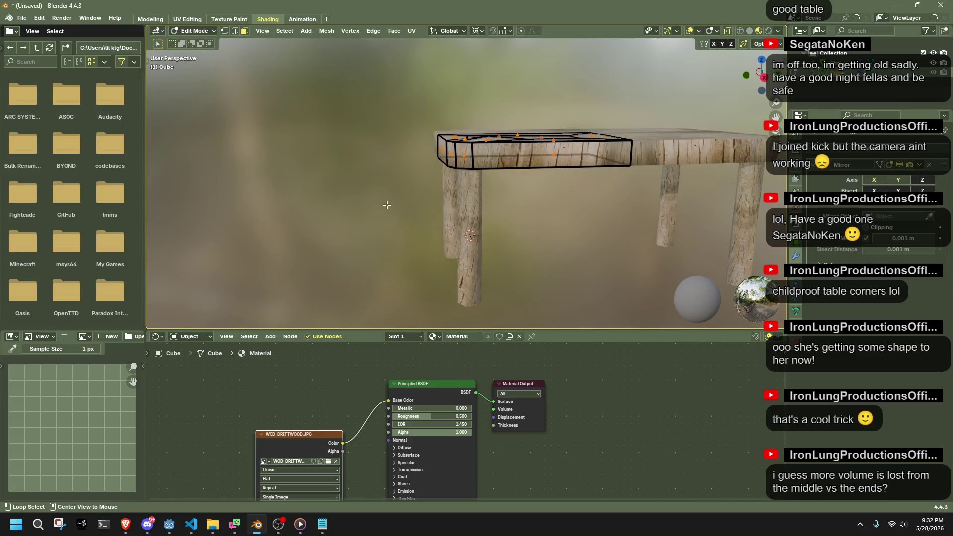
{"action": "key", "text": "Tab"}
{"action": "left_click", "coordinate": [398, 234]}
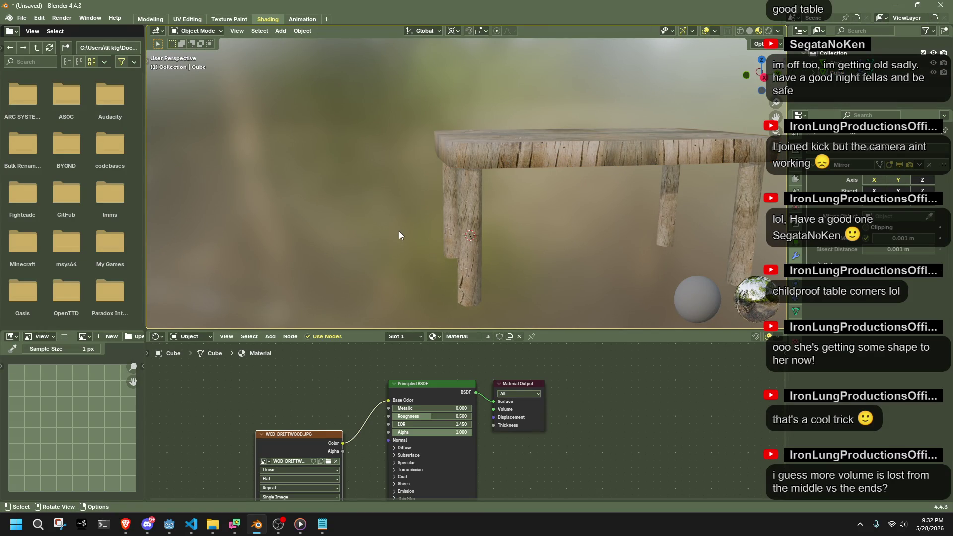
{"action": "mouse_move", "coordinate": [398, 230]}
{"action": "middle_mouse_down"}
{"action": "mouse_move", "coordinate": [479, 257]}
{"action": "mouse_move", "coordinate": [541, 247]}
{"action": "mouse_move", "coordinate": [547, 262]}
{"action": "mouse_move", "coordinate": [471, 272]}
{"action": "mouse_move", "coordinate": [508, 252]}
{"action": "mouse_move", "coordinate": [511, 156]}
{"action": "mouse_move", "coordinate": [493, 212]}
{"action": "middle_mouse_up"}
Set the wood material's Roughness to 1.000 and Specular IOR Level to 0.000.
{"action": "left_click", "coordinate": [447, 210]}
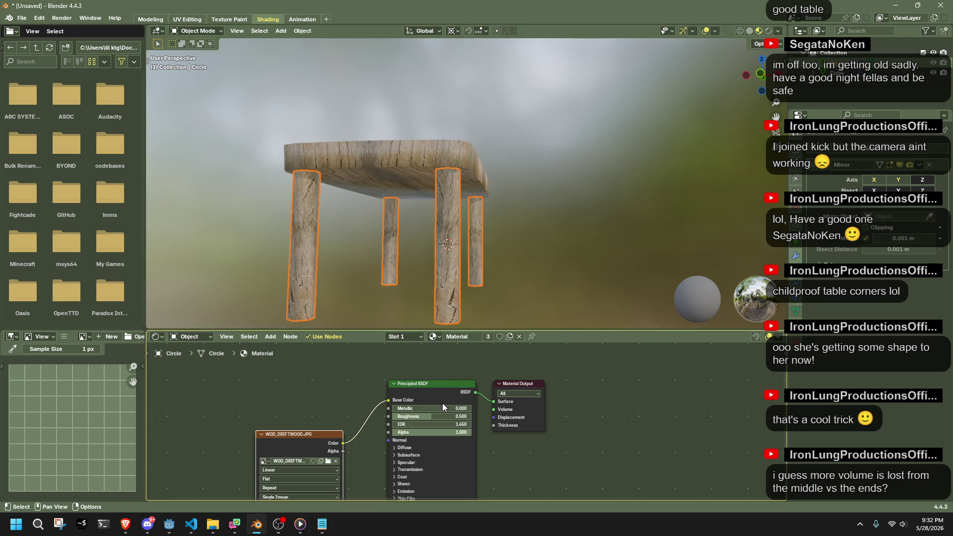
{"action": "left_click_drag", "start_coordinate": [435, 412], "coordinate": [477, 413]}
{"action": "scroll", "coordinate": [430, 440], "scroll_direction": "down", "scroll_amount": 2}
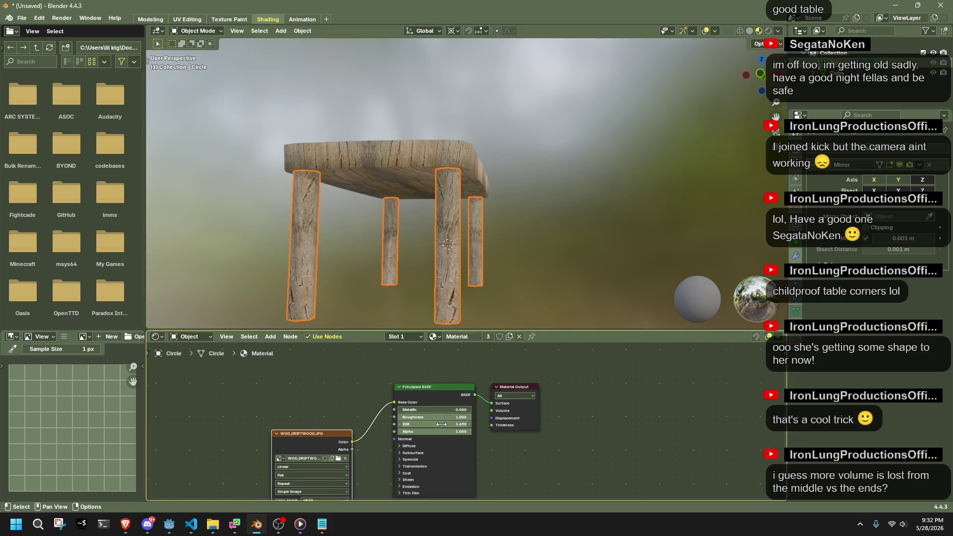
{"action": "left_click", "coordinate": [416, 445]}
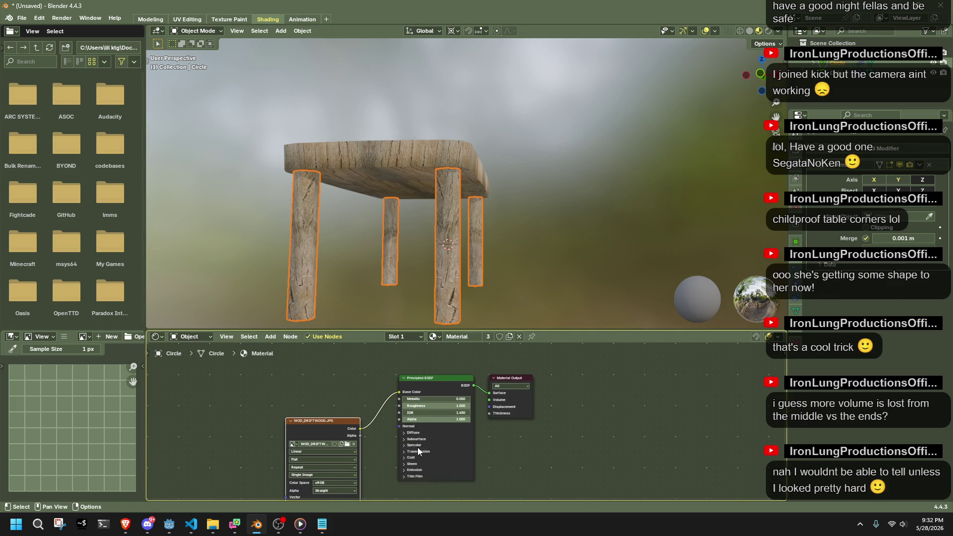
{"action": "left_click_drag", "start_coordinate": [419, 460], "coordinate": [403, 460]}
Enter Edit Mode on the leg and select the whole mesh.
{"action": "key", "text": "Tab"}
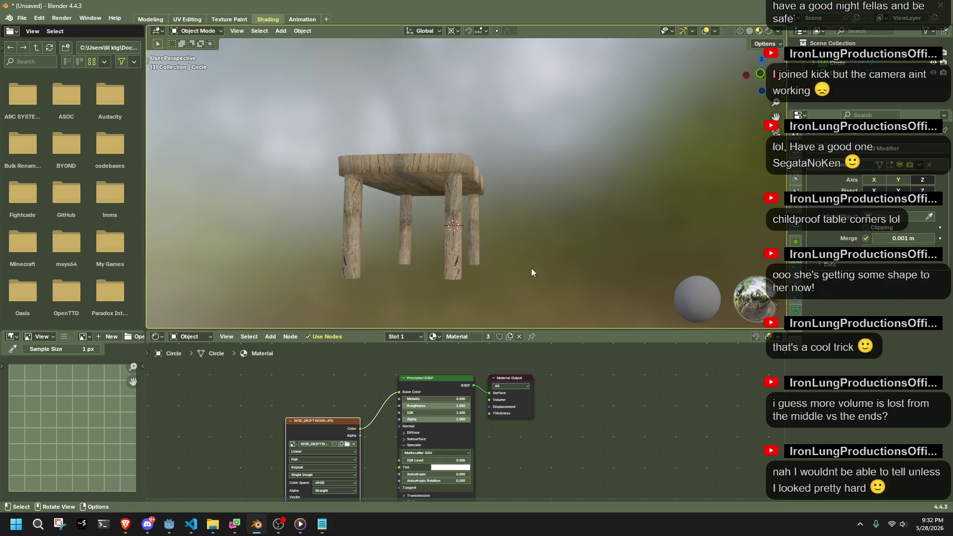
{"action": "middle_click_drag", "start_coordinate": [531, 267], "coordinate": [543, 223]}
{"action": "key", "text": "a"}
{"action": "mouse_move", "coordinate": [468, 243]}
{"action": "middle_mouse_down"}
{"action": "mouse_move", "coordinate": [463, 264]}
{"action": "mouse_move", "coordinate": [475, 287]}
{"action": "mouse_move", "coordinate": [465, 282]}
{"action": "middle_mouse_up"}
Select the leg's bottom hexagon face, then deselect it.
{"action": "left_click_drag", "start_coordinate": [422, 226], "coordinate": [422, 228]}
{"action": "scroll", "coordinate": [427, 231], "scroll_direction": "up", "scroll_amount": 4}
{"action": "middle_click_drag", "start_coordinate": [426, 230], "coordinate": [433, 237]}
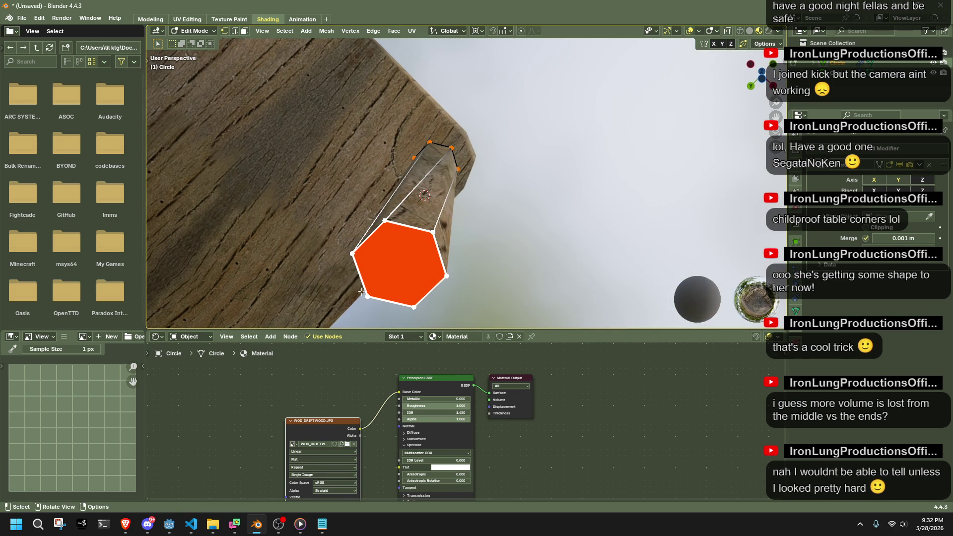
{"action": "left_click", "coordinate": [420, 246], "text": "shift"}
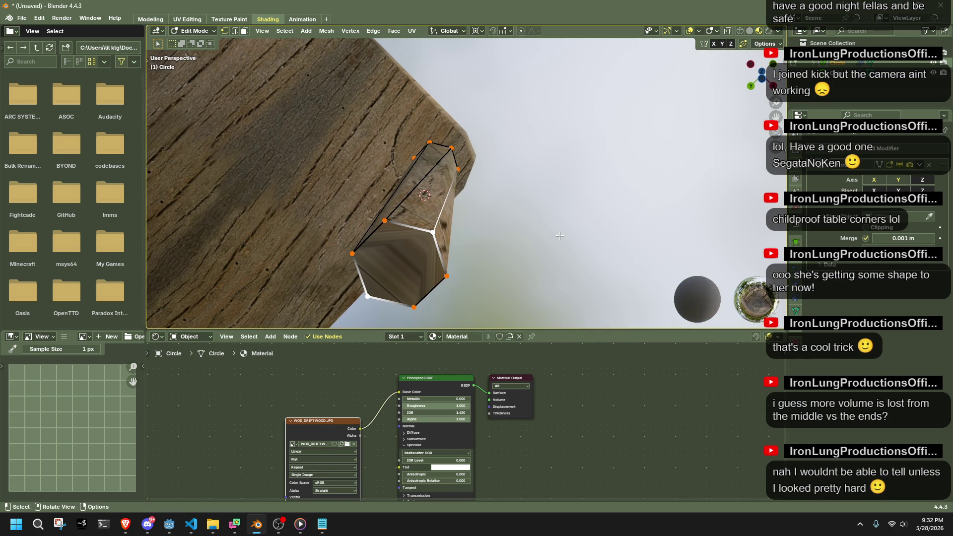
{"action": "middle_click_drag", "start_coordinate": [559, 235], "coordinate": [541, 209]}
UV-unwrap all the leg's faces with Cube Projection and return to Object Mode.
{"action": "key", "text": "a"}
{"action": "right_click", "coordinate": [526, 229]}
{"action": "mouse_move", "coordinate": [545, 228]}
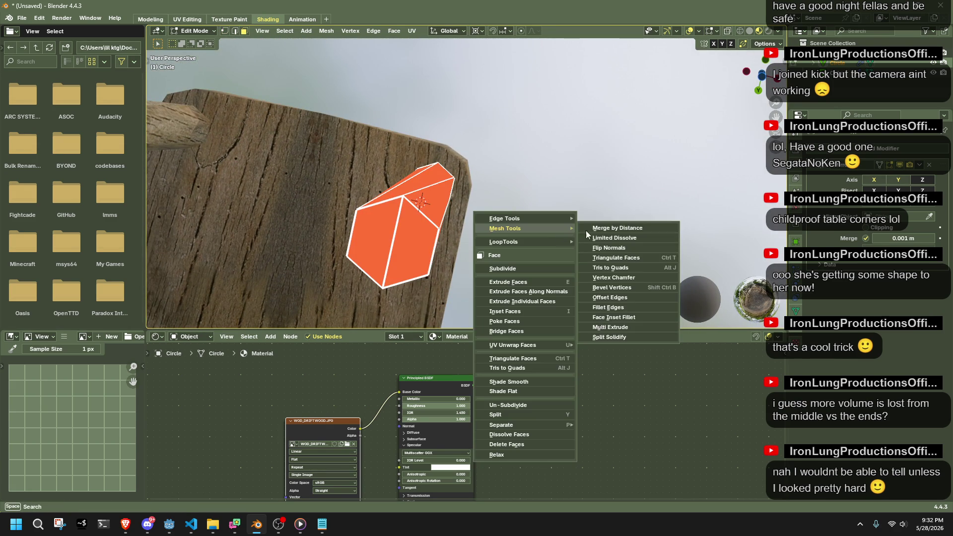
{"action": "right_click", "coordinate": [424, 200]}
{"action": "mouse_move", "coordinate": [421, 314]}
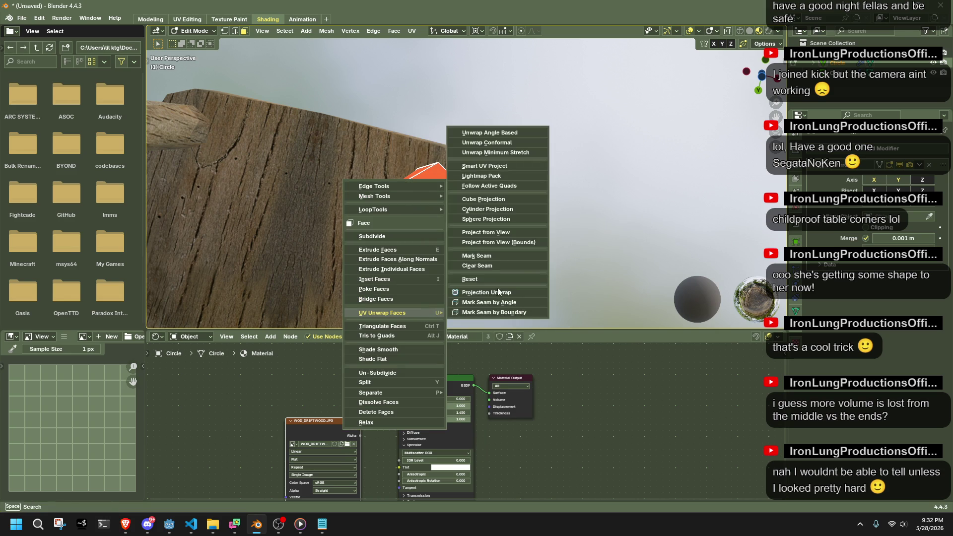
{"action": "left_click", "coordinate": [499, 198]}
{"action": "key", "text": "Tab"}
{"action": "mouse_move", "coordinate": [535, 209]}
{"action": "middle_mouse_down"}
{"action": "mouse_move", "coordinate": [529, 276]}
{"action": "mouse_move", "coordinate": [481, 46]}
{"action": "mouse_move", "coordinate": [487, 80]}
{"action": "mouse_move", "coordinate": [538, 171]}
{"action": "mouse_move", "coordinate": [659, 163]}
{"action": "mouse_move", "coordinate": [702, 171]}
{"action": "mouse_move", "coordinate": [514, 198]}
{"action": "middle_mouse_up"}
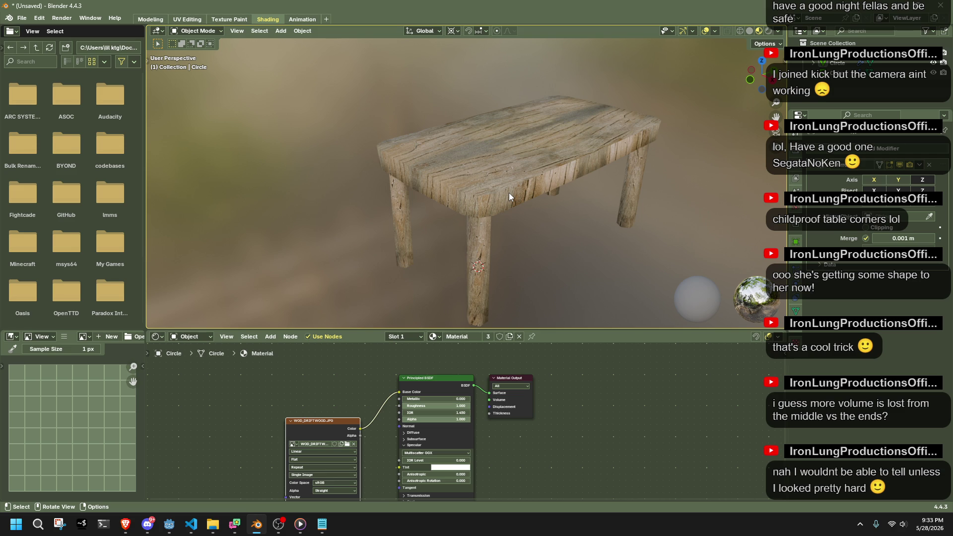
{"action": "mouse_move", "coordinate": [508, 193]}
{"action": "middle_mouse_down"}
{"action": "mouse_move", "coordinate": [600, 189]}
{"action": "mouse_move", "coordinate": [674, 160]}
{"action": "middle_mouse_up"}
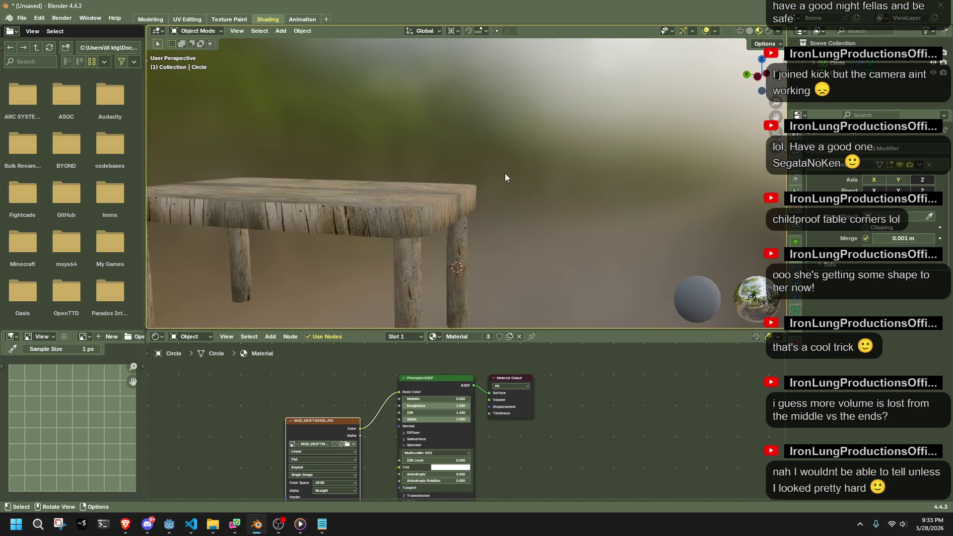
{"action": "mouse_move", "coordinate": [387, 171]}
{"action": "middle_mouse_down", "text": "shift"}
{"action": "mouse_move", "coordinate": [565, 175]}
{"action": "mouse_move", "coordinate": [418, 145]}
{"action": "mouse_move", "coordinate": [392, 150]}
{"action": "mouse_move", "coordinate": [383, 190]}
{"action": "mouse_move", "coordinate": [403, 203]}
{"action": "mouse_move", "coordinate": [490, 205]}
{"action": "middle_mouse_up", "text": "shift"}
{"action": "left_click", "coordinate": [491, 205]}
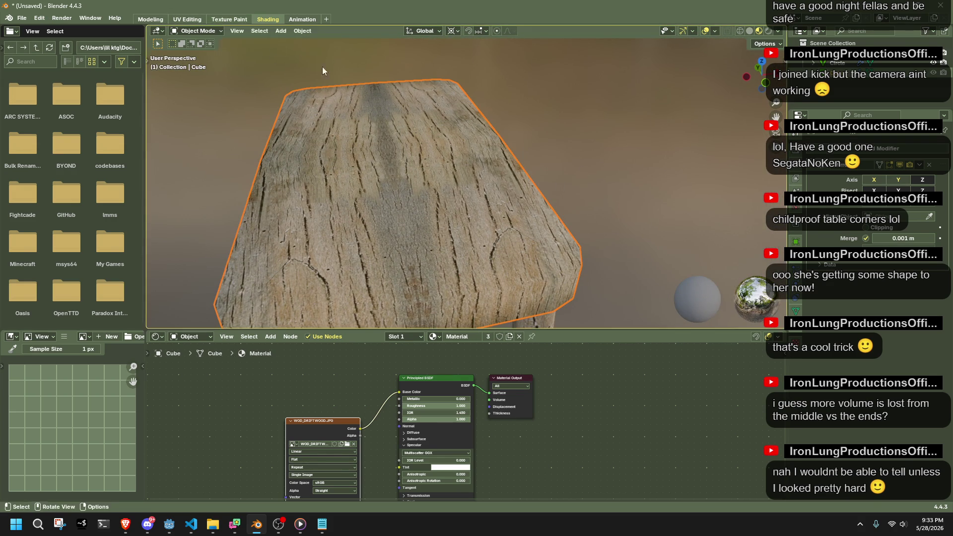
{"action": "scroll", "coordinate": [597, 188], "scroll_direction": "down", "scroll_amount": 5}
{"action": "mouse_move", "coordinate": [535, 269]}
{"action": "middle_mouse_down"}
{"action": "mouse_move", "coordinate": [370, 235]}
{"action": "mouse_move", "coordinate": [387, 208]}
{"action": "mouse_move", "coordinate": [574, 157]}
{"action": "mouse_move", "coordinate": [613, 231]}
{"action": "mouse_move", "coordinate": [260, 95]}
{"action": "middle_mouse_up"}
{"action": "mouse_move", "coordinate": [511, 243]}
{"action": "middle_mouse_down"}
{"action": "mouse_move", "coordinate": [187, 259]}
{"action": "mouse_move", "coordinate": [521, 255]}
{"action": "middle_mouse_up"}
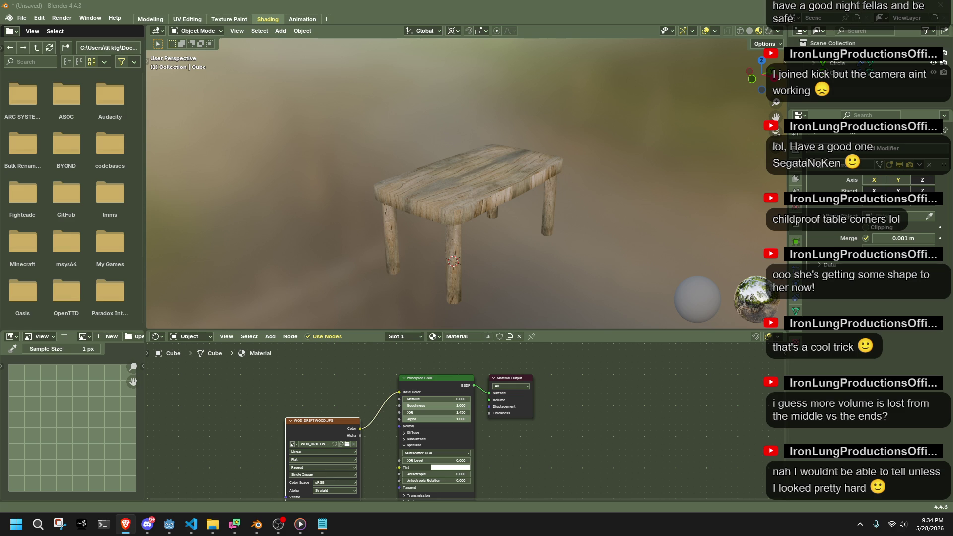
{"action": "mouse_move", "coordinate": [515, 275]}
{"action": "middle_mouse_down"}
{"action": "mouse_move", "coordinate": [511, 247]}
{"action": "mouse_move", "coordinate": [622, 236]}
{"action": "mouse_move", "coordinate": [502, 230]}
{"action": "middle_mouse_up"}
{"action": "left_click", "coordinate": [502, 231]}
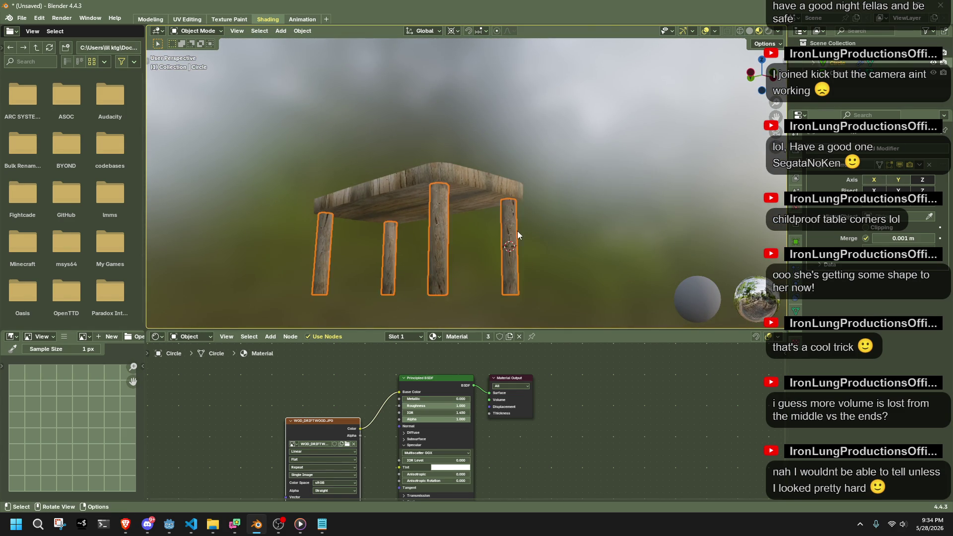
{"action": "scroll", "coordinate": [599, 224], "scroll_direction": "up", "scroll_amount": 3}
Check the tabletop mesh in Edit Mode, then return to Object Mode.
{"action": "left_click", "coordinate": [570, 198]}
{"action": "key", "text": "Tab"}
{"action": "mouse_move", "coordinate": [581, 181]}
{"action": "middle_mouse_down"}
{"action": "mouse_move", "coordinate": [488, 157]}
{"action": "mouse_move", "coordinate": [640, 180]}
{"action": "middle_mouse_up"}
{"action": "key", "text": "a"}
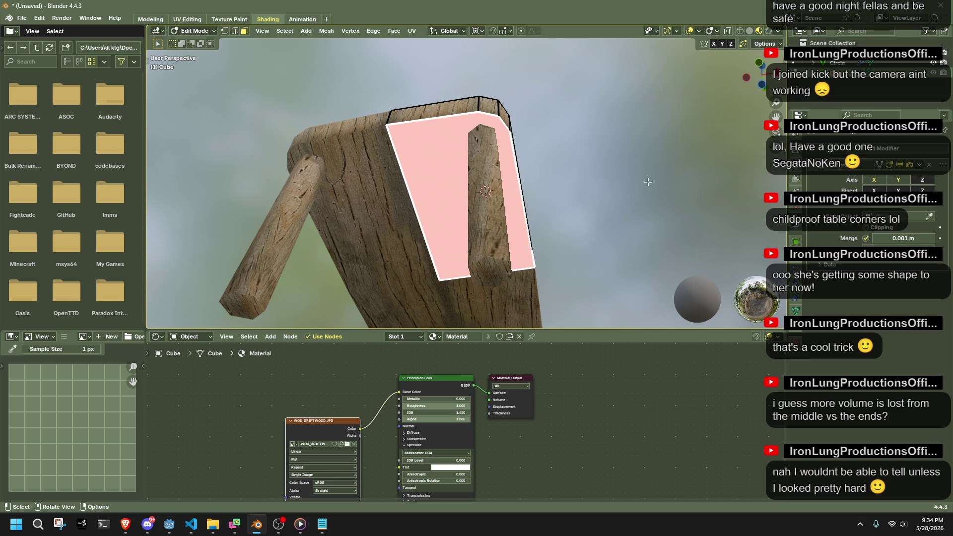
{"action": "key", "text": "alt+a"}
{"action": "key", "text": "Tab"}
Add a new cube and delete its top face.
{"action": "left_click", "coordinate": [281, 31]}
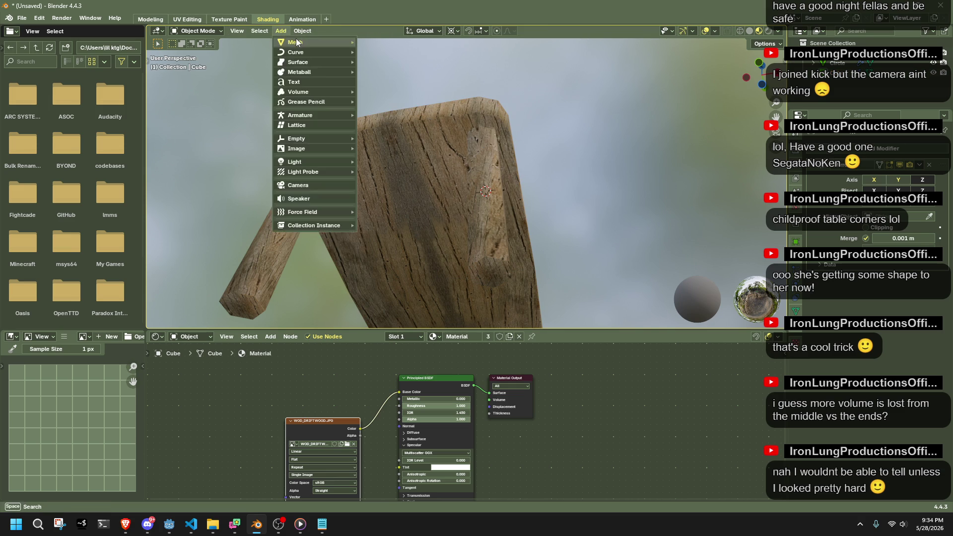
{"action": "mouse_move", "coordinate": [317, 42]}
{"action": "left_click", "coordinate": [388, 52]}
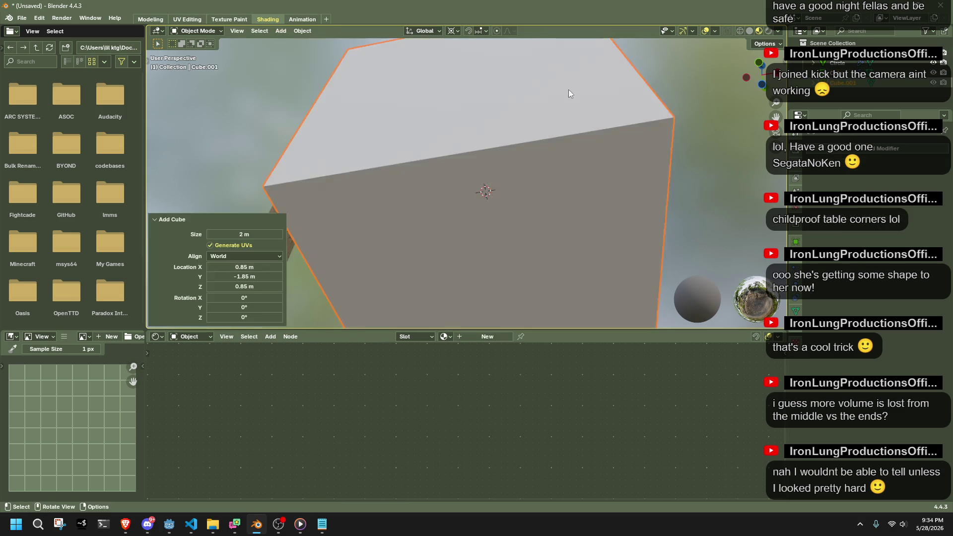
{"action": "scroll", "coordinate": [571, 149], "scroll_direction": "down", "scroll_amount": 5}
{"action": "middle_click_drag", "start_coordinate": [596, 186], "coordinate": [542, 213]}
{"action": "key", "text": "Tab"}
{"action": "left_click", "coordinate": [513, 209]}
{"action": "key", "text": "x"}
{"action": "left_click", "coordinate": [640, 222]}
{"action": "middle_click_drag", "start_coordinate": [612, 239], "coordinate": [596, 230]}
{"action": "key", "text": "a"}
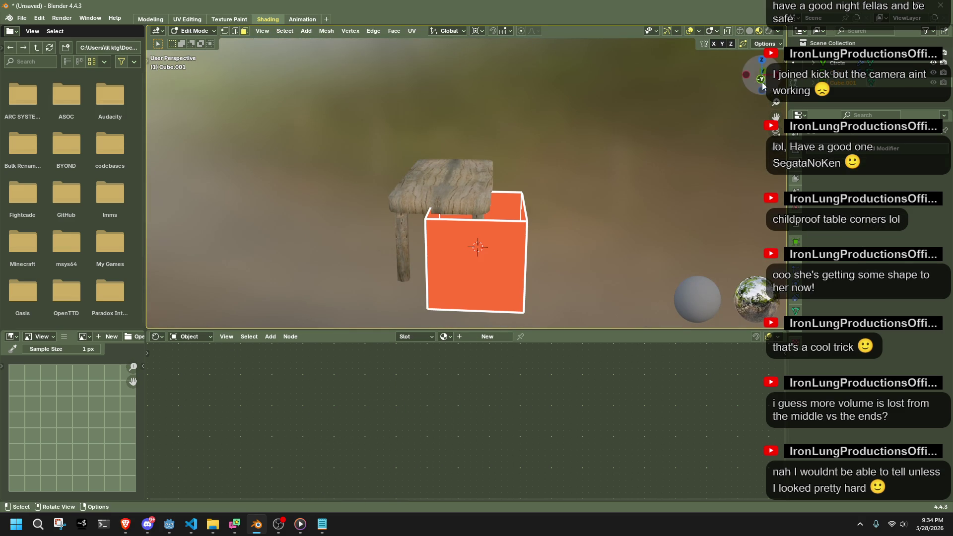
Scale the open cube down to 0.118 and lift it along Z to the leg top.
{"action": "left_click", "coordinate": [761, 60]}
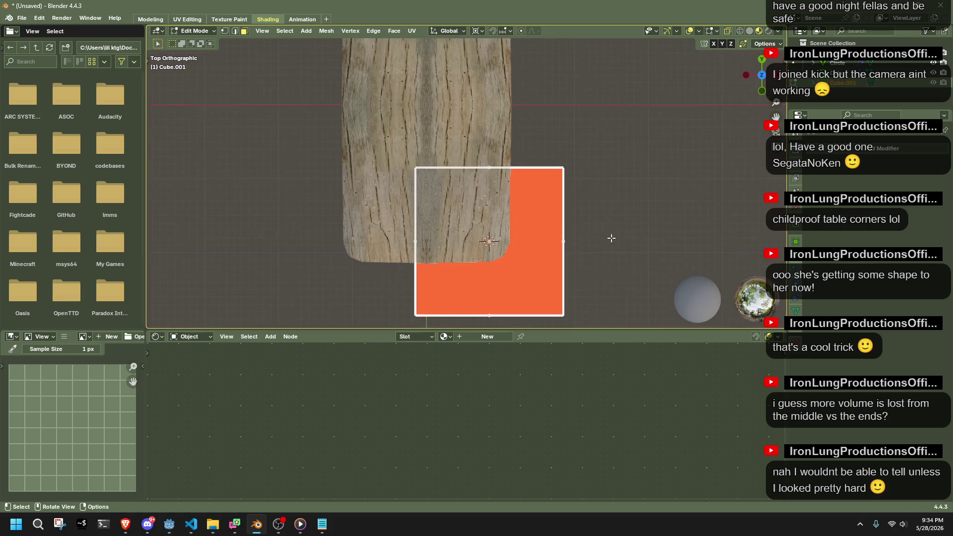
{"action": "key", "text": "s"}
{"action": "left_click", "coordinate": [497, 254]}
{"action": "middle_click_drag", "start_coordinate": [497, 254], "coordinate": [571, 208]}
{"action": "left_click", "coordinate": [761, 74]}
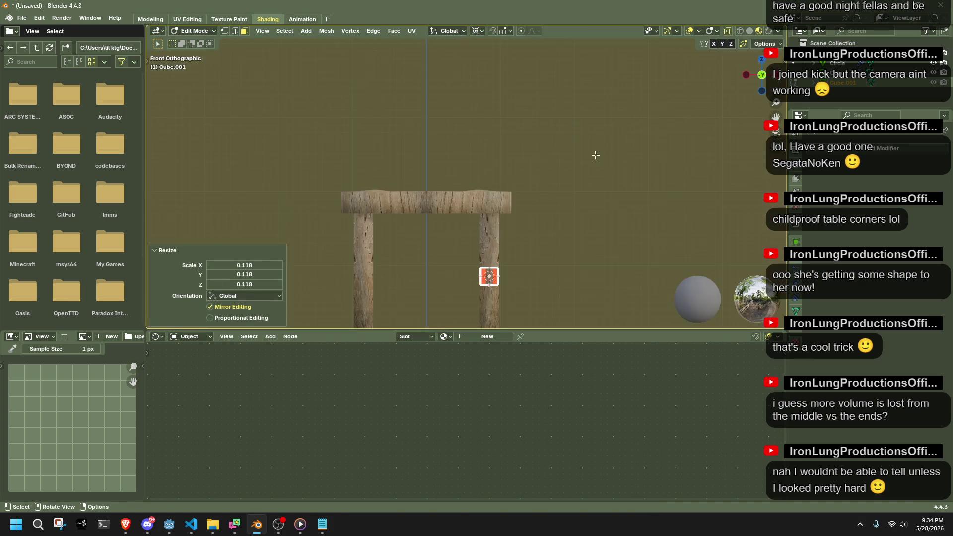
{"action": "key", "text": "g"}
{"action": "key", "text": "z"}
{"action": "mouse_move", "coordinate": [594, 101]}
{"action": "middle_mouse_down"}
{"action": "mouse_move", "coordinate": [497, 185]}
{"action": "mouse_move", "coordinate": [524, 198]}
{"action": "middle_mouse_up"}
{"action": "scroll", "coordinate": [524, 198], "scroll_direction": "up", "scroll_amount": 5}
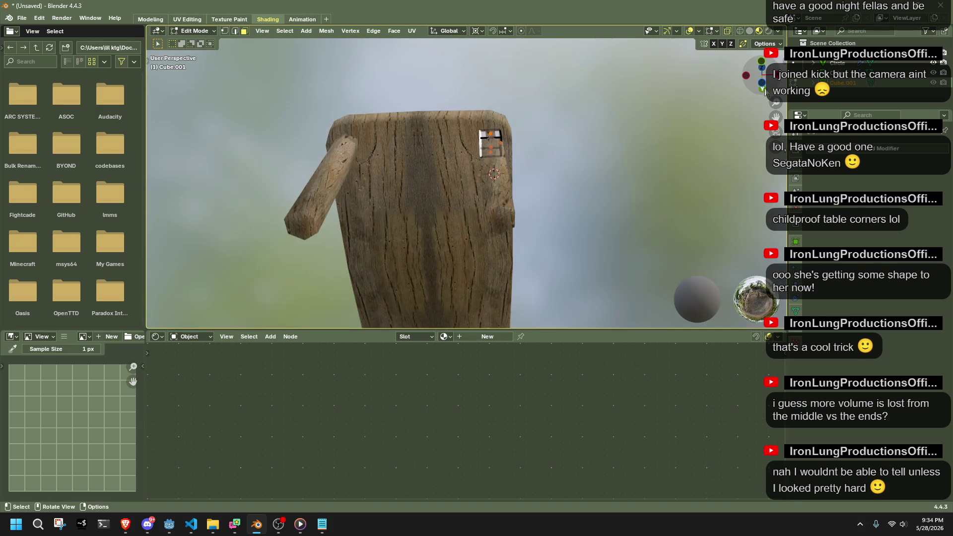
{"action": "left_click", "coordinate": [762, 88]}
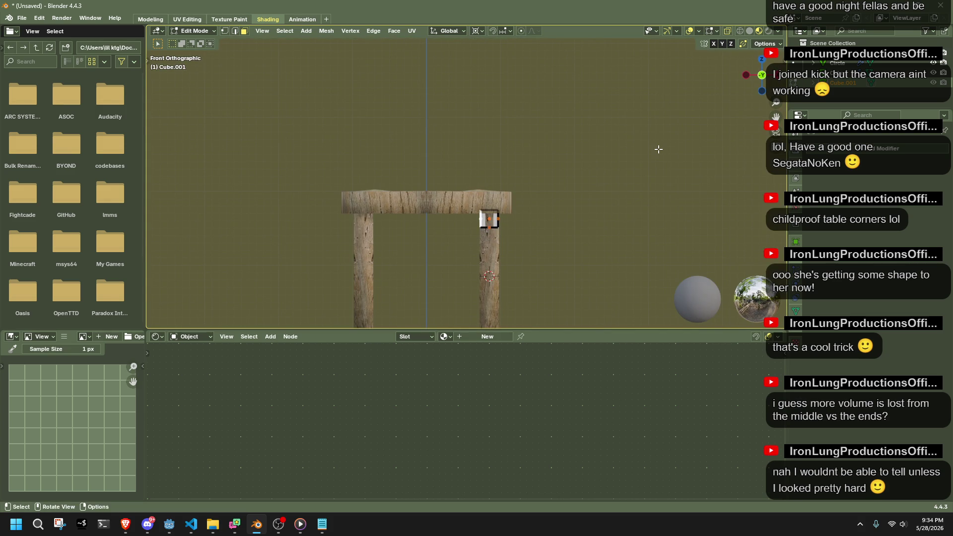
Extrude the face twice to form the short arm and the long underside arm of the L.
{"action": "key", "text": "e"}
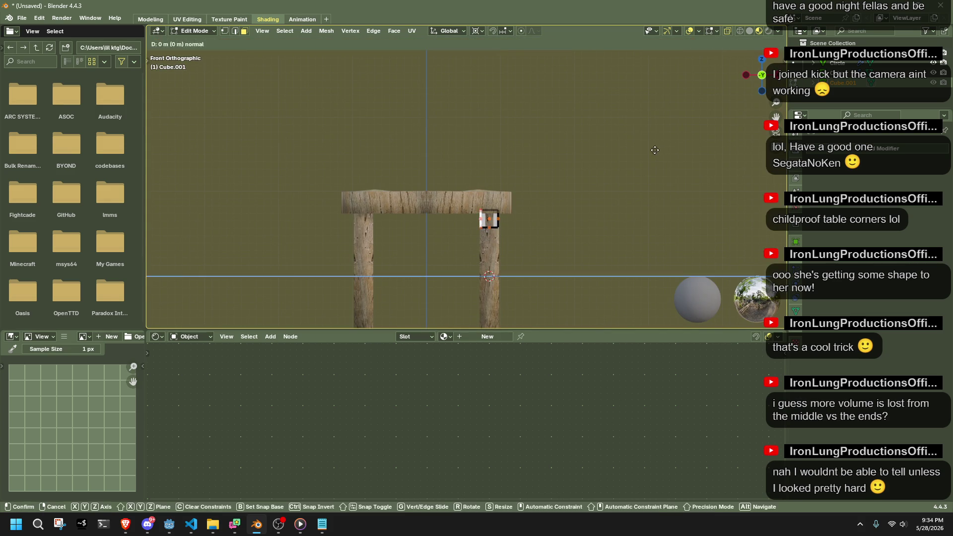
{"action": "left_click", "coordinate": [620, 169]}
{"action": "mouse_move", "coordinate": [624, 172]}
{"action": "middle_mouse_down"}
{"action": "mouse_move", "coordinate": [510, 144]}
{"action": "mouse_move", "coordinate": [495, 170]}
{"action": "mouse_move", "coordinate": [770, 71]}
{"action": "middle_mouse_up"}
{"action": "left_click", "coordinate": [762, 79]}
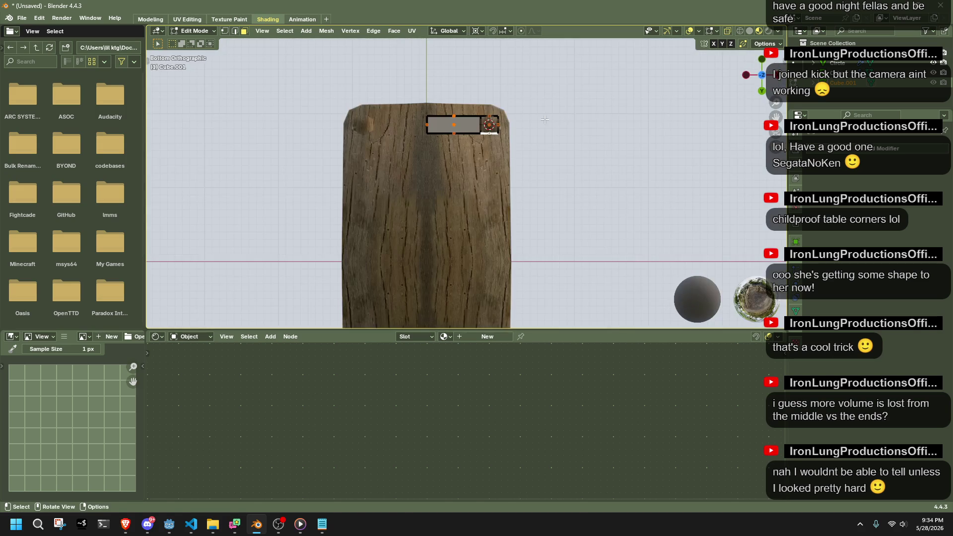
{"action": "key", "text": "e"}
{"action": "left_click", "coordinate": [549, 247]}
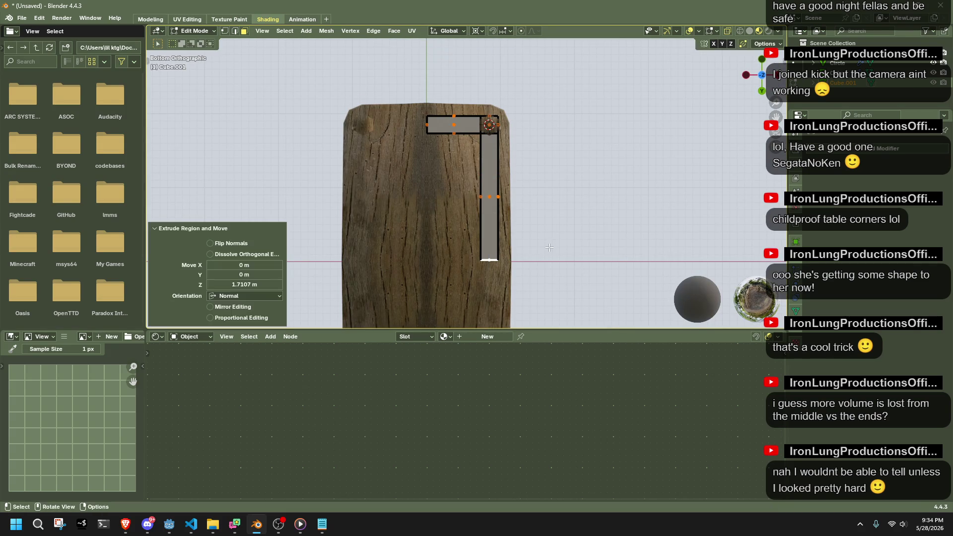
Snap the 3D cursor to the world origin and flatten the apron to zero on Y.
{"action": "key", "text": "shift+s"}
{"action": "key", "text": "1"}
{"action": "key", "text": "s"}
{"action": "key", "text": "y"}
{"action": "key", "text": "0"}
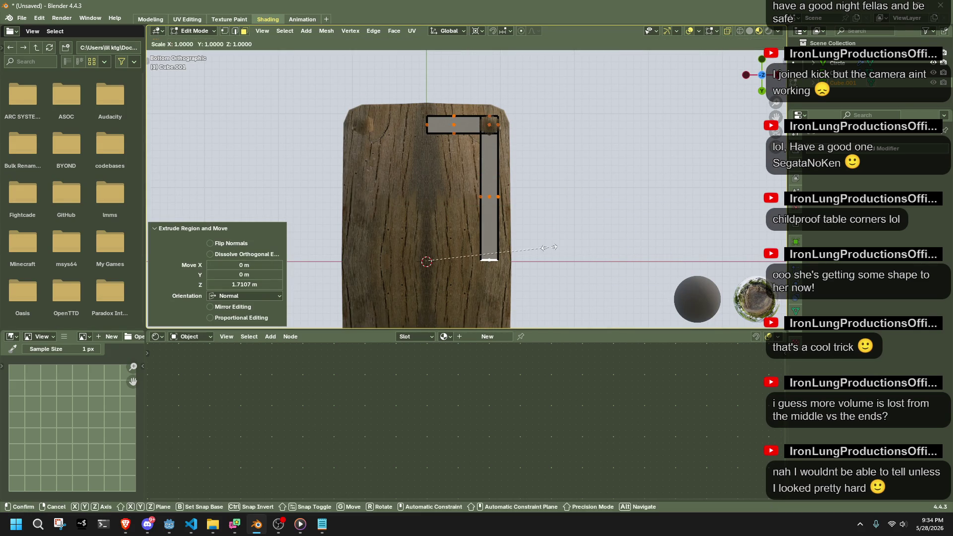
{"action": "key", "text": "Return"}
Flatten the short arm's end vertices to zero on X, then select the apron's far-end vertices.
{"action": "left_click_drag", "start_coordinate": [408, 110], "coordinate": [430, 144]}
{"action": "key", "text": "s"}
{"action": "key", "text": "x"}
{"action": "key", "text": "0"}
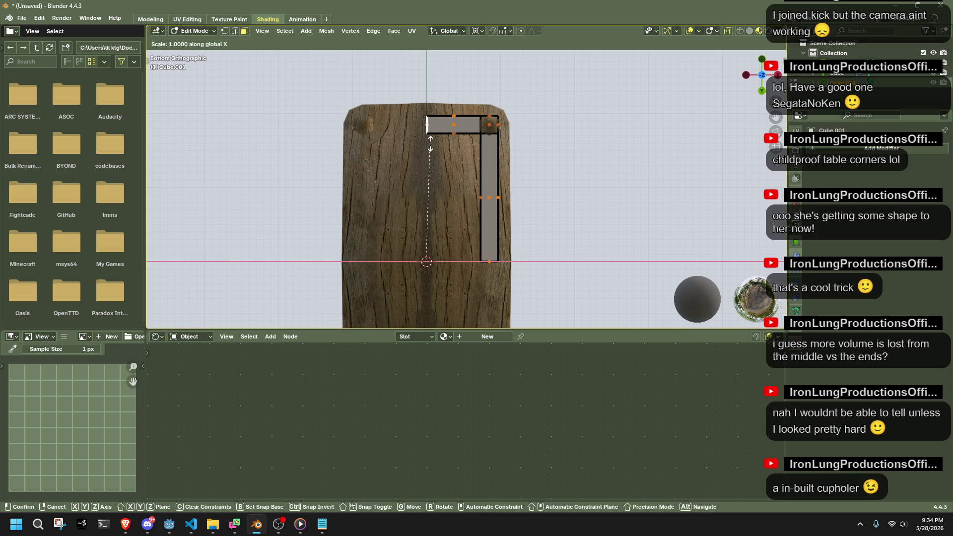
{"action": "key", "text": "Return"}
{"action": "middle_click_drag", "start_coordinate": [431, 145], "coordinate": [466, 241]}
{"action": "left_click", "coordinate": [463, 257], "text": "shift"}
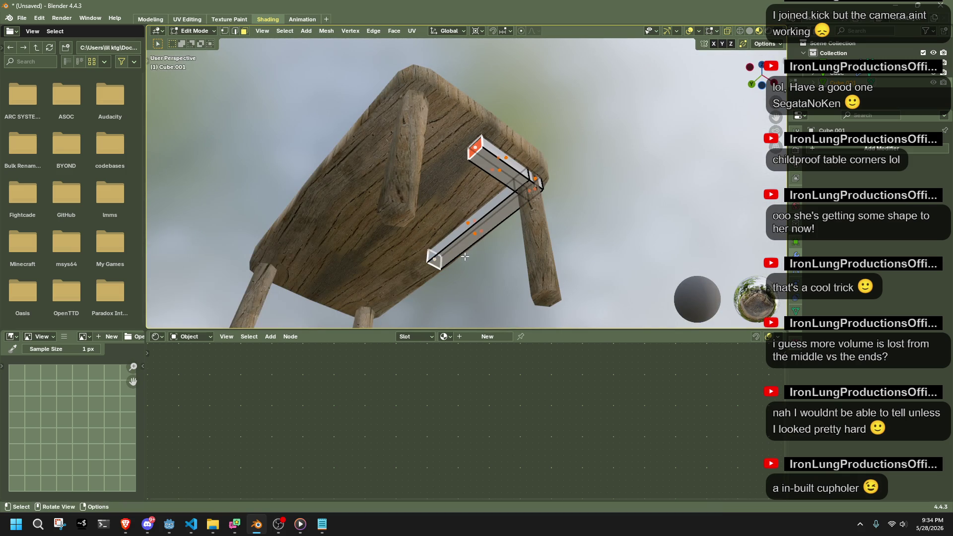
Try scaling the whole apron around individual face centres, then undo it.
{"action": "right_click", "coordinate": [641, 233]}
{"action": "key", "text": "Escape"}
{"action": "mouse_move", "coordinate": [612, 212]}
{"action": "middle_mouse_down"}
{"action": "mouse_move", "coordinate": [496, 204]}
{"action": "mouse_move", "coordinate": [477, 128]}
{"action": "mouse_move", "coordinate": [491, 99]}
{"action": "middle_mouse_up"}
{"action": "key", "text": "a"}
{"action": "left_click", "coordinate": [465, 28]}
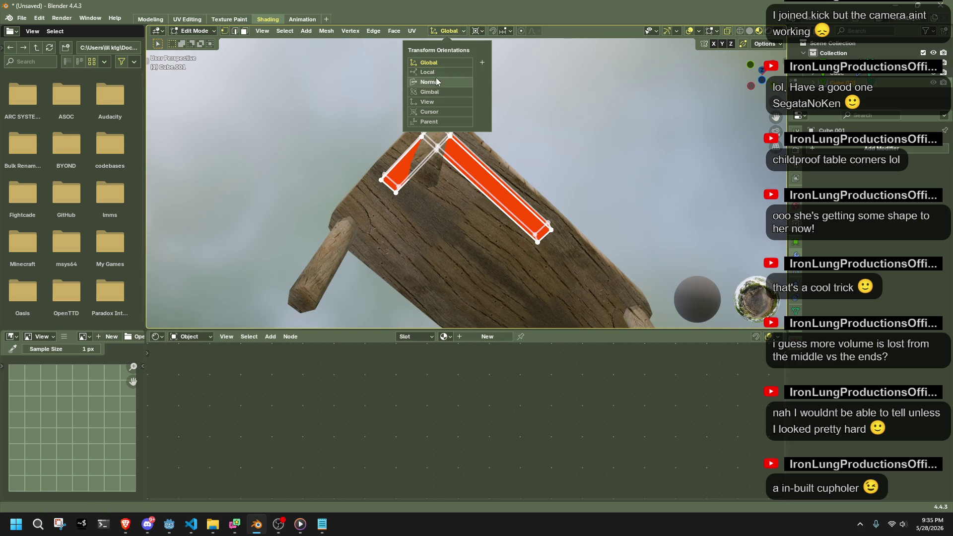
{"action": "left_click", "coordinate": [478, 30]}
{"action": "left_click", "coordinate": [501, 76]}
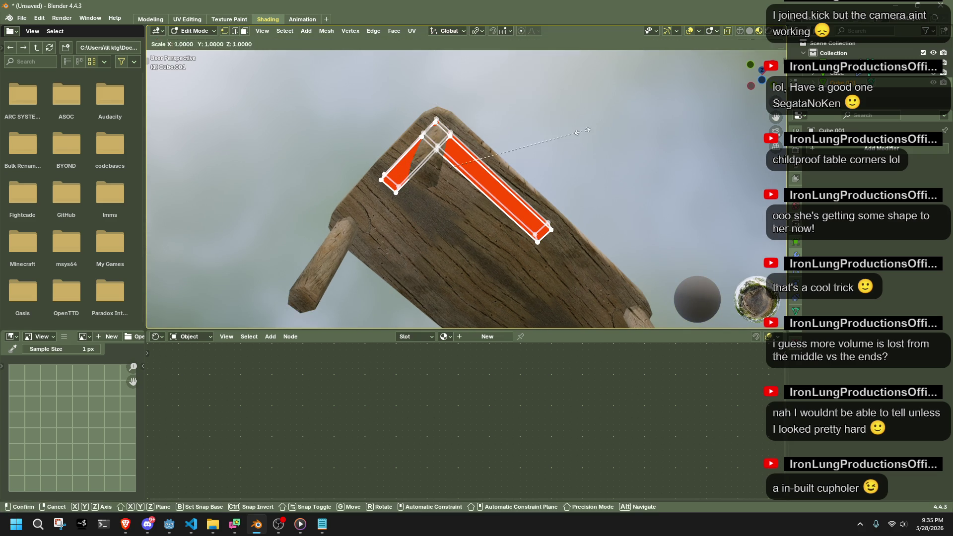
{"action": "key", "text": "s"}
{"action": "left_click", "coordinate": [565, 132]}
{"action": "key", "text": "ctrl+z"}
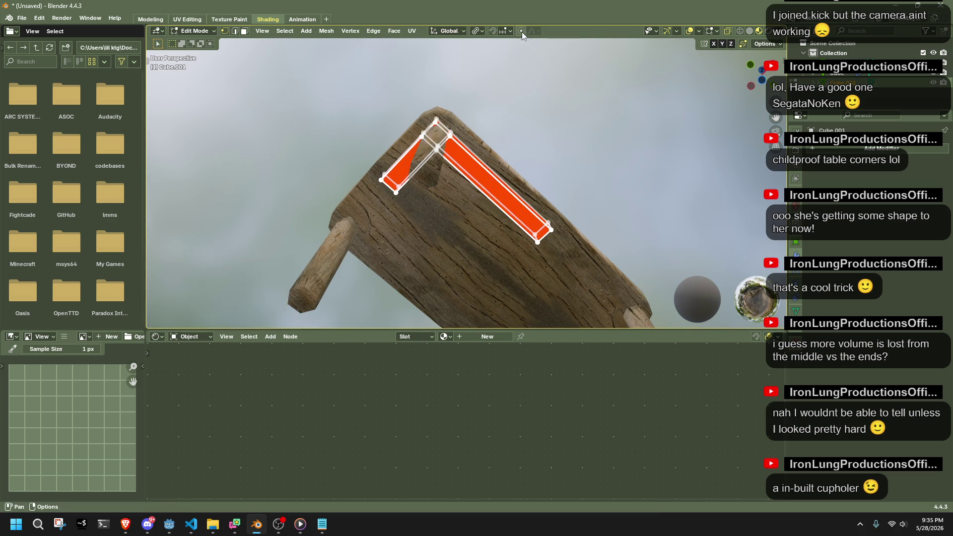
Set the pivot to the 3D cursor at the leg corner and scale the apron to 0.769.
{"action": "left_click", "coordinate": [478, 30]}
{"action": "left_click", "coordinate": [499, 66]}
{"action": "left_click", "coordinate": [573, 255]}
{"action": "key", "text": "ctrl+z"}
{"action": "key", "text": "s"}
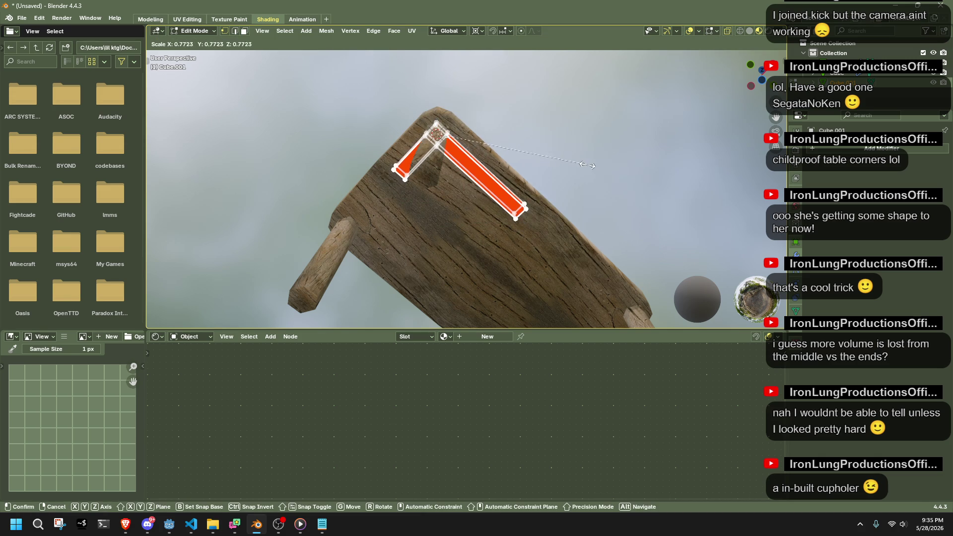
{"action": "left_click", "coordinate": [541, 184]}
{"action": "middle_click_drag", "start_coordinate": [542, 184], "coordinate": [681, 170]}
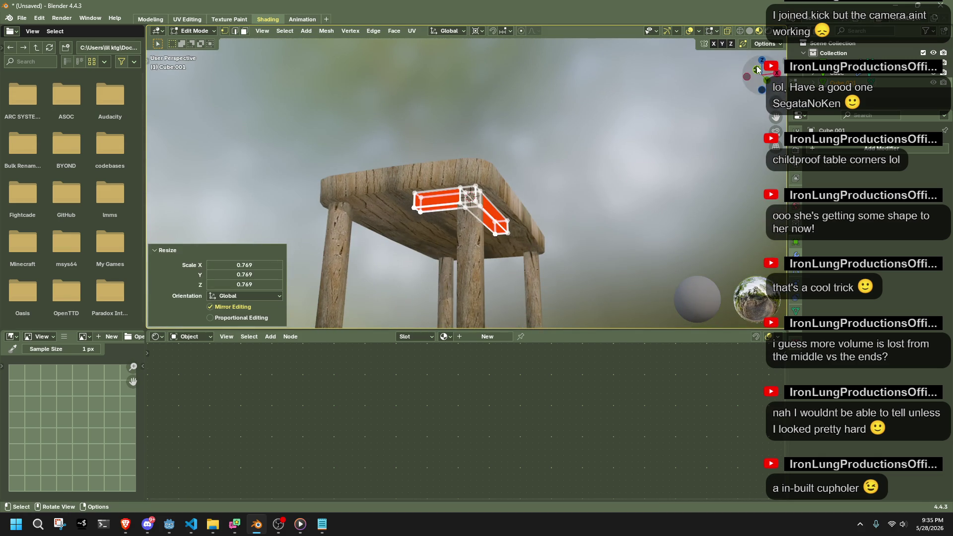
{"action": "key", "text": "KP_1"}
Refine the apron's size from below with scales of 0.753 and 0.963.
{"action": "key", "text": "s"}
{"action": "mouse_move", "coordinate": [561, 256]}
{"action": "middle_mouse_down"}
{"action": "mouse_move", "coordinate": [574, 233]}
{"action": "mouse_move", "coordinate": [622, 225]}
{"action": "mouse_move", "coordinate": [628, 193]}
{"action": "middle_mouse_up"}
{"action": "left_click", "coordinate": [763, 91]}
{"action": "key", "text": "s"}
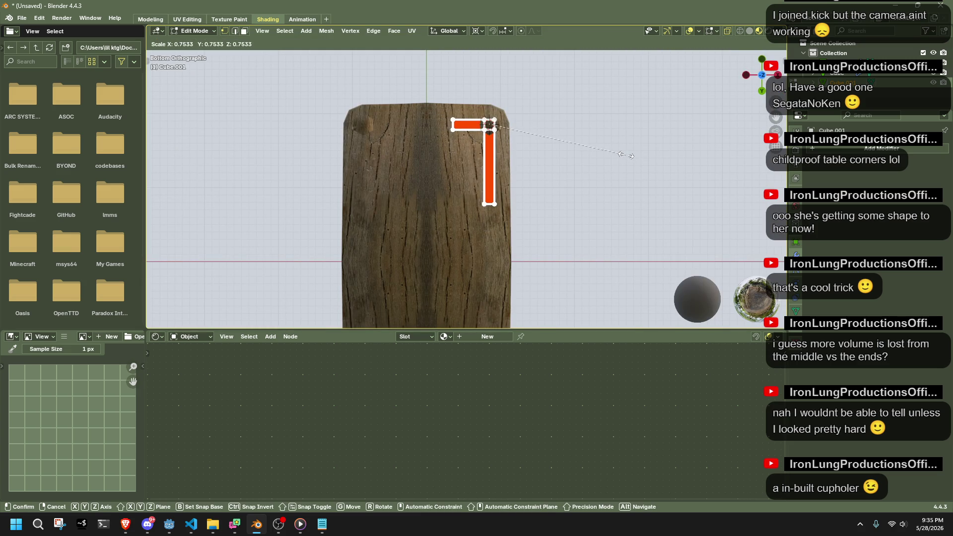
{"action": "left_click", "coordinate": [624, 155]}
{"action": "scroll", "coordinate": [473, 92], "scroll_direction": "up", "scroll_amount": 4}
{"action": "scroll", "coordinate": [473, 93], "scroll_direction": "down", "scroll_amount": 3}
{"action": "key", "text": "s"}
{"action": "left_click", "coordinate": [700, 143]}
{"action": "scroll", "coordinate": [700, 142], "scroll_direction": "down", "scroll_amount": 5}
{"action": "middle_click_drag", "start_coordinate": [700, 142], "coordinate": [679, 207]}
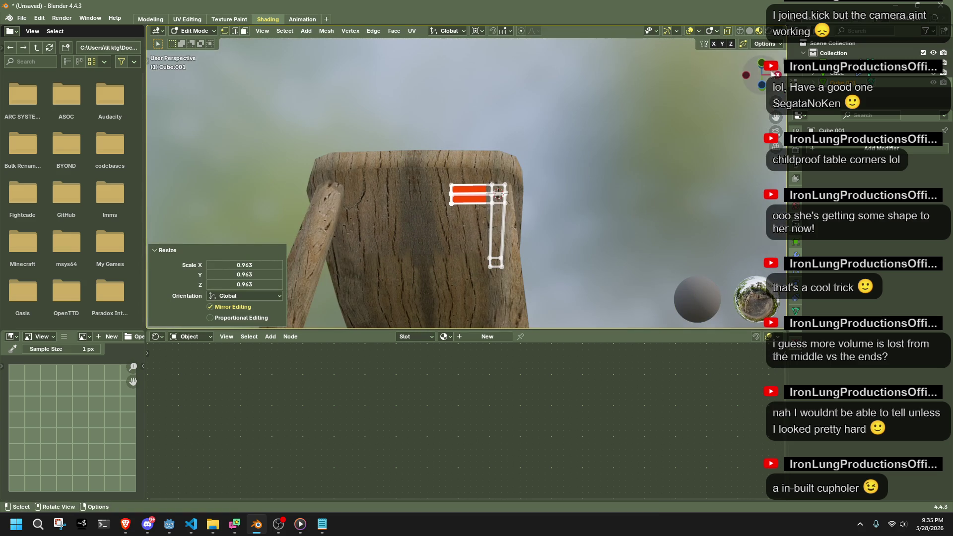
{"action": "left_click", "coordinate": [761, 62]}
Lower the apron's top vertices about 0.084 m along Z.
{"action": "left_click_drag", "start_coordinate": [559, 273], "coordinate": [437, 228], "text": "ctrl"}
{"action": "key", "text": "g"}
{"action": "key", "text": "z"}
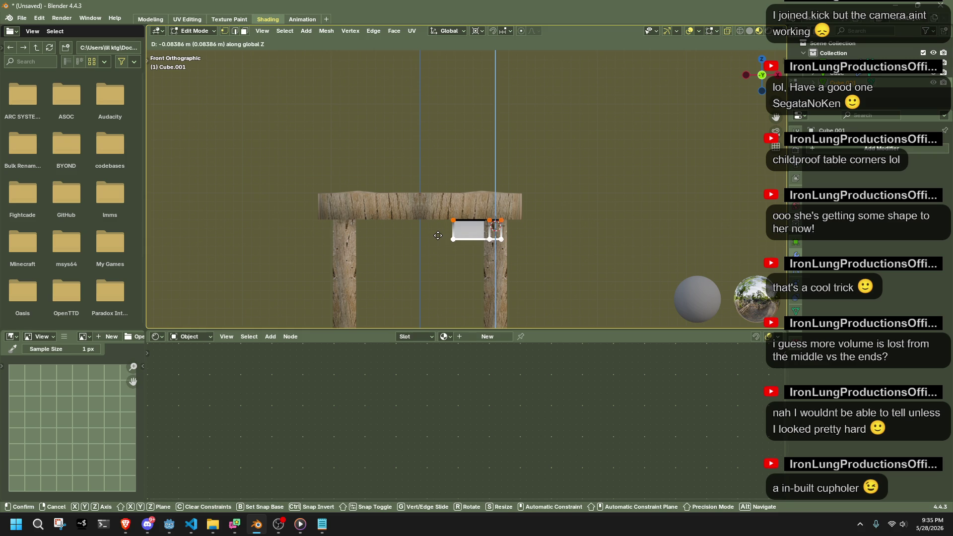
{"action": "left_click", "coordinate": [438, 235]}
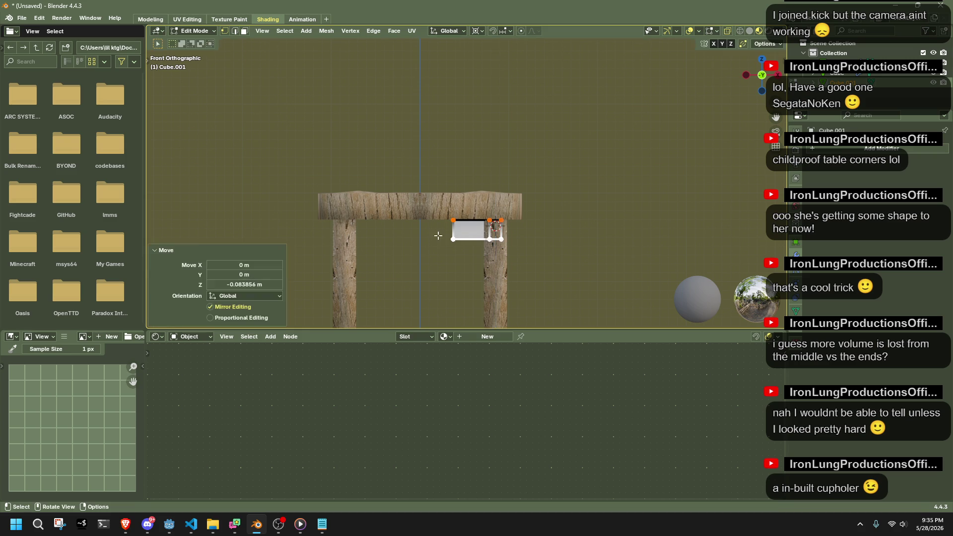
{"action": "mouse_move", "coordinate": [499, 273]}
{"action": "middle_mouse_down"}
{"action": "mouse_move", "coordinate": [632, 283]}
{"action": "mouse_move", "coordinate": [740, 247]}
{"action": "middle_mouse_up"}
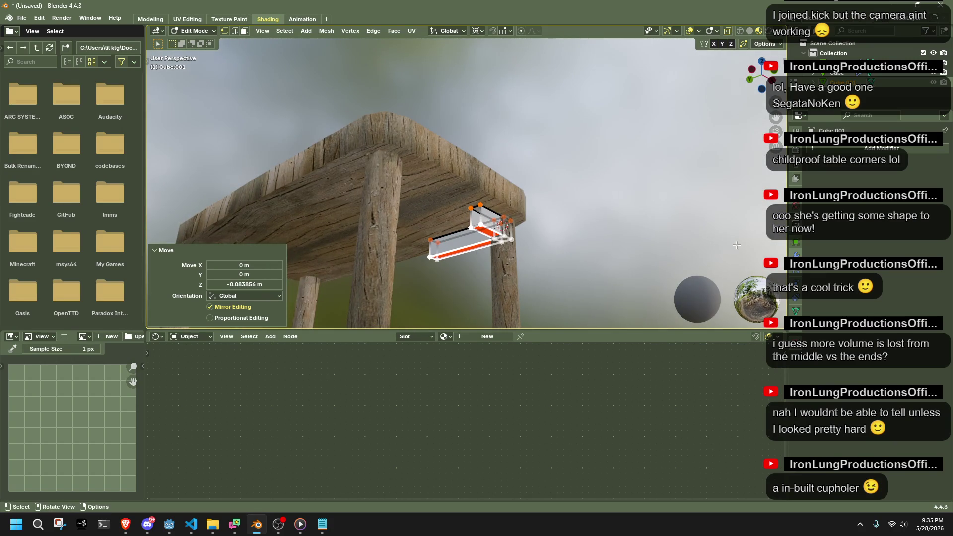
{"action": "mouse_move", "coordinate": [654, 239]}
{"action": "middle_mouse_down"}
{"action": "mouse_move", "coordinate": [580, 246]}
{"action": "mouse_move", "coordinate": [483, 164]}
{"action": "middle_mouse_up"}
Stretch the mirrored apron face along X and flatten the selected geometry to zero on Y.
{"action": "key", "text": "Tab"}
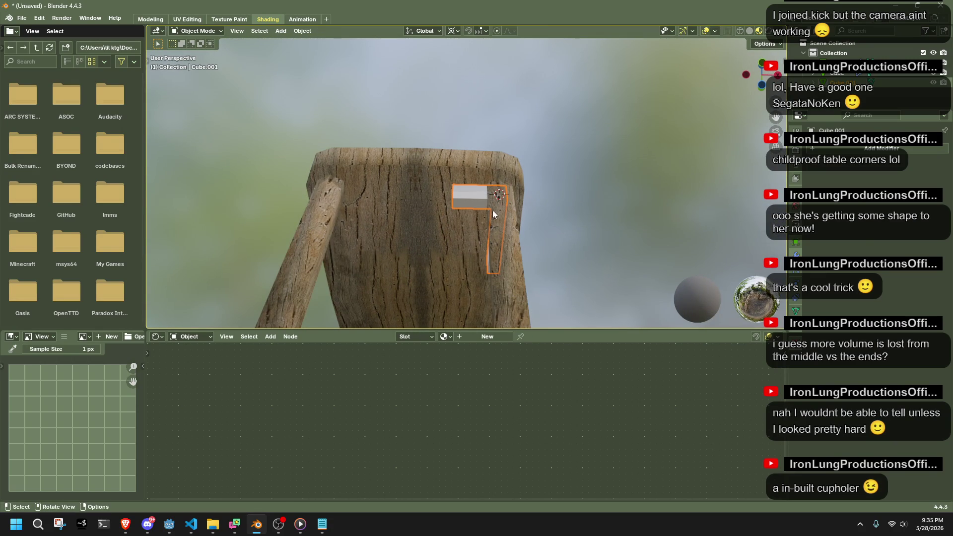
{"action": "key", "text": "ctrl+shift+z"}
{"action": "key", "text": "ctrl+shift+z"}
{"action": "key", "text": "ctrl+shift+z"}
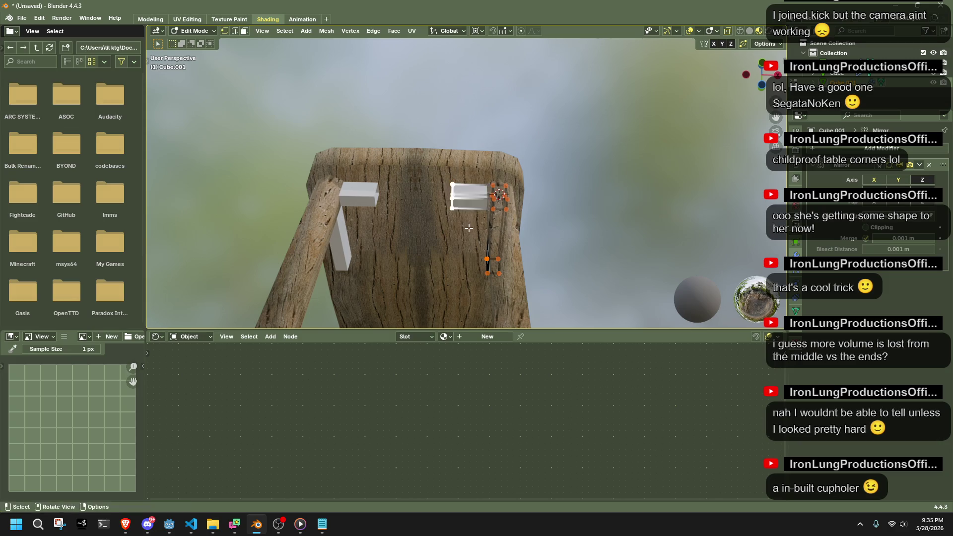
{"action": "key", "text": "shift+s"}
{"action": "key", "text": "Escape"}
{"action": "key", "text": "s"}
{"action": "key", "text": "x"}
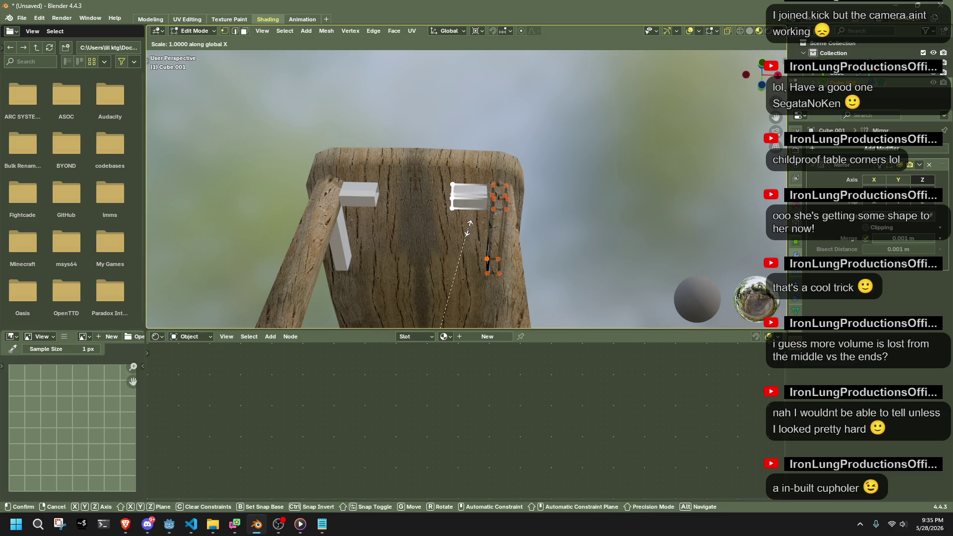
{"action": "left_click", "coordinate": [467, 251]}
{"action": "left_click", "coordinate": [467, 254]}
{"action": "key", "text": "s"}
{"action": "key", "text": "y"}
{"action": "key", "text": "0"}
{"action": "key", "text": "Return"}
{"action": "mouse_move", "coordinate": [467, 254]}
{"action": "middle_mouse_down"}
{"action": "mouse_move", "coordinate": [551, 287]}
{"action": "mouse_move", "coordinate": [514, 320]}
{"action": "middle_mouse_up"}
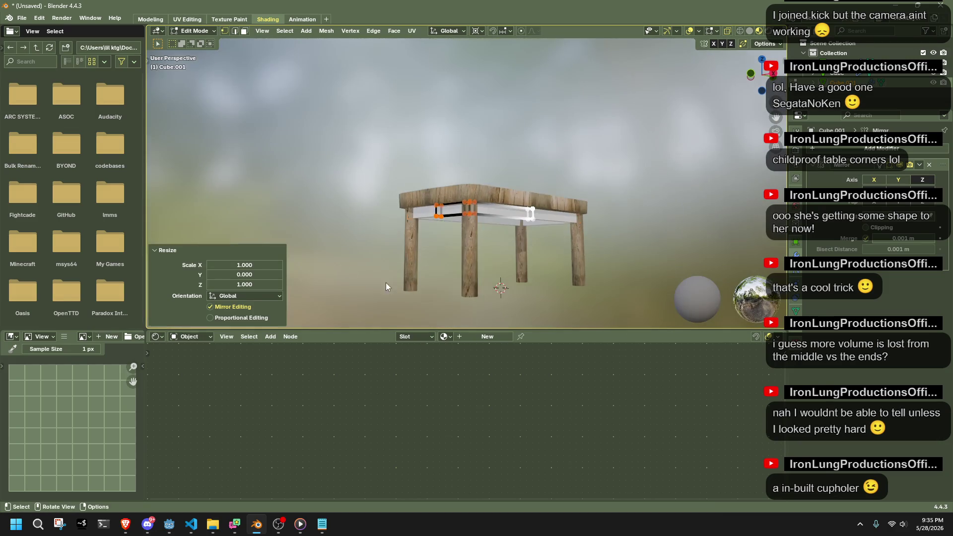
Apply all transforms to the apron frame in Object Mode.
{"action": "key", "text": "Tab"}
{"action": "scroll", "coordinate": [419, 239], "scroll_direction": "up", "scroll_amount": 3}
{"action": "mouse_move", "coordinate": [419, 239]}
{"action": "middle_mouse_down"}
{"action": "mouse_move", "coordinate": [570, 200]}
{"action": "mouse_move", "coordinate": [475, 218]}
{"action": "middle_mouse_up"}
{"action": "scroll", "coordinate": [570, 201], "scroll_direction": "down", "scroll_amount": 3}
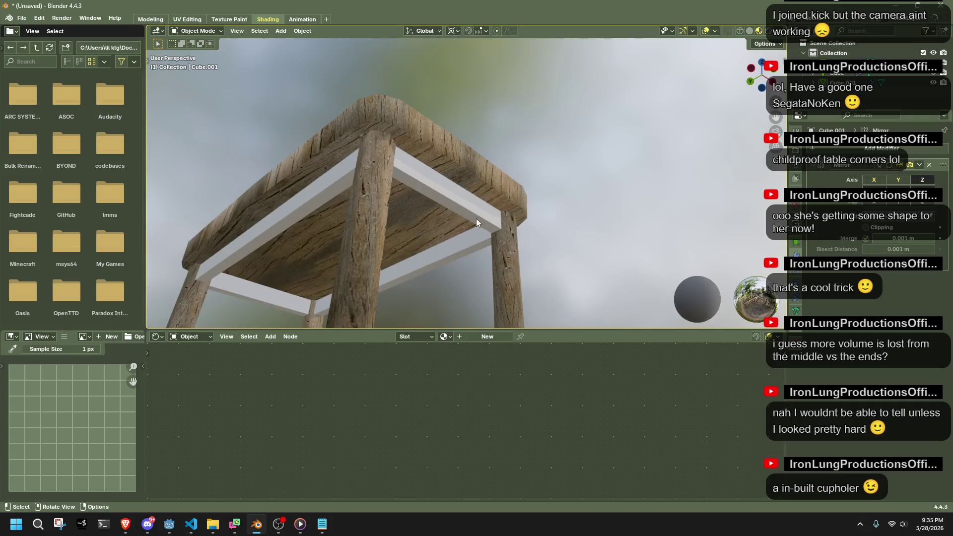
{"action": "key", "text": "a"}
{"action": "key", "text": "ctrl+a"}
{"action": "left_click", "coordinate": [637, 239]}
{"action": "key", "text": "ctrl+a"}
{"action": "left_click", "coordinate": [636, 239]}
{"action": "mouse_move", "coordinate": [636, 239]}
{"action": "middle_mouse_down"}
{"action": "mouse_move", "coordinate": [481, 204]}
{"action": "mouse_move", "coordinate": [623, 240]}
{"action": "mouse_move", "coordinate": [503, 337]}
{"action": "middle_mouse_up"}
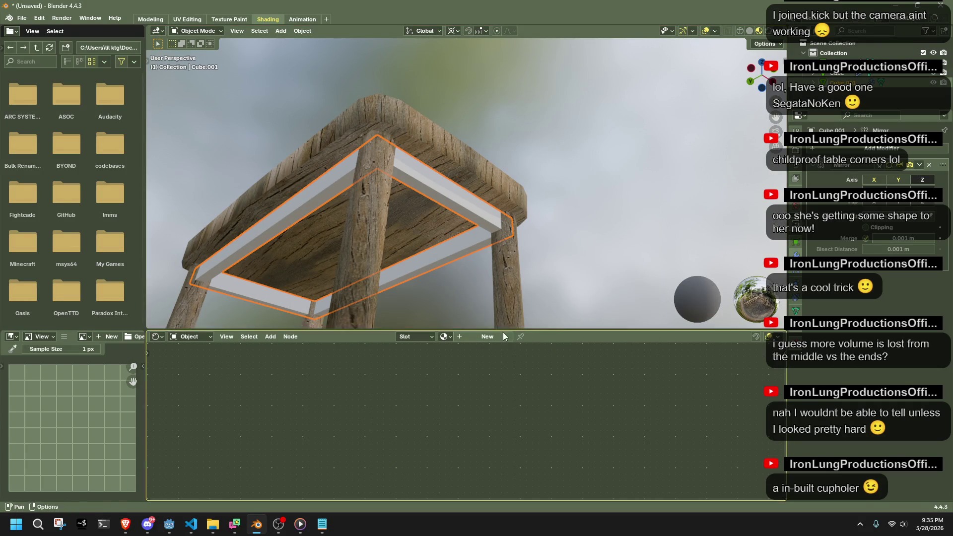
Assign the existing driftwood wood material to the apron frame.
{"action": "left_click", "coordinate": [796, 323]}
{"action": "left_click", "coordinate": [810, 204]}
{"action": "left_click", "coordinate": [801, 206]}
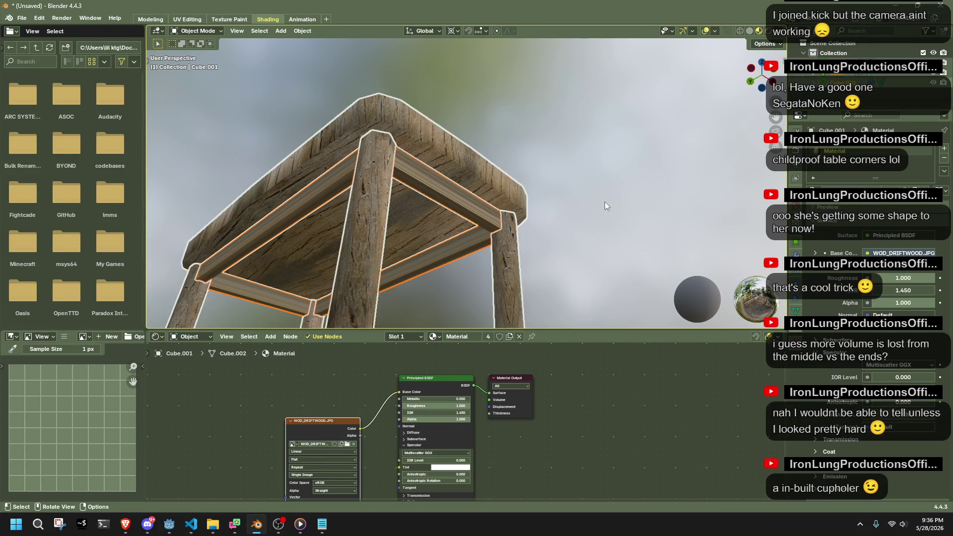
Switch to face select and apply UV Cube Projection to the apron faces.
{"action": "key", "text": "Tab"}
{"action": "right_click", "coordinate": [605, 201]}
{"action": "right_click", "coordinate": [564, 201]}
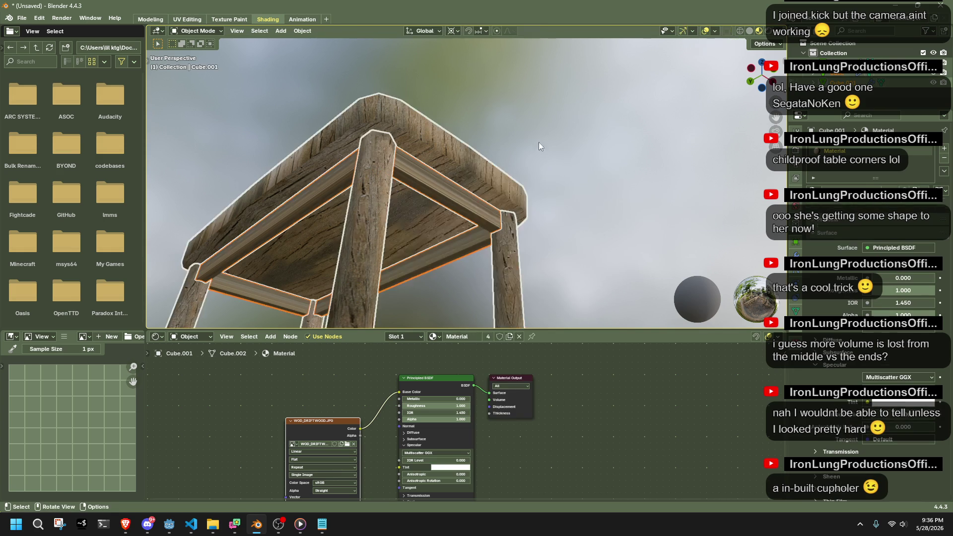
{"action": "right_click", "coordinate": [567, 202]}
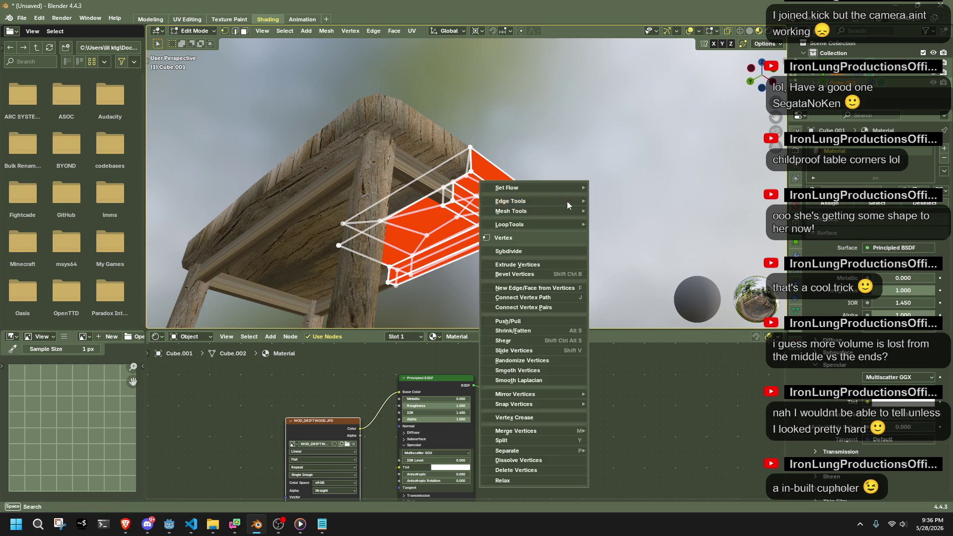
{"action": "key", "text": "Escape"}
{"action": "key", "text": "3"}
{"action": "right_click", "coordinate": [567, 213]}
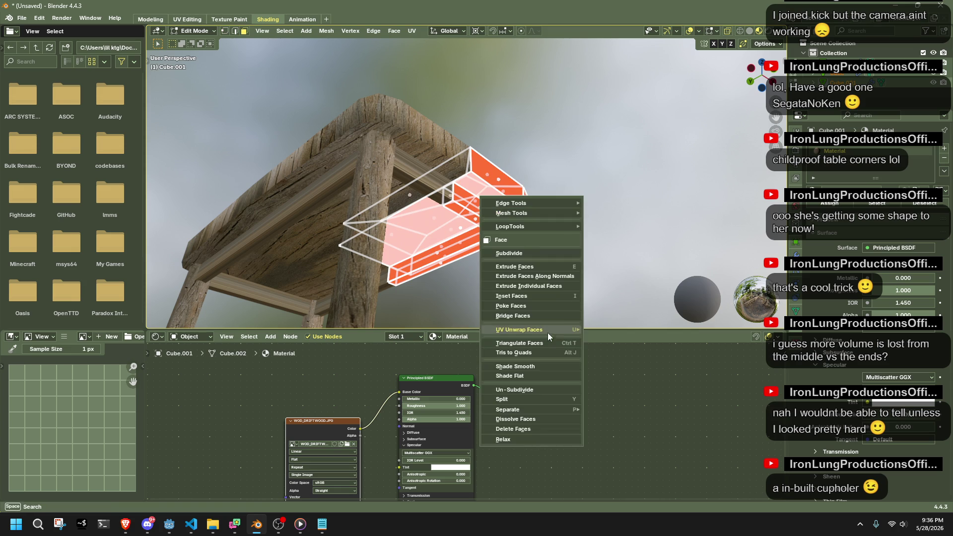
{"action": "mouse_move", "coordinate": [549, 328]}
{"action": "left_click", "coordinate": [630, 216]}
Return to Object Mode, restore overlays, and edit the apron together with the tabletop.
{"action": "mouse_move", "coordinate": [605, 258]}
{"action": "middle_mouse_down"}
{"action": "mouse_move", "coordinate": [653, 283]}
{"action": "mouse_move", "coordinate": [560, 302]}
{"action": "middle_mouse_up"}
{"action": "key", "text": "Tab"}
{"action": "mouse_move", "coordinate": [589, 237]}
{"action": "middle_mouse_down"}
{"action": "mouse_move", "coordinate": [496, 248]}
{"action": "mouse_move", "coordinate": [502, 233]}
{"action": "middle_mouse_up"}
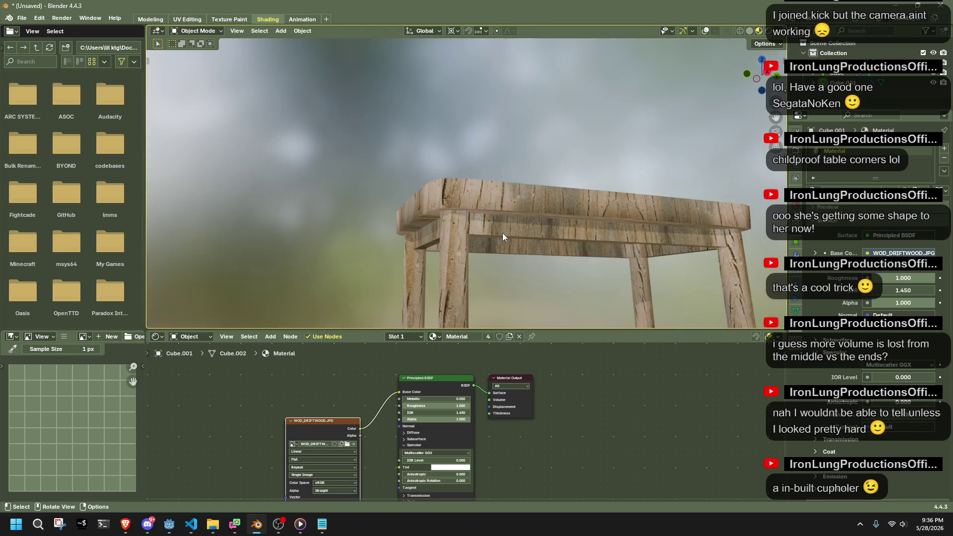
{"action": "key", "text": "shift+alt+z"}
{"action": "left_click", "coordinate": [525, 219], "text": "shift"}
{"action": "key", "text": "Tab"}
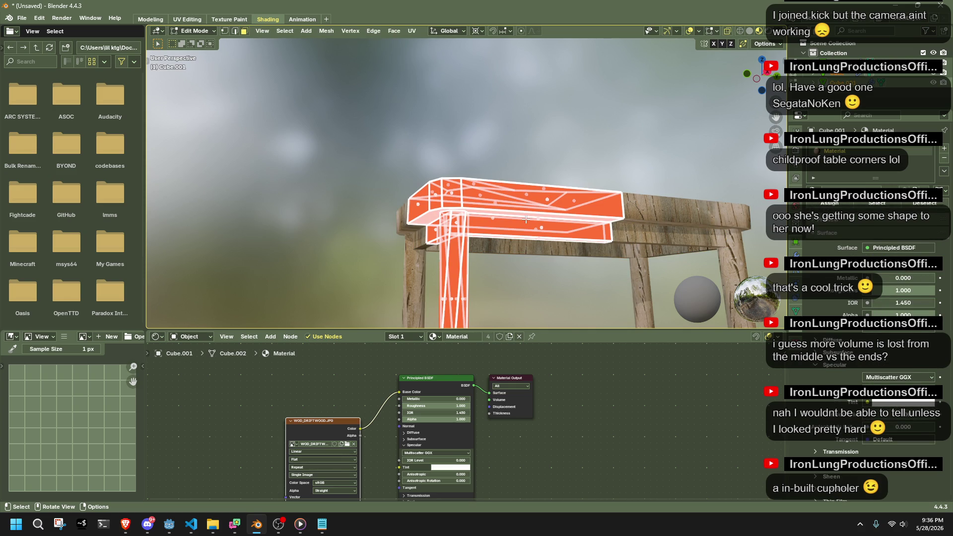
Sphere-project the selected faces' UVs with seams preserved, clipping off and scale-to-bounds on.
{"action": "right_click", "coordinate": [526, 219]}
{"action": "mouse_move", "coordinate": [550, 224]}
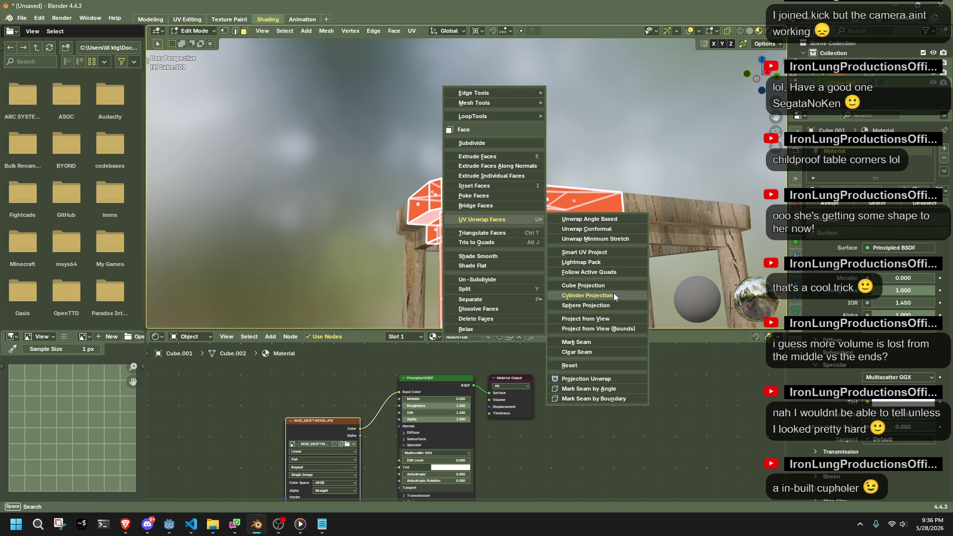
{"action": "left_click", "coordinate": [616, 304]}
{"action": "mouse_move", "coordinate": [616, 304]}
{"action": "middle_mouse_down"}
{"action": "mouse_move", "coordinate": [507, 224]}
{"action": "mouse_move", "coordinate": [205, 302]}
{"action": "middle_mouse_up"}
{"action": "key", "text": "shift+alt+z"}
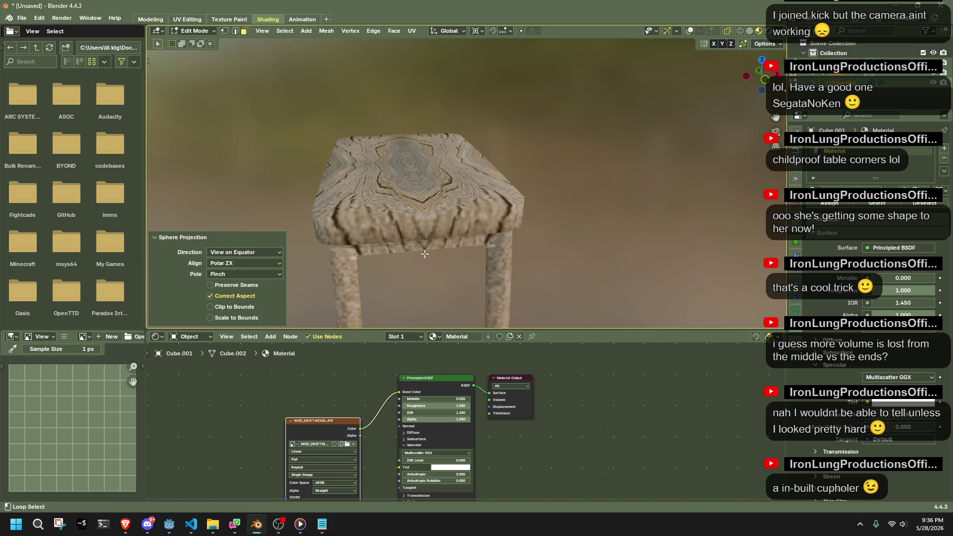
{"action": "left_click", "coordinate": [237, 281]}
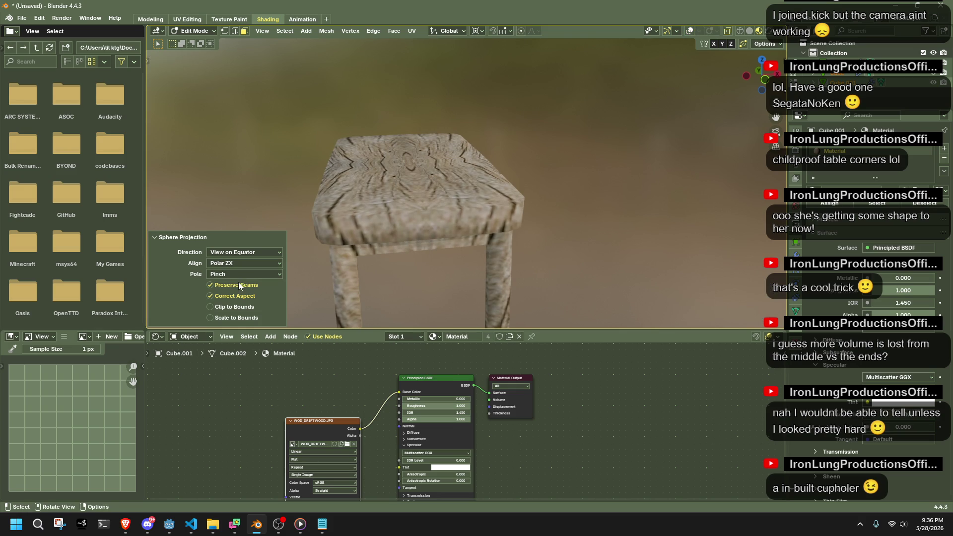
{"action": "left_click", "coordinate": [223, 296]}
{"action": "left_click", "coordinate": [222, 296]}
{"action": "left_click", "coordinate": [222, 296]}
{"action": "left_click", "coordinate": [222, 296]}
{"action": "left_click", "coordinate": [231, 306]}
{"action": "left_click", "coordinate": [240, 318]}
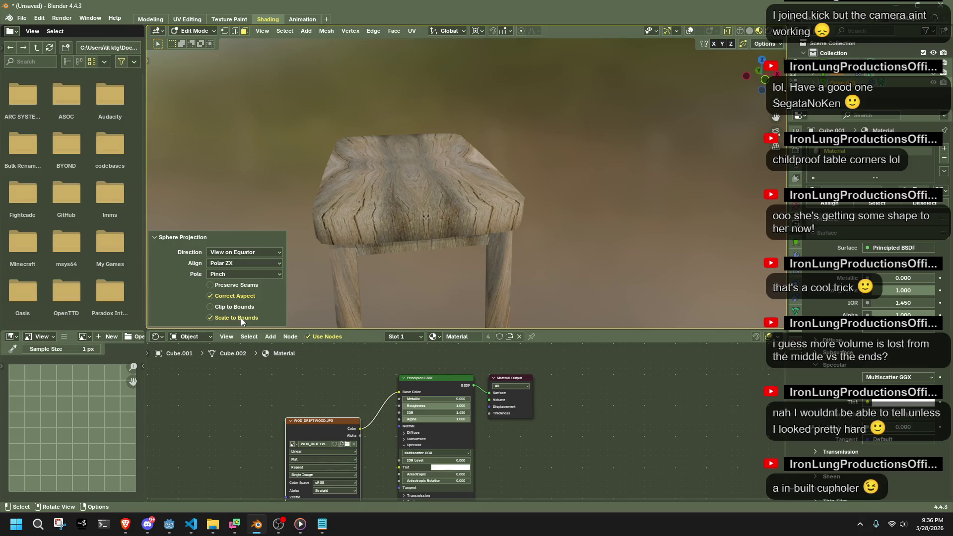
Compare sphere directions Poles and Equator, and alignments Polar ZY and Polar ZX.
{"action": "mouse_move", "coordinate": [496, 188]}
{"action": "middle_mouse_down"}
{"action": "mouse_move", "coordinate": [628, 166]}
{"action": "mouse_move", "coordinate": [425, 249]}
{"action": "mouse_move", "coordinate": [326, 245]}
{"action": "middle_mouse_up"}
{"action": "left_click", "coordinate": [249, 275]}
{"action": "mouse_move", "coordinate": [447, 258]}
{"action": "middle_mouse_down"}
{"action": "mouse_move", "coordinate": [506, 252]}
{"action": "mouse_move", "coordinate": [643, 208]}
{"action": "mouse_move", "coordinate": [546, 214]}
{"action": "mouse_move", "coordinate": [471, 258]}
{"action": "mouse_move", "coordinate": [397, 218]}
{"action": "mouse_move", "coordinate": [308, 233]}
{"action": "middle_mouse_up"}
{"action": "left_click", "coordinate": [255, 263]}
{"action": "left_click", "coordinate": [249, 263]}
{"action": "left_click", "coordinate": [252, 283]}
{"action": "mouse_move", "coordinate": [527, 239]}
{"action": "middle_mouse_down"}
{"action": "mouse_move", "coordinate": [368, 257]}
{"action": "mouse_move", "coordinate": [496, 284]}
{"action": "middle_mouse_up"}
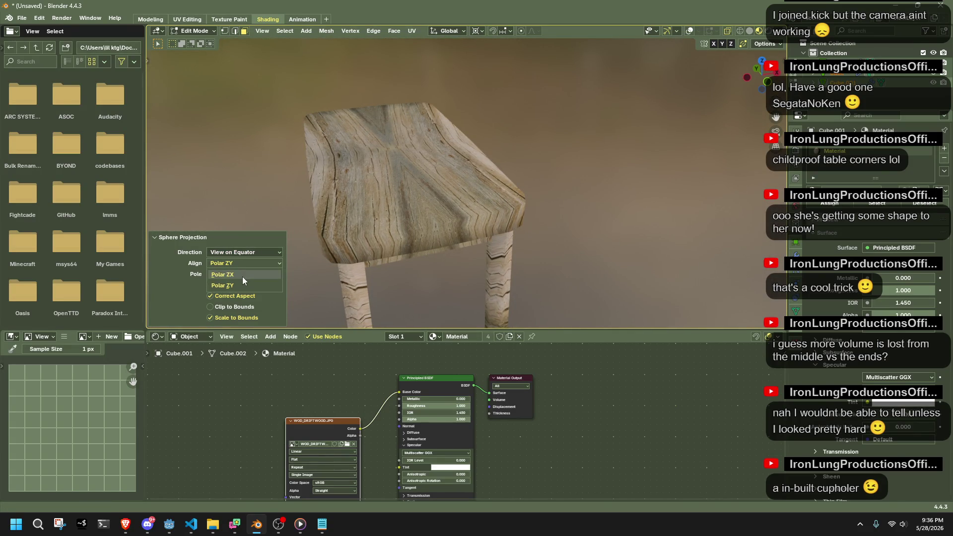
{"action": "left_click", "coordinate": [242, 276]}
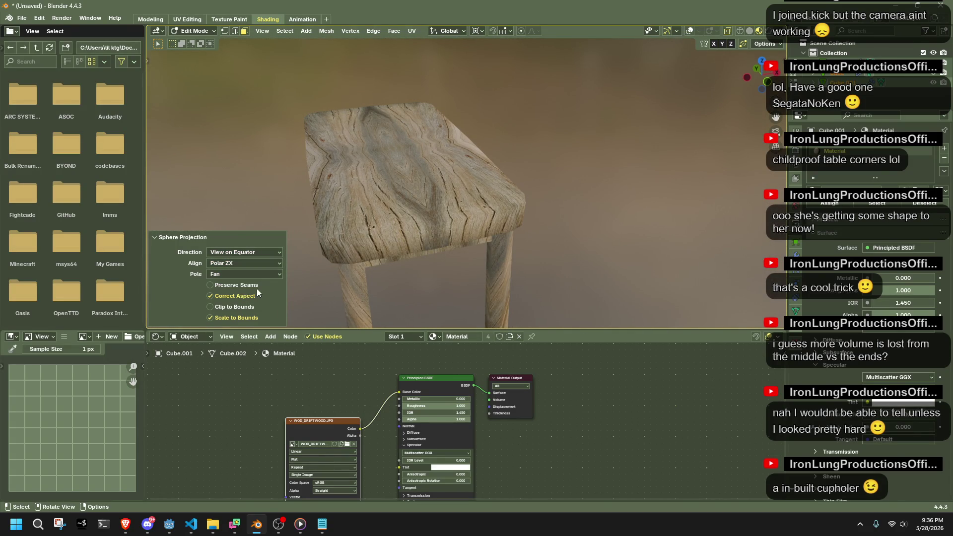
Undo the sphere projection and return to a front view of the table.
{"action": "key", "text": "a"}
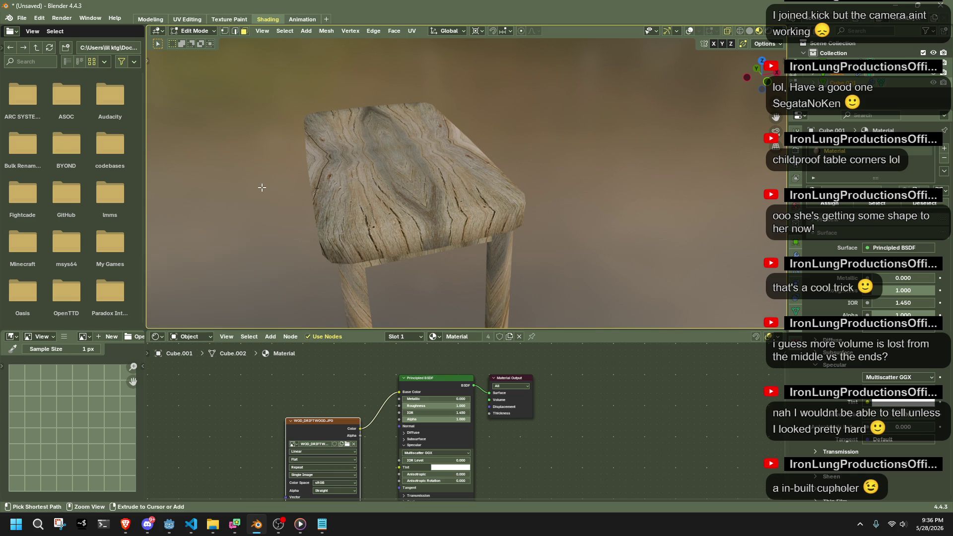
{"action": "key", "text": "ctrl+z"}
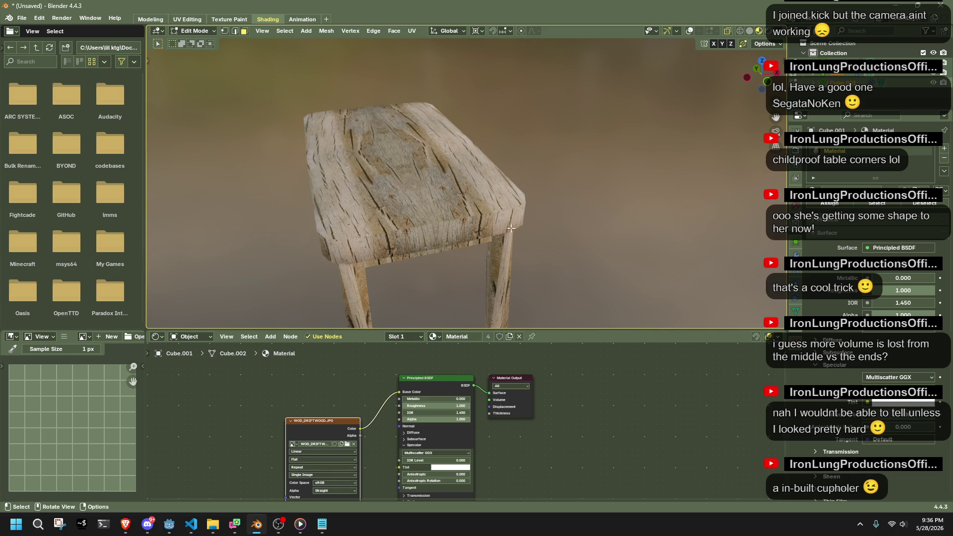
{"action": "key", "text": "KP_1"}
{"action": "right_click", "coordinate": [502, 192]}
Cylinder-project the table faces' UVs, trying Polar ZY then Polar ZX alignment.
{"action": "mouse_move", "coordinate": [503, 193]}
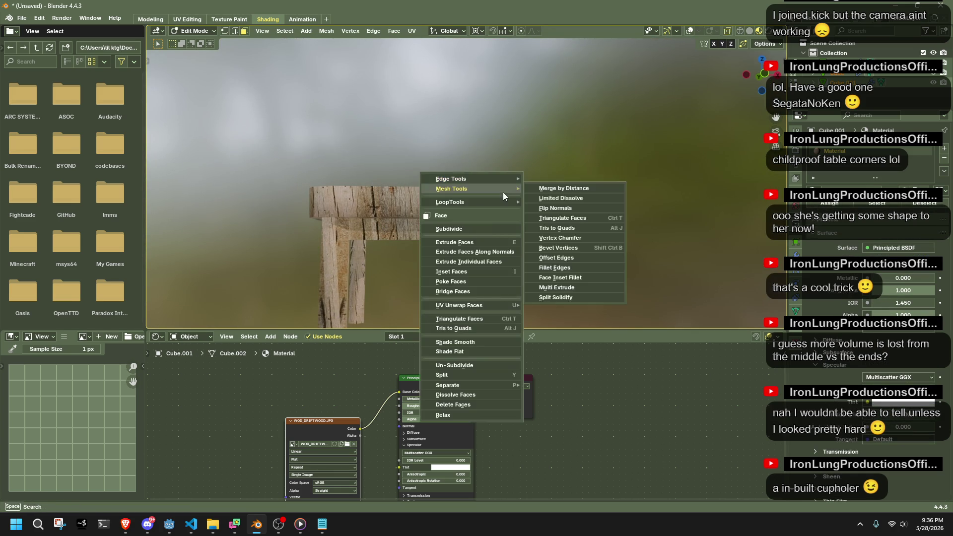
{"action": "mouse_move", "coordinate": [503, 307]}
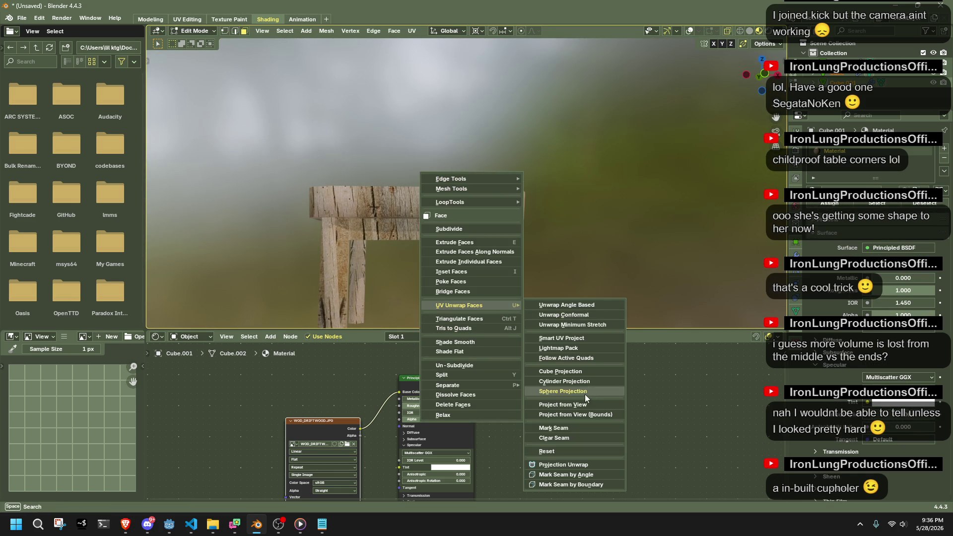
{"action": "left_click", "coordinate": [579, 380]}
{"action": "mouse_move", "coordinate": [431, 269]}
{"action": "middle_mouse_down"}
{"action": "mouse_move", "coordinate": [288, 265]}
{"action": "mouse_move", "coordinate": [310, 247]}
{"action": "middle_mouse_up"}
{"action": "left_click", "coordinate": [236, 274]}
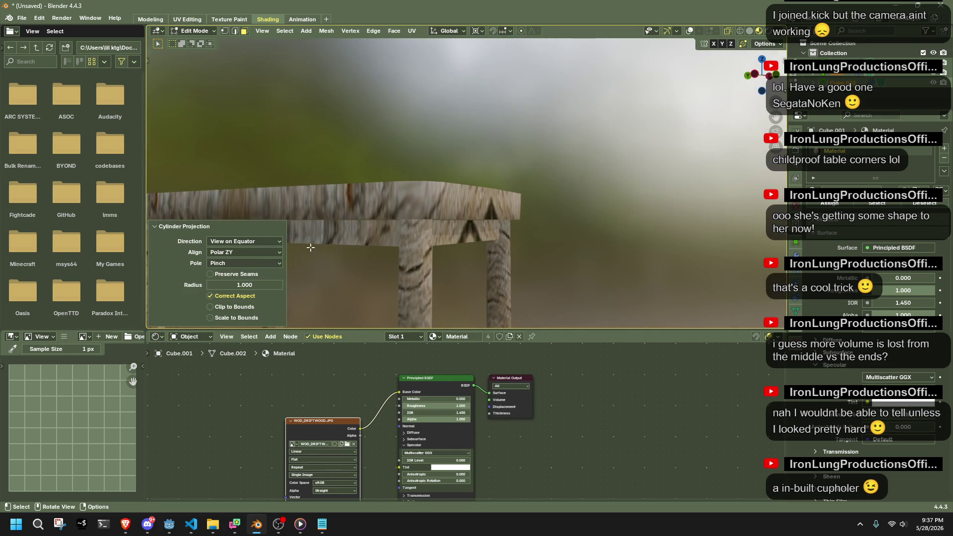
{"action": "left_click", "coordinate": [237, 263]}
Try cylinder directions Poles and Equator with Align to Object, then undo the projection.
{"action": "left_click", "coordinate": [239, 242]}
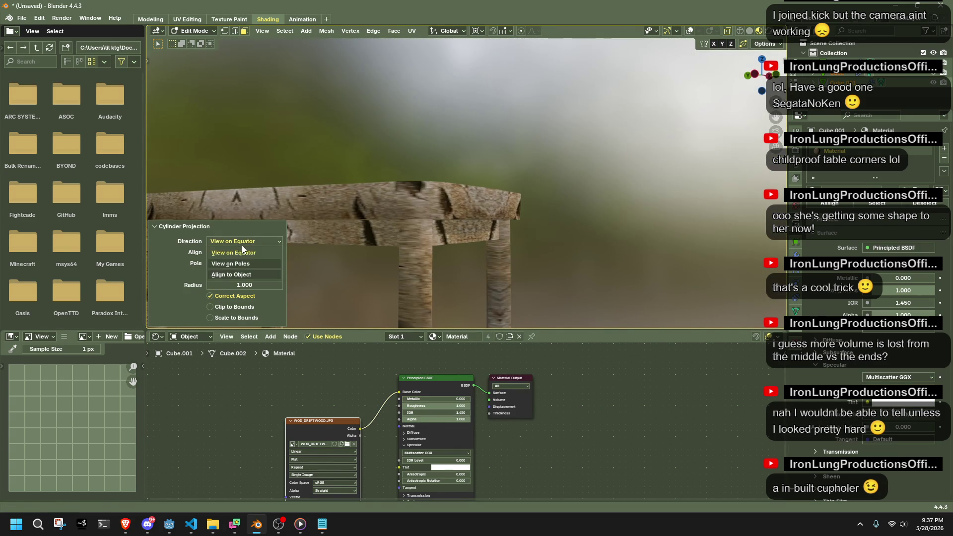
{"action": "left_click", "coordinate": [248, 253]}
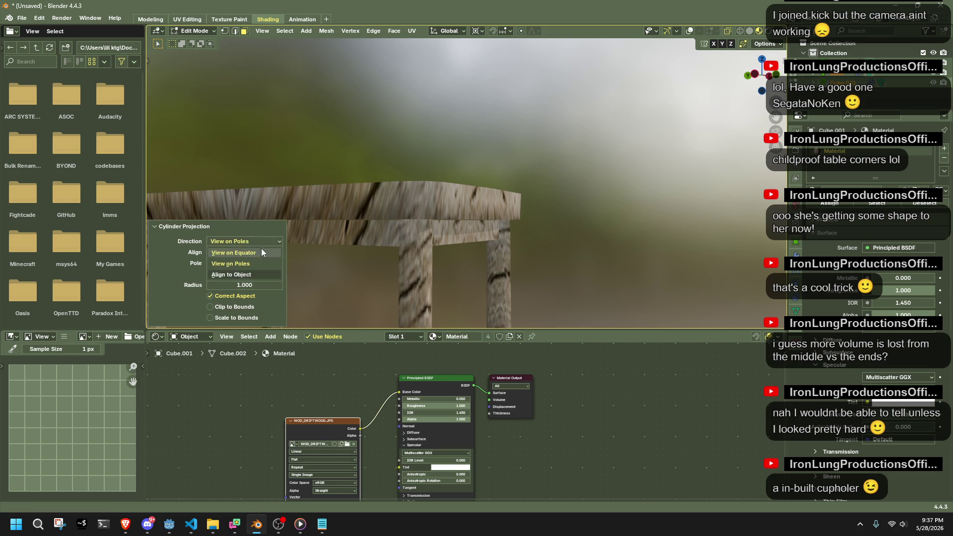
{"action": "left_click", "coordinate": [247, 275]}
{"action": "middle_click_drag", "start_coordinate": [527, 237], "coordinate": [569, 297]}
{"action": "left_click", "coordinate": [266, 241]}
{"action": "left_click", "coordinate": [269, 250]}
{"action": "left_click", "coordinate": [254, 241]}
{"action": "left_click", "coordinate": [261, 261]}
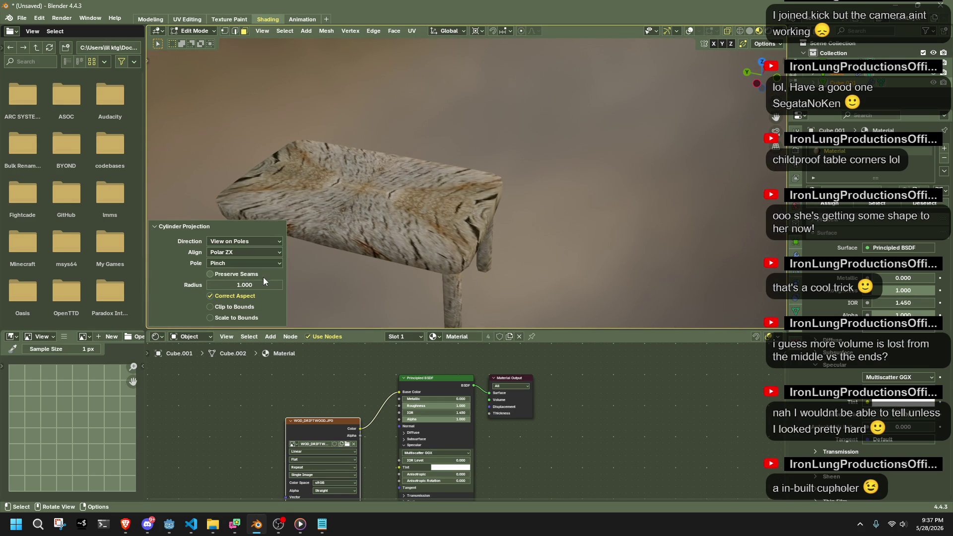
{"action": "key", "text": "ctrl+z"}
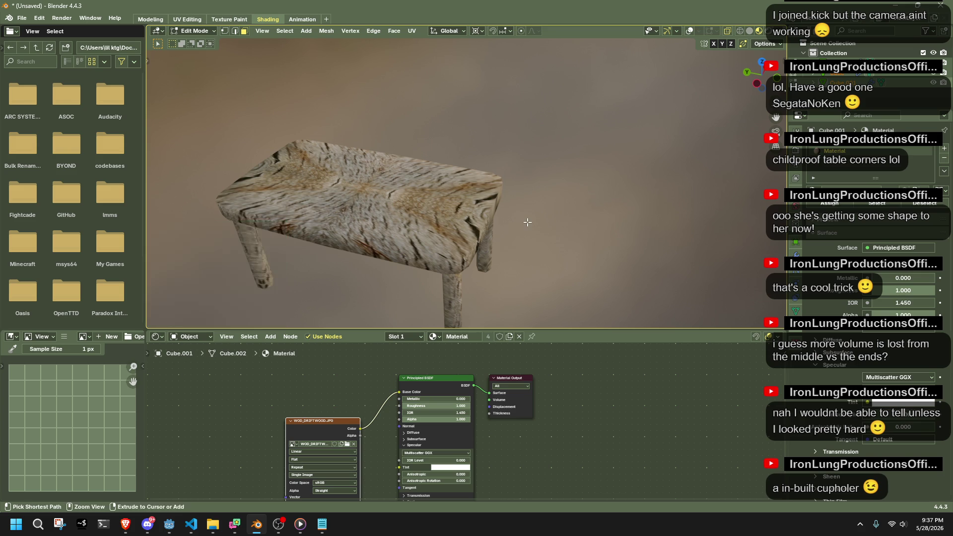
{"action": "right_click", "coordinate": [447, 223]}
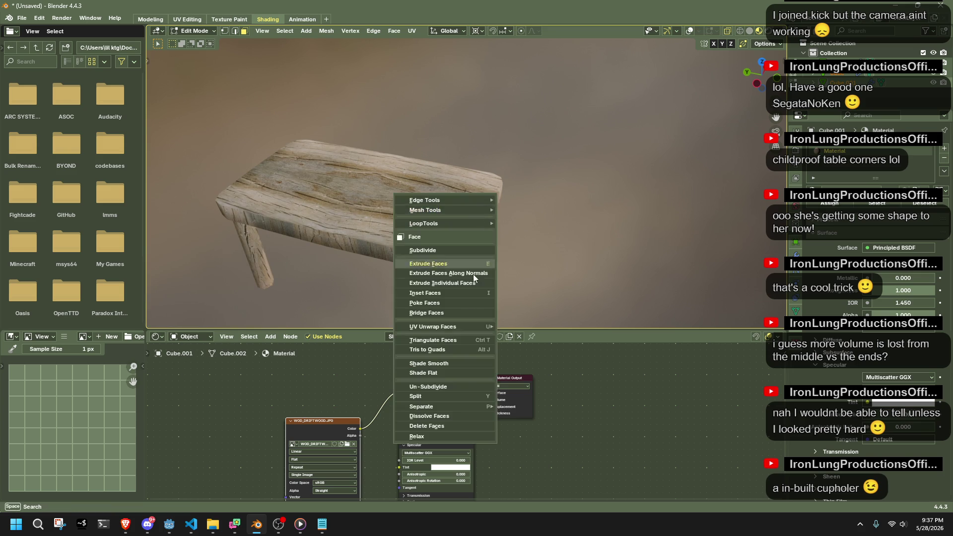
Cube-project the table's UVs, then reselect the table and re-enter Edit Mode.
{"action": "mouse_move", "coordinate": [437, 327]}
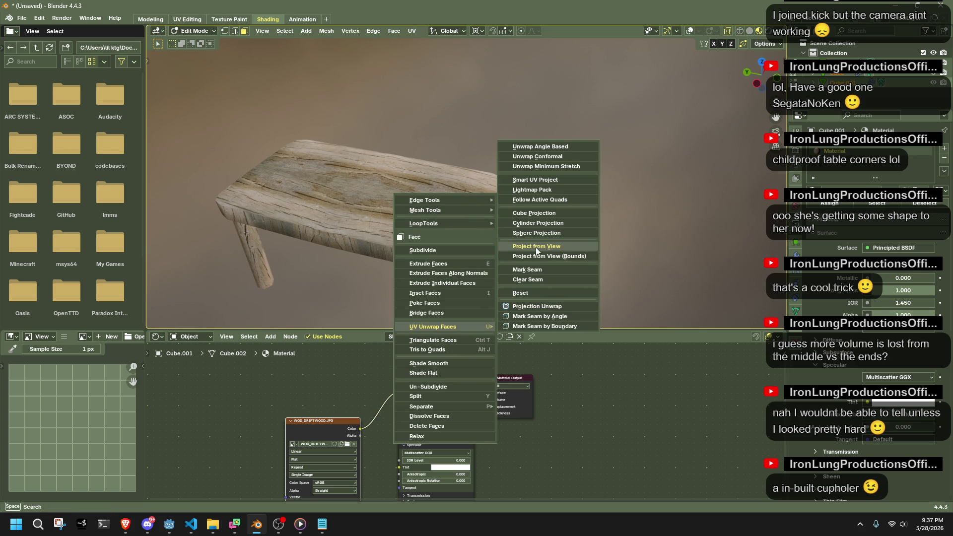
{"action": "left_click", "coordinate": [534, 213]}
{"action": "mouse_move", "coordinate": [534, 213]}
{"action": "middle_mouse_down"}
{"action": "mouse_move", "coordinate": [456, 197]}
{"action": "mouse_move", "coordinate": [517, 243]}
{"action": "mouse_move", "coordinate": [517, 235]}
{"action": "mouse_move", "coordinate": [475, 247]}
{"action": "mouse_move", "coordinate": [574, 240]}
{"action": "middle_mouse_up"}
{"action": "key", "text": "Tab"}
{"action": "left_click", "coordinate": [556, 226]}
{"action": "left_click", "coordinate": [474, 247]}
{"action": "key", "text": "Tab"}
Select the apron face loop plus its corner faces and switch to the UV Editing workspace.
{"action": "left_click", "coordinate": [512, 241], "text": "alt"}
{"action": "middle_click_drag", "start_coordinate": [392, 184], "coordinate": [196, 193]}
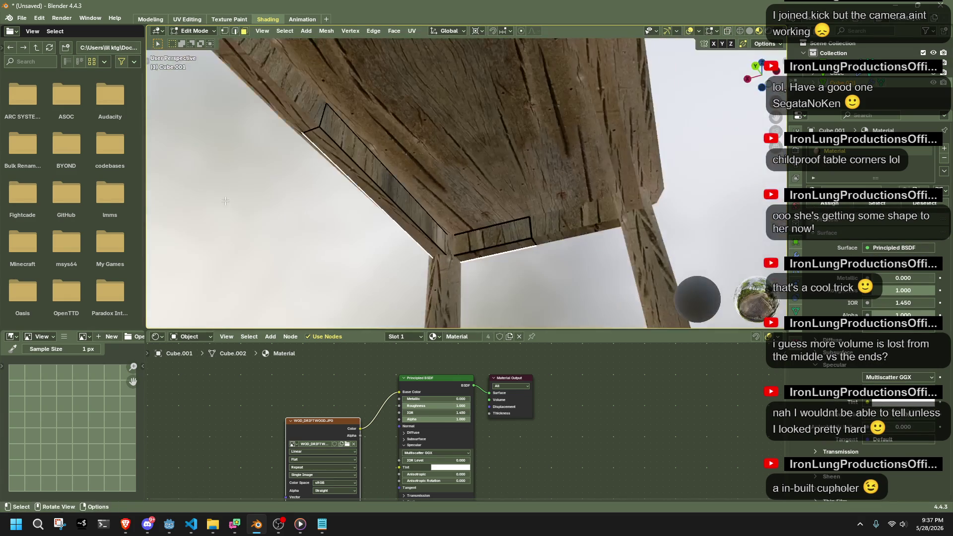
{"action": "middle_click_drag", "start_coordinate": [469, 239], "coordinate": [419, 197]}
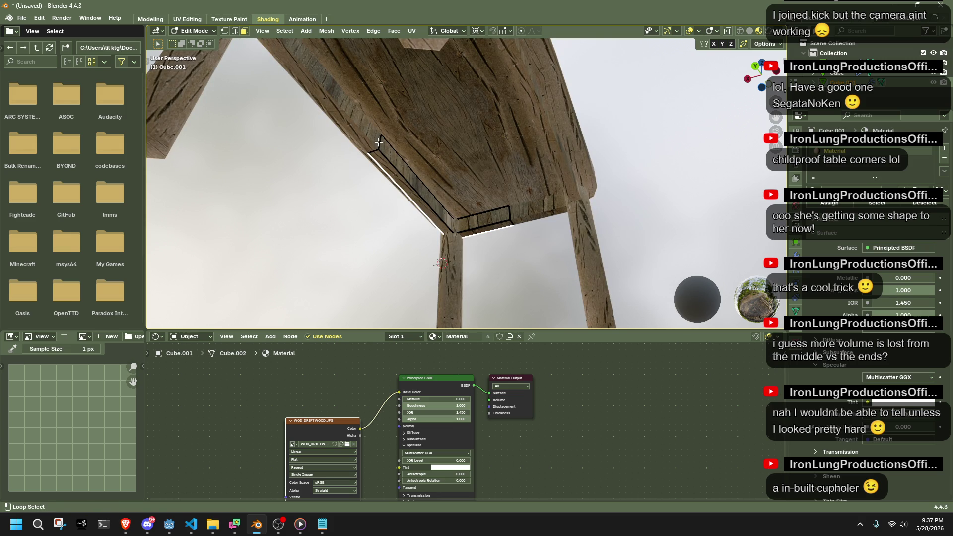
{"action": "left_click", "coordinate": [449, 223], "text": "shift"}
{"action": "middle_click_drag", "start_coordinate": [448, 223], "coordinate": [675, 273]}
{"action": "left_click", "coordinate": [188, 19]}
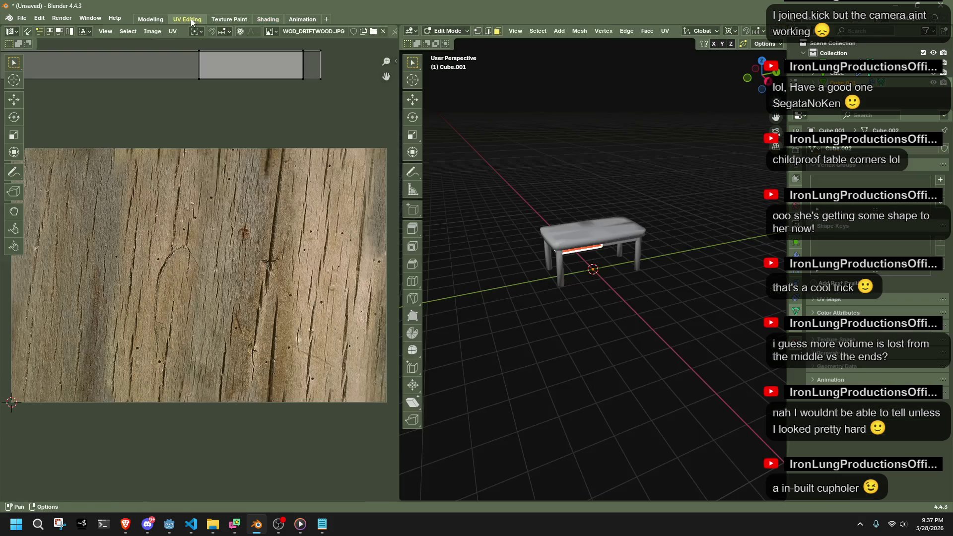
Show the wood texture on the table and select the whole apron UV strip.
{"action": "scroll", "coordinate": [777, 34], "scroll_direction": "down", "scroll_amount": 5}
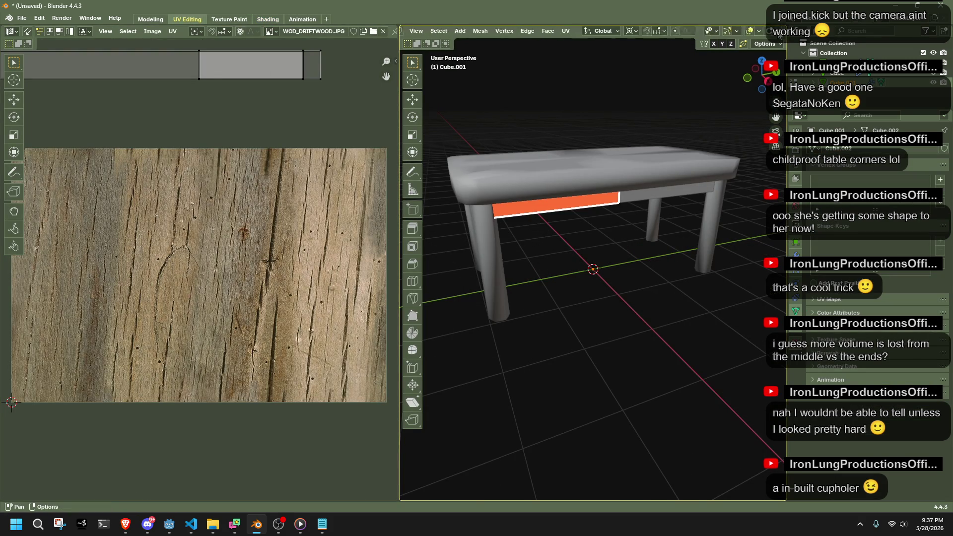
{"action": "left_click", "coordinate": [759, 31]}
{"action": "middle_click_drag", "start_coordinate": [695, 99], "coordinate": [545, 129]}
{"action": "scroll", "coordinate": [298, 149], "scroll_direction": "down", "scroll_amount": 3}
{"action": "left_click_drag", "start_coordinate": [314, 219], "coordinate": [57, 147]}
{"action": "scroll", "coordinate": [109, 185], "scroll_direction": "up", "scroll_amount": 2}
Move the apron UV strip over the wood texture and rotate it upright along the grain.
{"action": "key", "text": "shift+alt+z"}
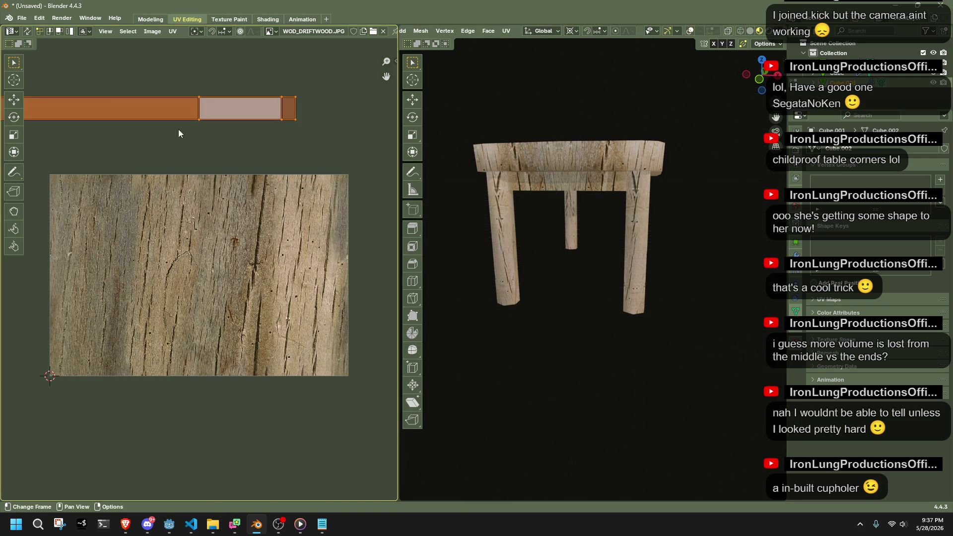
{"action": "key", "text": "g"}
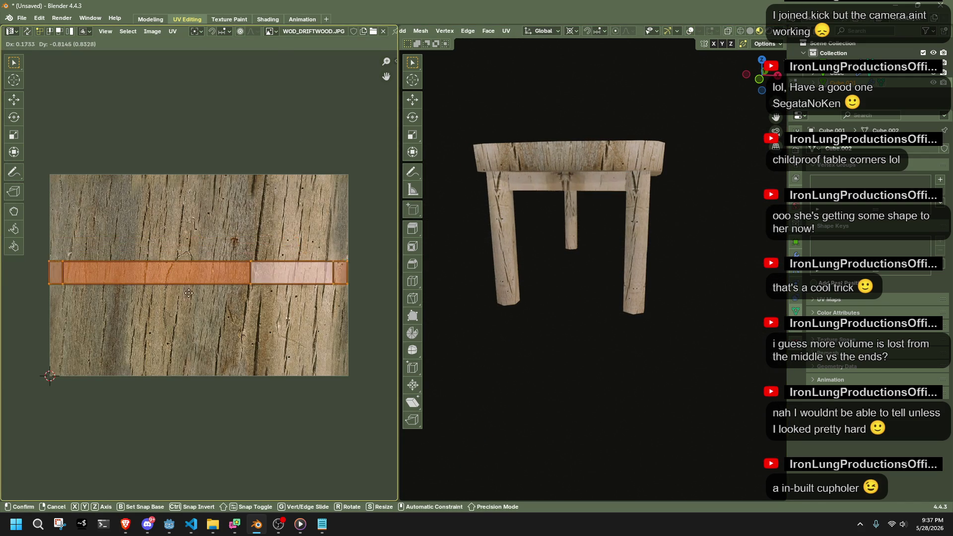
{"action": "left_click", "coordinate": [161, 243]}
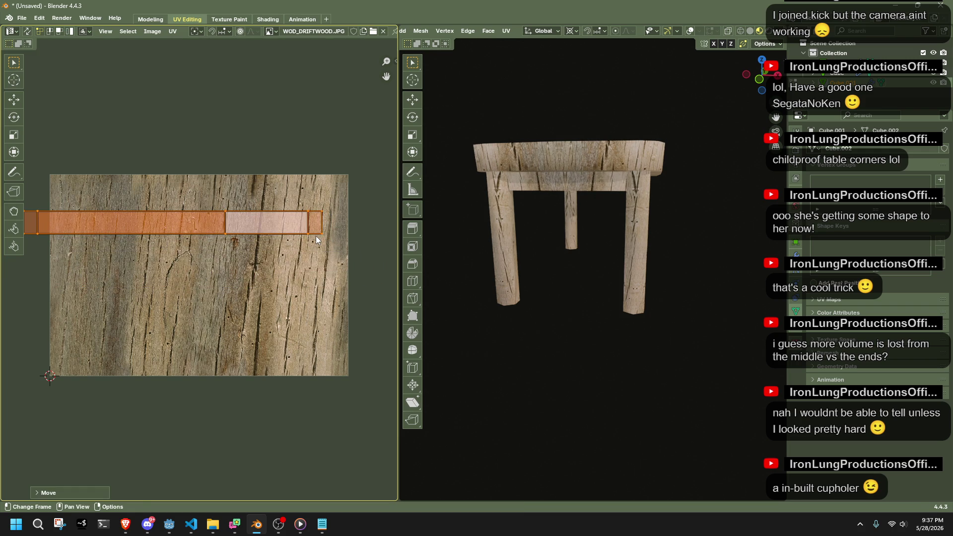
{"action": "key", "text": "r"}
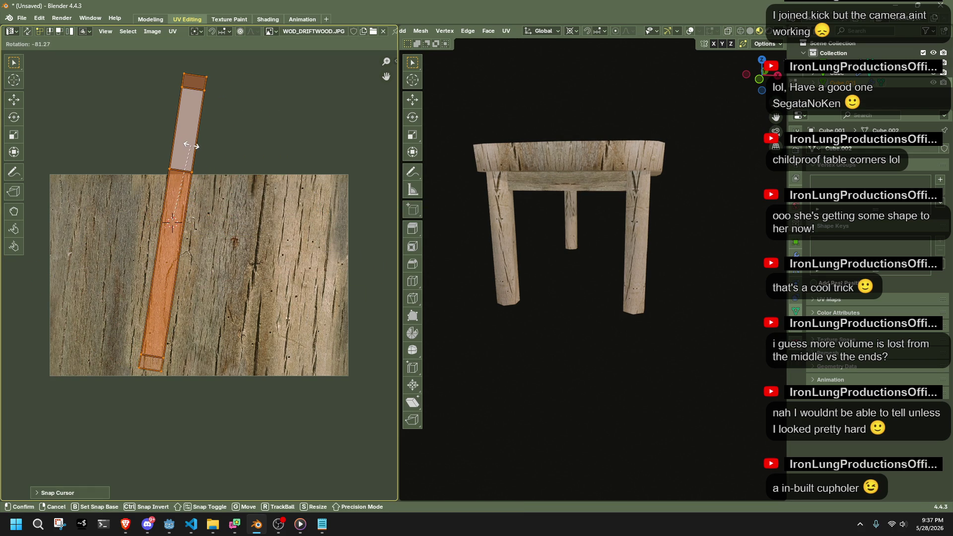
{"action": "left_click", "coordinate": [191, 145]}
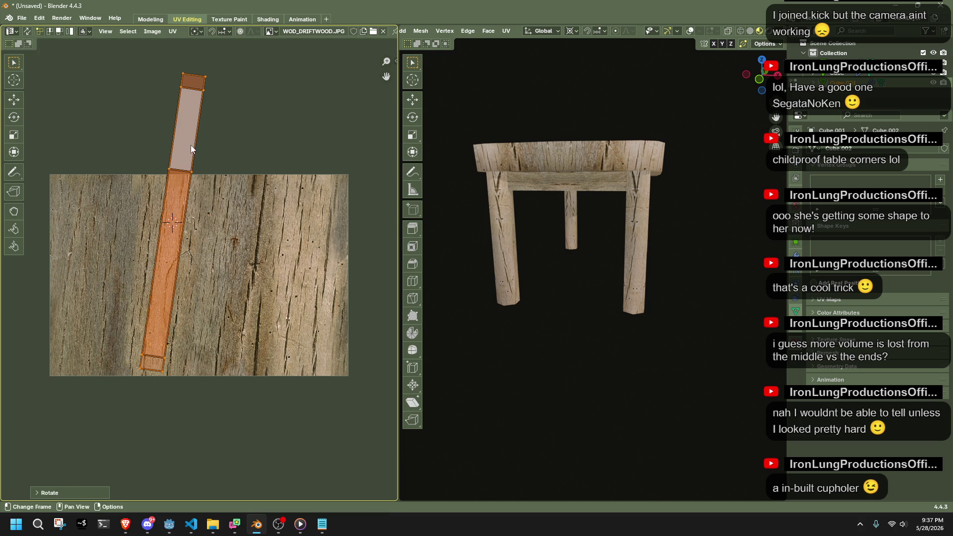
{"action": "left_click", "coordinate": [705, 308]}
{"action": "mouse_move", "coordinate": [704, 308]}
{"action": "middle_mouse_down"}
{"action": "mouse_move", "coordinate": [642, 313]}
{"action": "mouse_move", "coordinate": [700, 336]}
{"action": "mouse_move", "coordinate": [683, 305]}
{"action": "middle_mouse_up"}
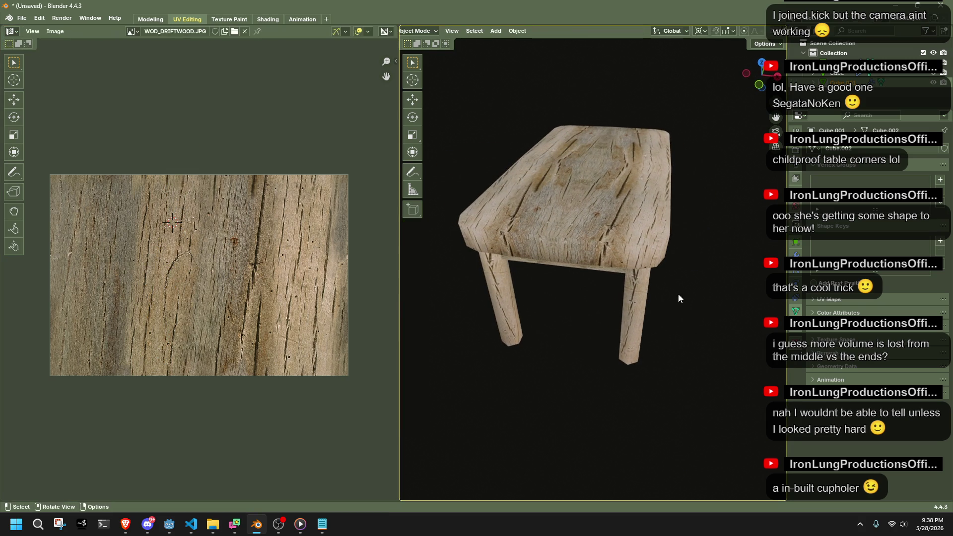
Select the cupholder rim face loop and its UV strip.
{"action": "key", "text": "shift+alt+z"}
{"action": "middle_click_drag", "start_coordinate": [643, 242], "coordinate": [675, 199]}
{"action": "left_click_drag", "start_coordinate": [698, 102], "coordinate": [511, 237]}
{"action": "scroll", "coordinate": [311, 253], "scroll_direction": "down", "scroll_amount": 2}
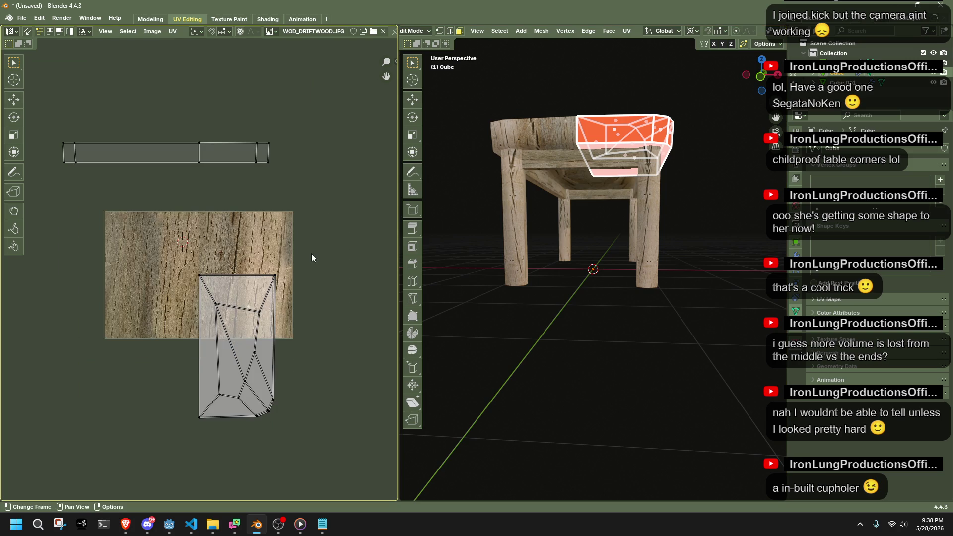
{"action": "mouse_move", "coordinate": [625, 298]}
{"action": "middle_mouse_down"}
{"action": "mouse_move", "coordinate": [651, 302]}
{"action": "mouse_move", "coordinate": [646, 237]}
{"action": "middle_mouse_up"}
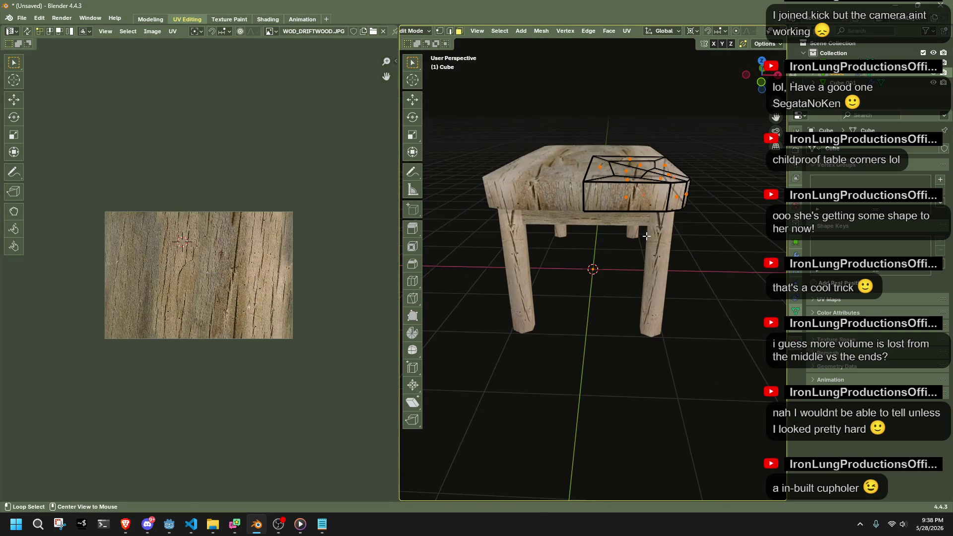
{"action": "left_click", "coordinate": [662, 202], "text": "alt"}
{"action": "left_click_drag", "start_coordinate": [266, 240], "coordinate": [32, 117]}
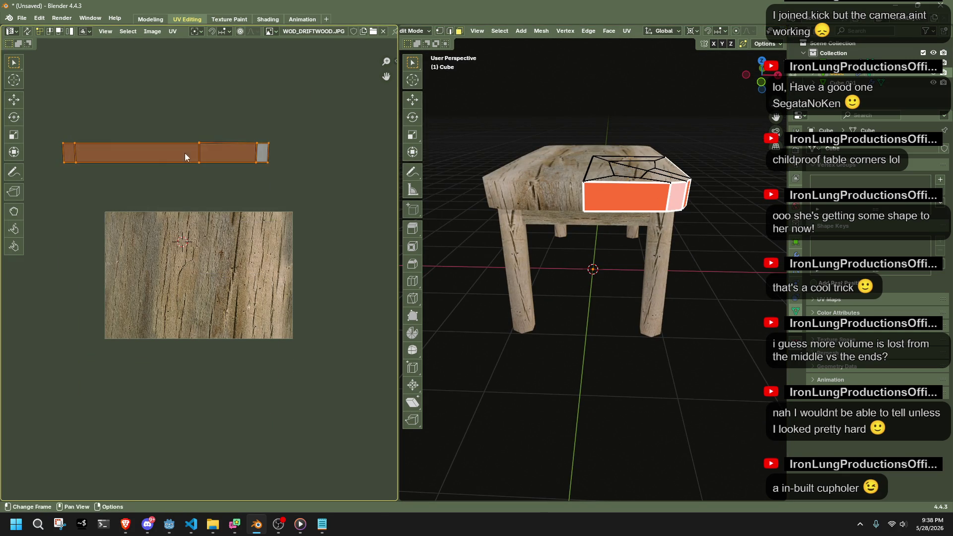
Rotate the rim's UV strip near-vertical and place it over the wood texture.
{"action": "key", "text": "r"}
{"action": "left_click", "coordinate": [198, 117]}
{"action": "key", "text": "g"}
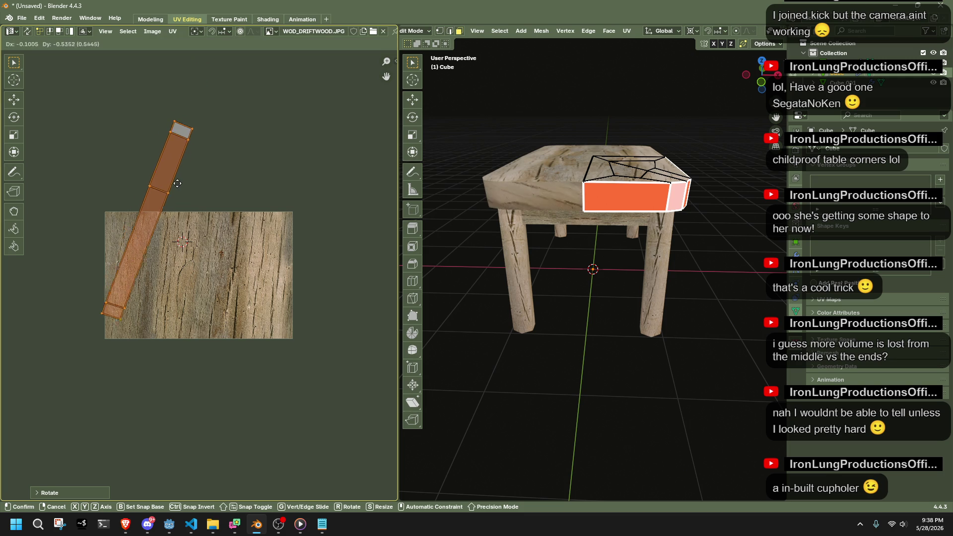
{"action": "left_click", "coordinate": [181, 201]}
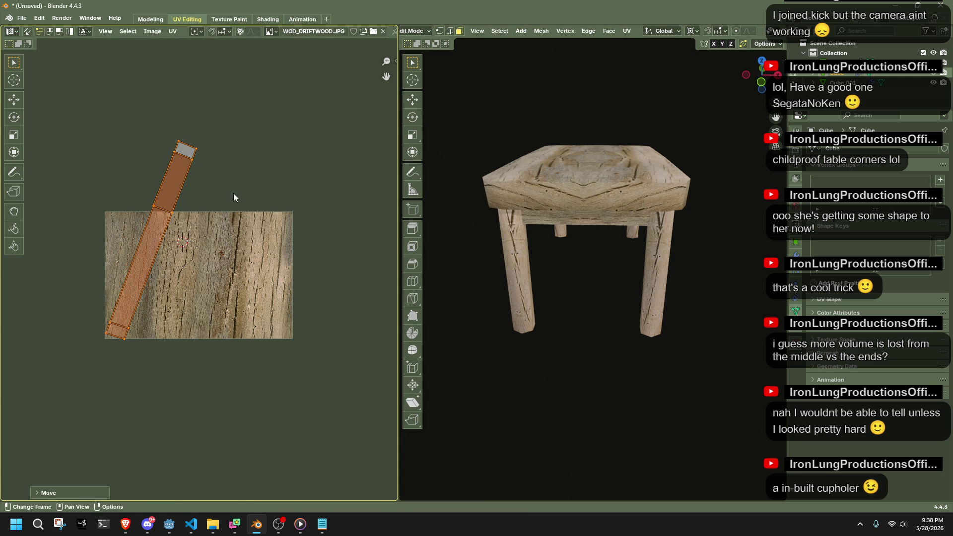
{"action": "key", "text": "r"}
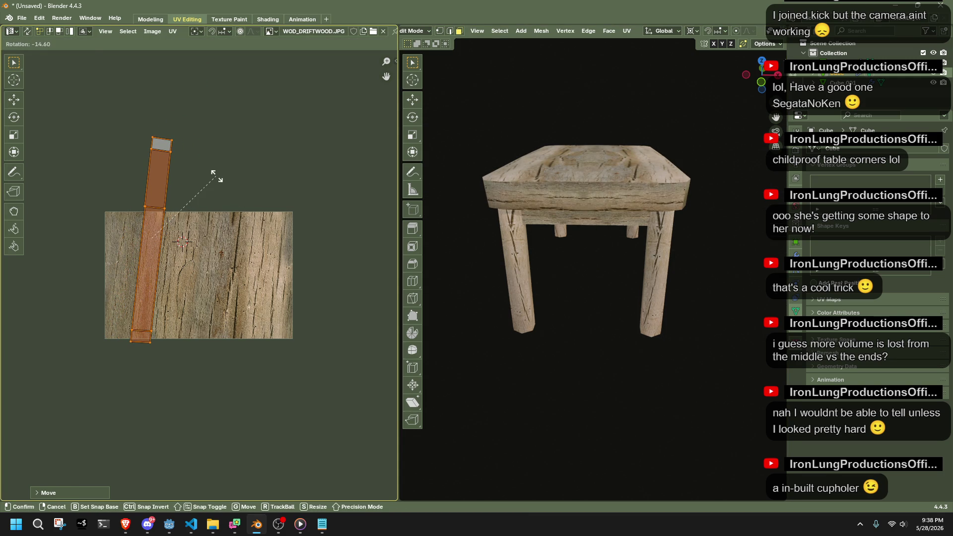
{"action": "left_click", "coordinate": [217, 176]}
{"action": "key", "text": "g"}
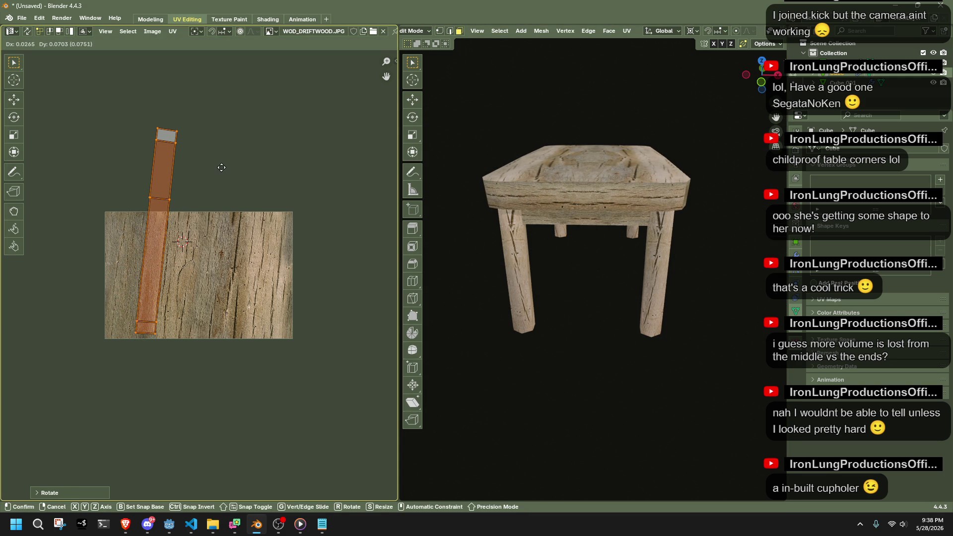
{"action": "left_click", "coordinate": [221, 168]}
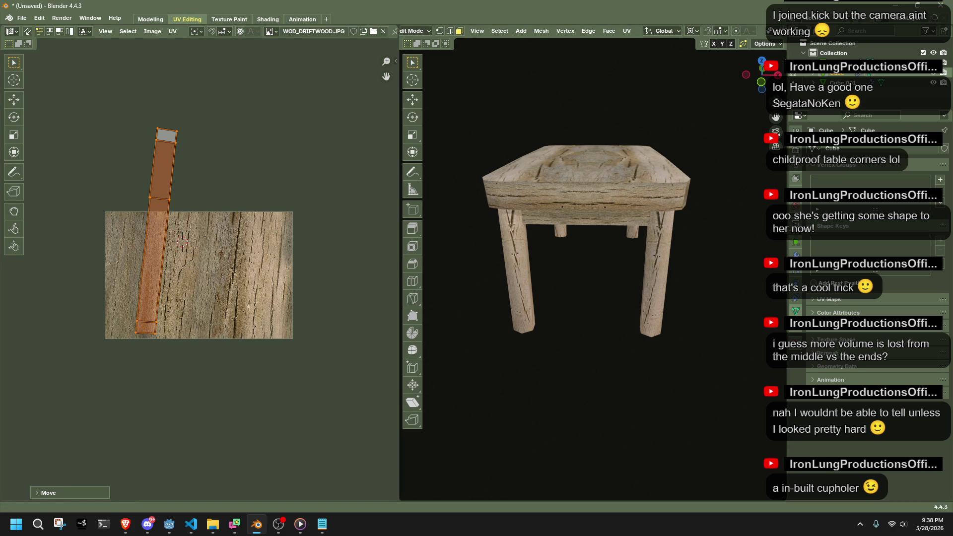
Review the rim's wood grain from the top and side, then return to mesh editing.
{"action": "middle_click_drag", "start_coordinate": [663, 208], "coordinate": [667, 239]}
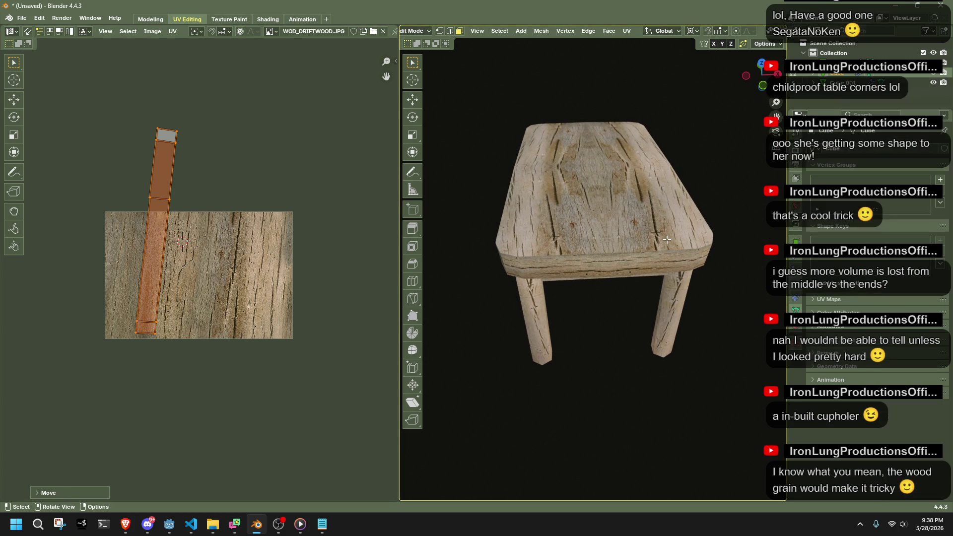
{"action": "mouse_move", "coordinate": [666, 240]}
{"action": "middle_mouse_down"}
{"action": "mouse_move", "coordinate": [725, 329]}
{"action": "mouse_move", "coordinate": [602, 297]}
{"action": "mouse_move", "coordinate": [702, 306]}
{"action": "middle_mouse_up"}
{"action": "key", "text": "Tab"}
{"action": "key", "text": "Tab"}
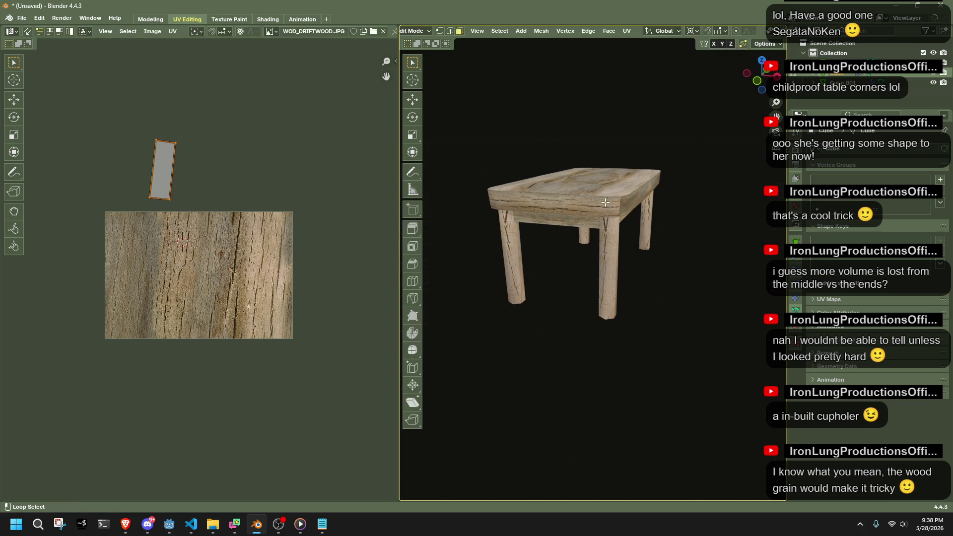
{"action": "key", "text": "shift+alt+z"}
{"action": "middle_click_drag", "start_coordinate": [605, 206], "coordinate": [614, 217]}
Select the cupholder faces on the top and their UV island.
{"action": "left_click_drag", "start_coordinate": [634, 251], "coordinate": [650, 271]}
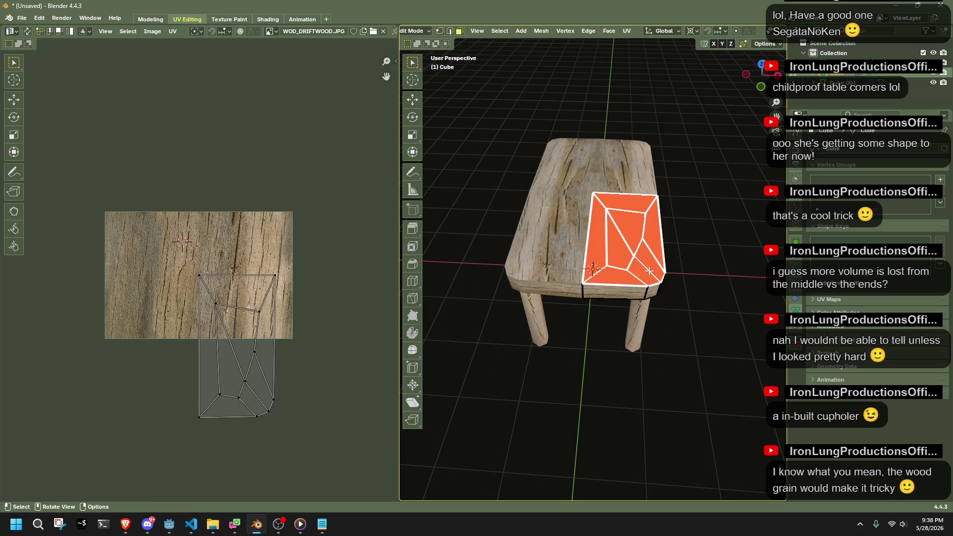
{"action": "left_click_drag", "start_coordinate": [309, 464], "coordinate": [140, 262]}
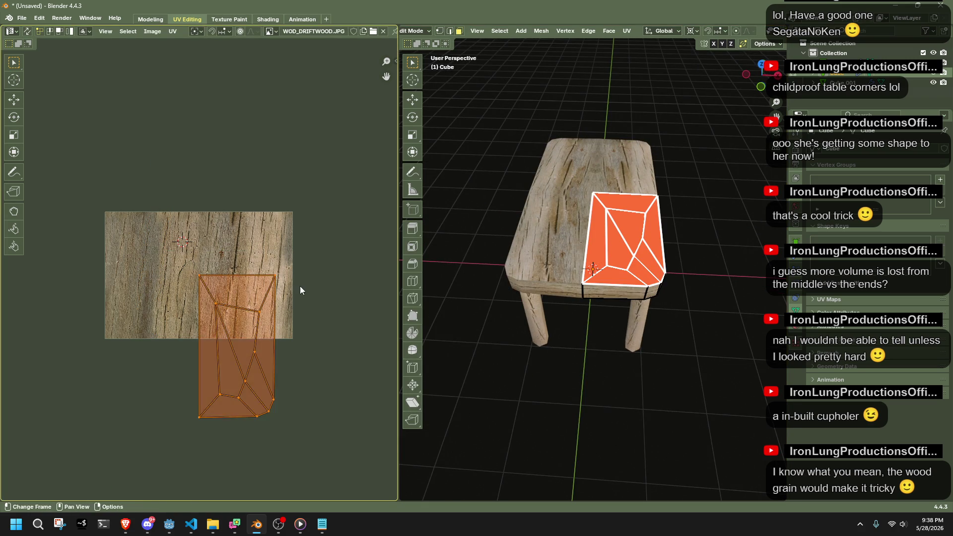
{"action": "key", "text": "h"}
{"action": "key", "text": "alt+h"}
Rotate the cupholder UV island about 181° and place it over the driftwood texture.
{"action": "key", "text": "r"}
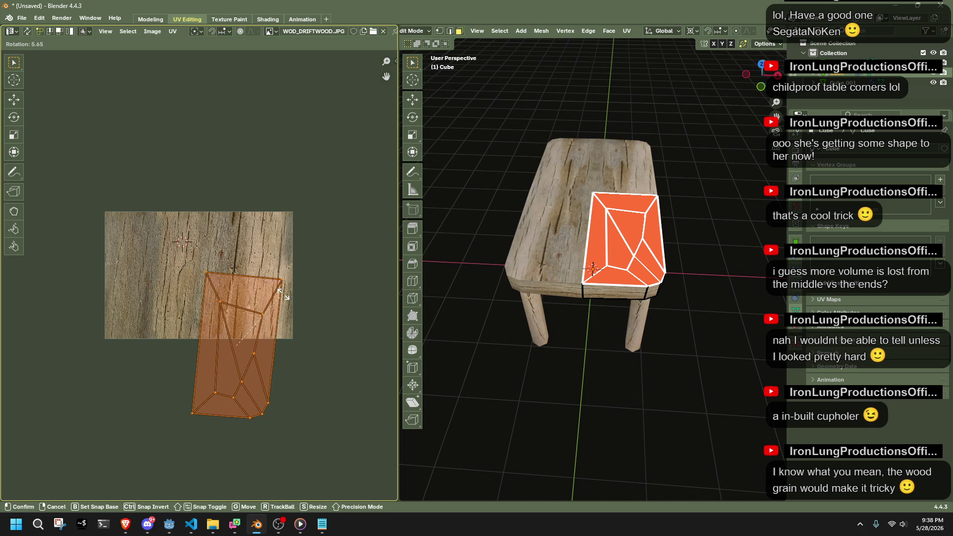
{"action": "left_click", "coordinate": [283, 297]}
{"action": "key", "text": "g"}
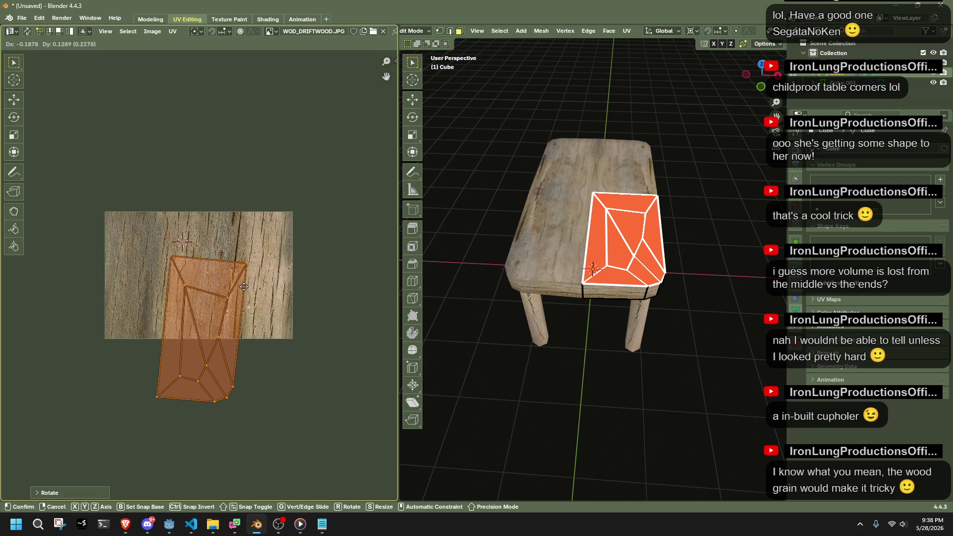
{"action": "key", "text": "r"}
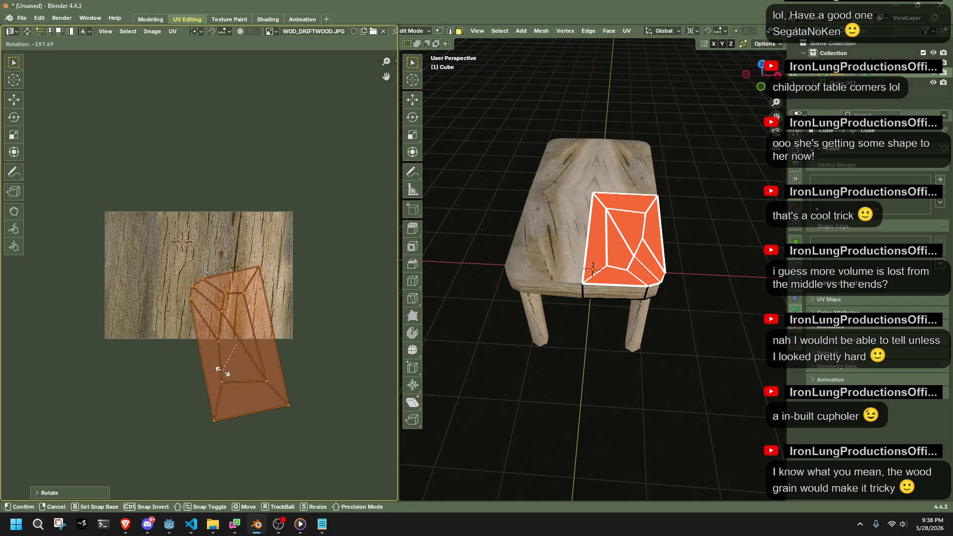
{"action": "left_click", "coordinate": [217, 369]}
{"action": "key", "text": "g"}
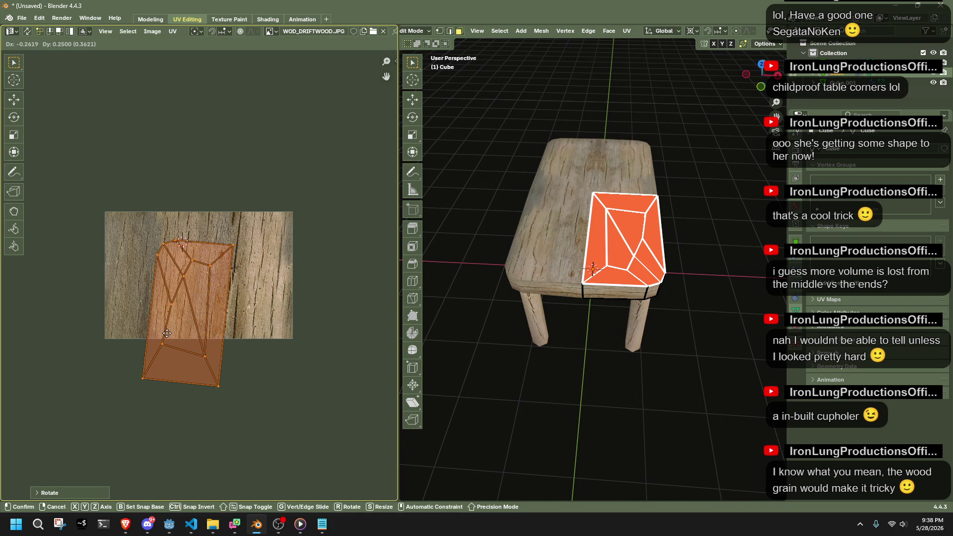
{"action": "left_click", "coordinate": [166, 333]}
{"action": "left_click", "coordinate": [555, 449]}
{"action": "mouse_move", "coordinate": [597, 459]}
{"action": "middle_mouse_down"}
{"action": "mouse_move", "coordinate": [702, 354]}
{"action": "mouse_move", "coordinate": [637, 323]}
{"action": "mouse_move", "coordinate": [540, 328]}
{"action": "mouse_move", "coordinate": [559, 336]}
{"action": "mouse_move", "coordinate": [733, 323]}
{"action": "mouse_move", "coordinate": [745, 240]}
{"action": "mouse_move", "coordinate": [504, 263]}
{"action": "mouse_move", "coordinate": [689, 270]}
{"action": "middle_mouse_up"}
Select the whole front leg and place its left UV island upright on the texture.
{"action": "left_click", "coordinate": [620, 248]}
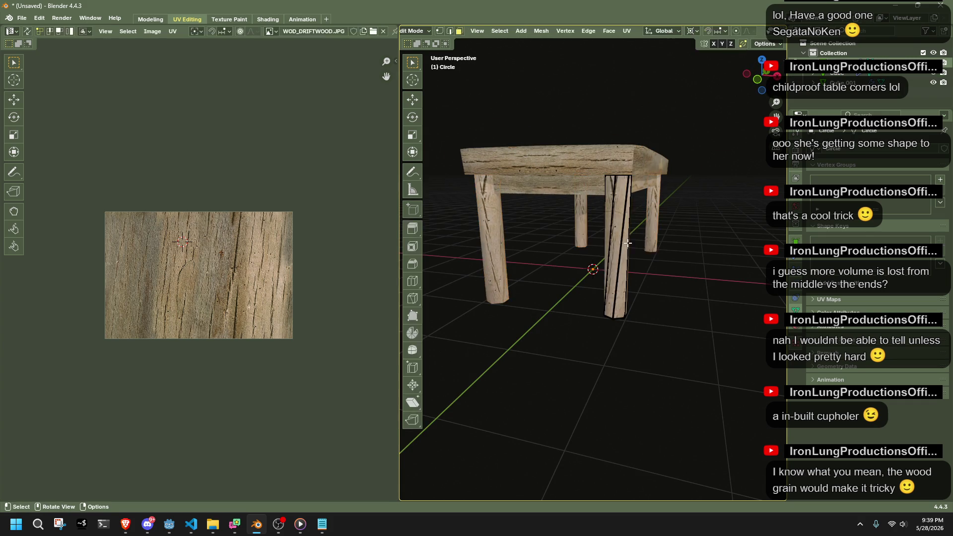
{"action": "key", "text": "ctrl+l"}
{"action": "mouse_move", "coordinate": [166, 301]}
{"action": "left_mouse_down"}
{"action": "mouse_move", "coordinate": [73, 237]}
{"action": "mouse_move", "coordinate": [18, 150]}
{"action": "left_mouse_up"}
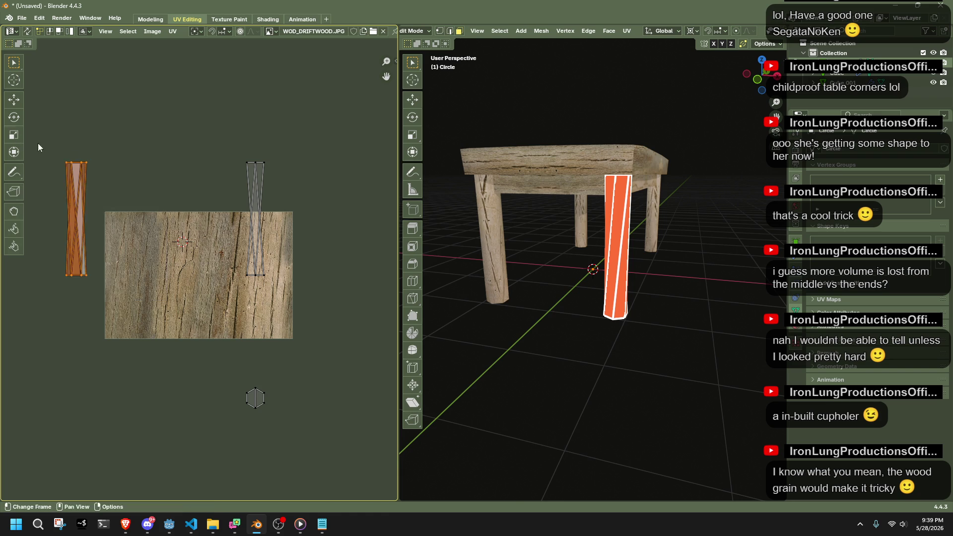
{"action": "key", "text": "g"}
{"action": "left_click", "coordinate": [237, 234]}
{"action": "key", "text": "r"}
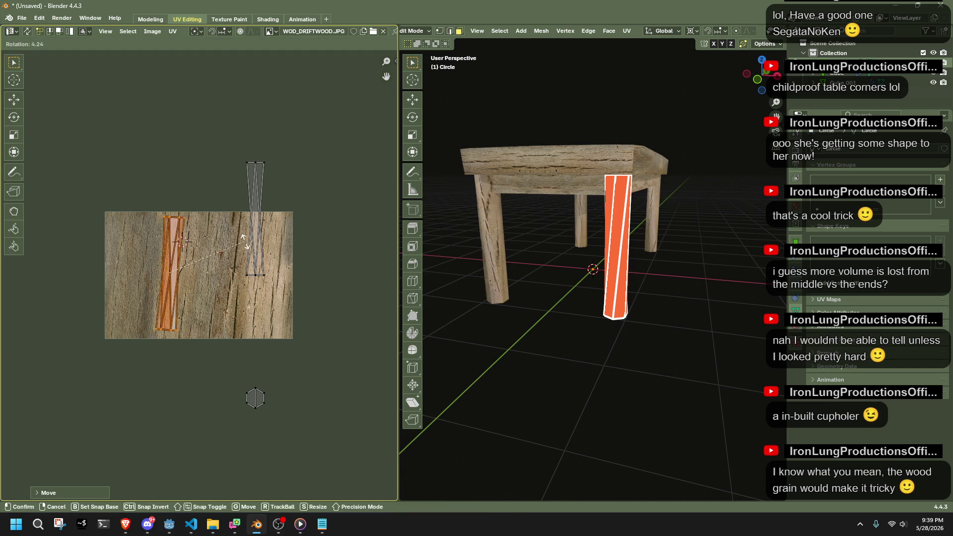
{"action": "left_click", "coordinate": [249, 246]}
Rotate the leg's right UV island and place it beside the left one.
{"action": "left_click_drag", "start_coordinate": [392, 341], "coordinate": [203, 139]}
{"action": "key", "text": "r"}
{"action": "left_click", "coordinate": [308, 187]}
{"action": "key", "text": "g"}
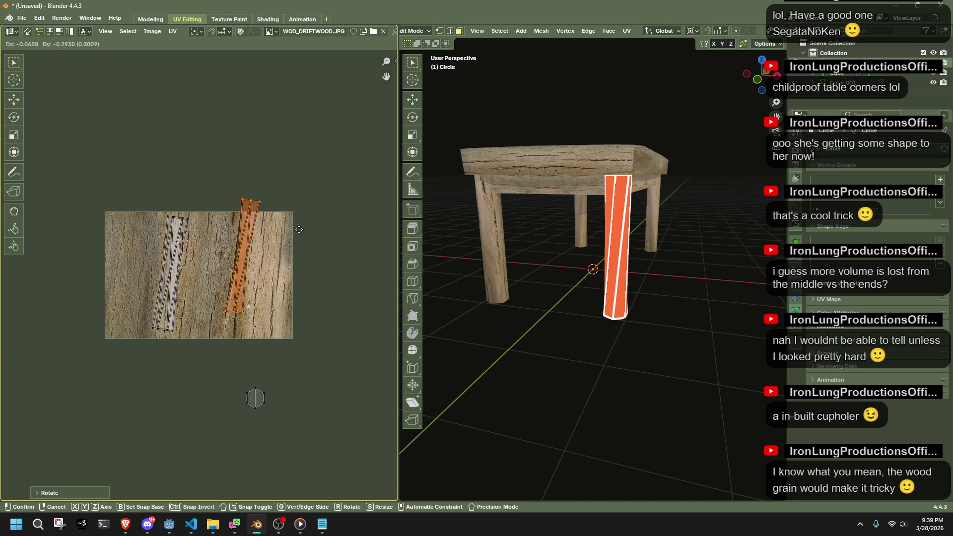
{"action": "left_click", "coordinate": [234, 248]}
{"action": "left_click", "coordinate": [536, 347]}
{"action": "mouse_move", "coordinate": [536, 346]}
{"action": "middle_mouse_down"}
{"action": "mouse_move", "coordinate": [614, 346]}
{"action": "mouse_move", "coordinate": [559, 270]}
{"action": "mouse_move", "coordinate": [434, 266]}
{"action": "middle_mouse_up"}
{"action": "scroll", "coordinate": [502, 249], "scroll_direction": "up", "scroll_amount": 4}
{"action": "mouse_move", "coordinate": [666, 368]}
{"action": "middle_mouse_down"}
{"action": "mouse_move", "coordinate": [573, 313]}
{"action": "mouse_move", "coordinate": [672, 303]}
{"action": "middle_mouse_up"}
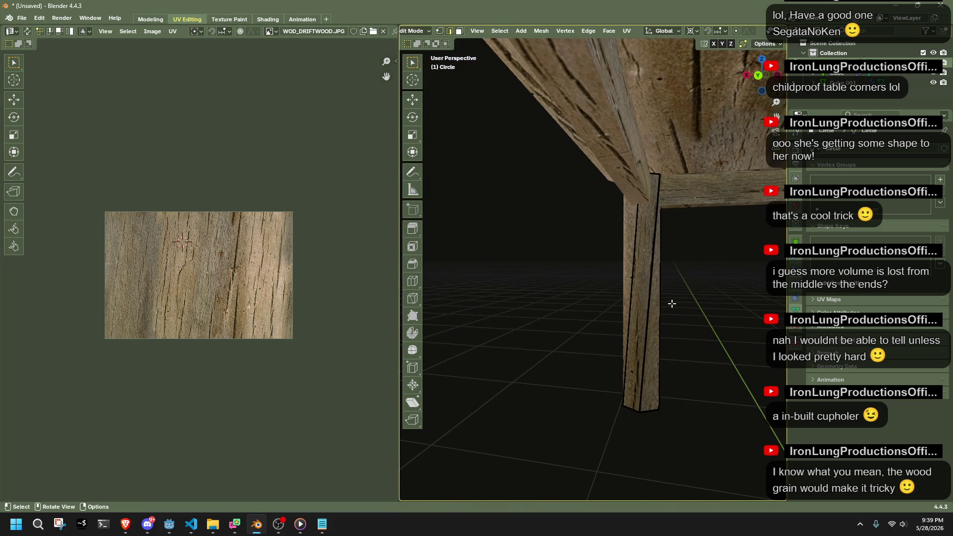
Mark a seam along the leg edge and unwrap the leg's faces into UV strips.
{"action": "right_click", "coordinate": [647, 289]}
{"action": "left_click", "coordinate": [628, 372]}
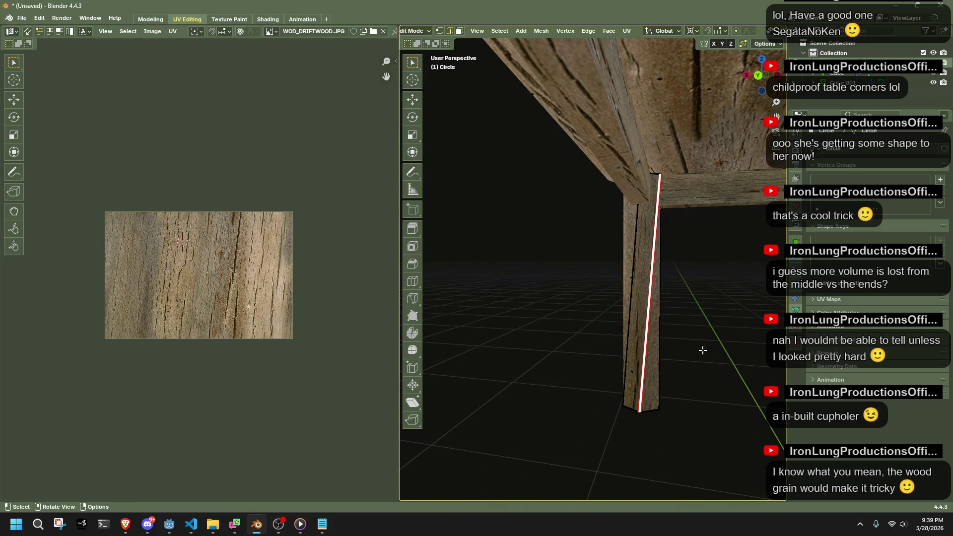
{"action": "key", "text": "ctrl+l"}
{"action": "right_click", "coordinate": [661, 339]}
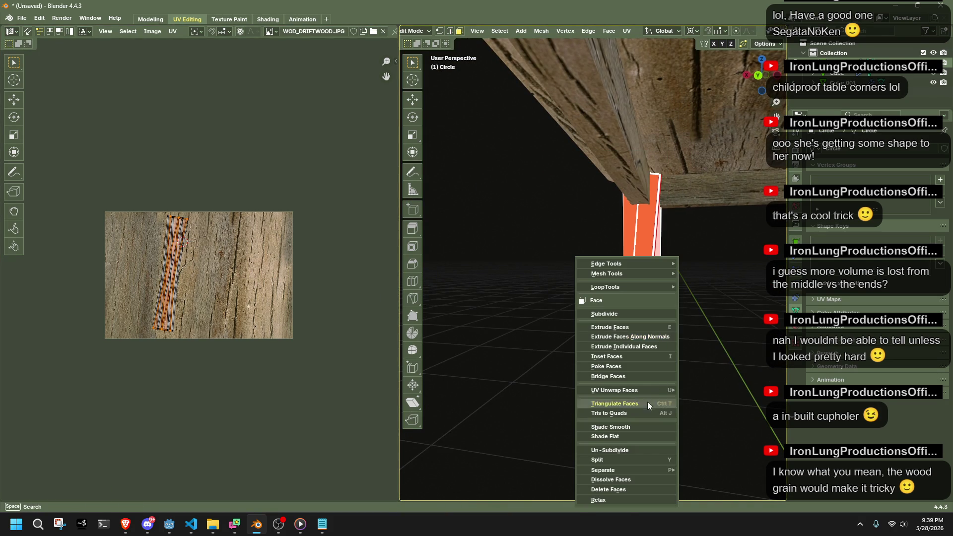
{"action": "mouse_move", "coordinate": [657, 389]}
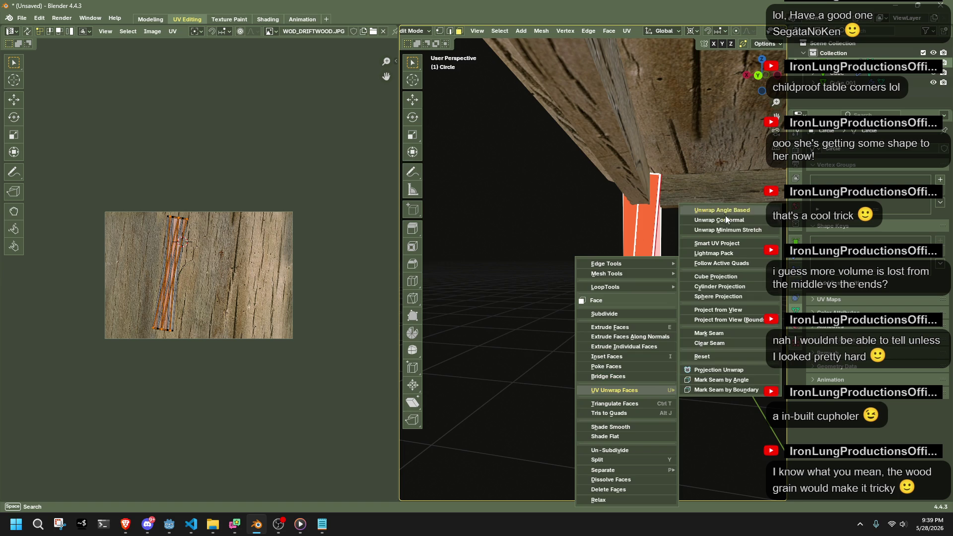
{"action": "left_click", "coordinate": [737, 229]}
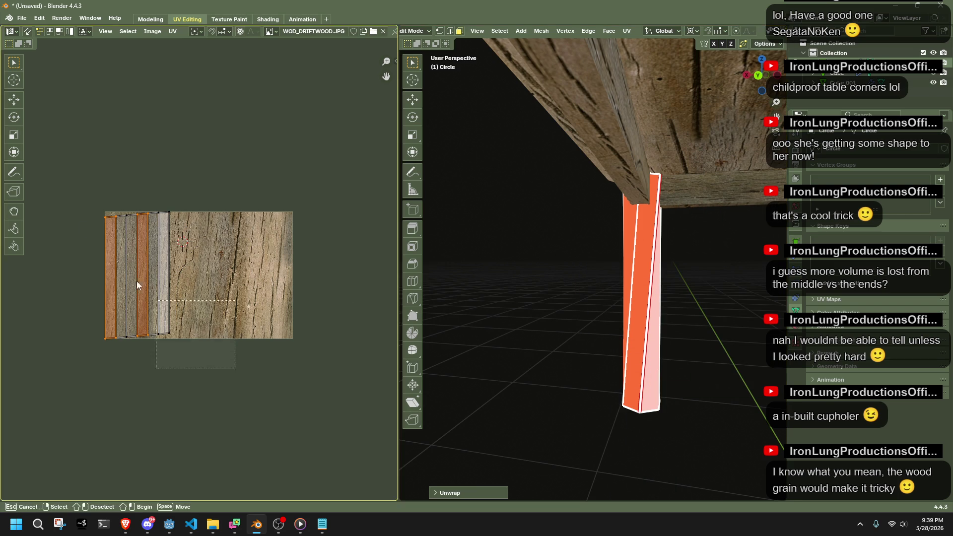
Snap the 2D cursor to the selected UVs and mirror the strips with an X scale of -1.
{"action": "key", "text": "shift+s"}
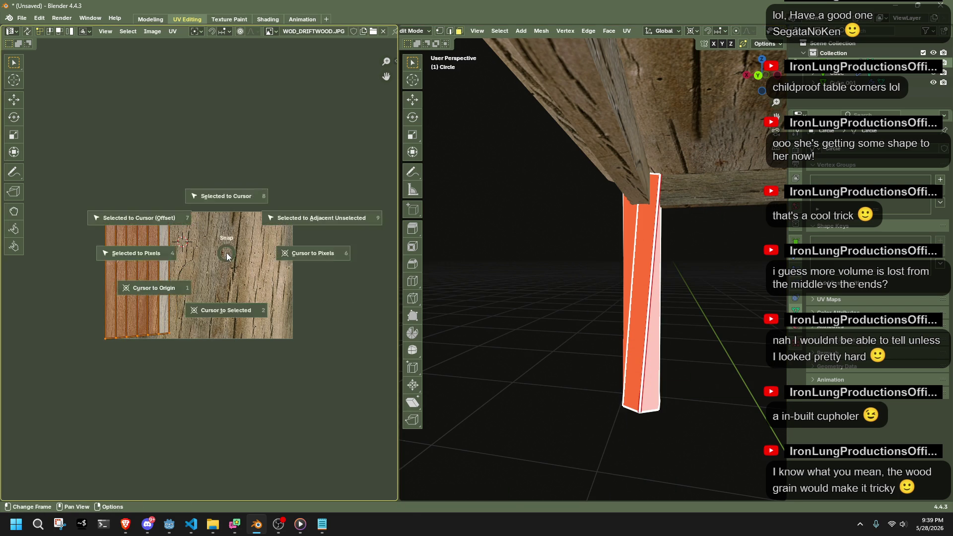
{"action": "left_click", "coordinate": [321, 218]}
{"action": "key", "text": "s"}
{"action": "key", "text": "x"}
{"action": "left_click", "coordinate": [62, 294]}
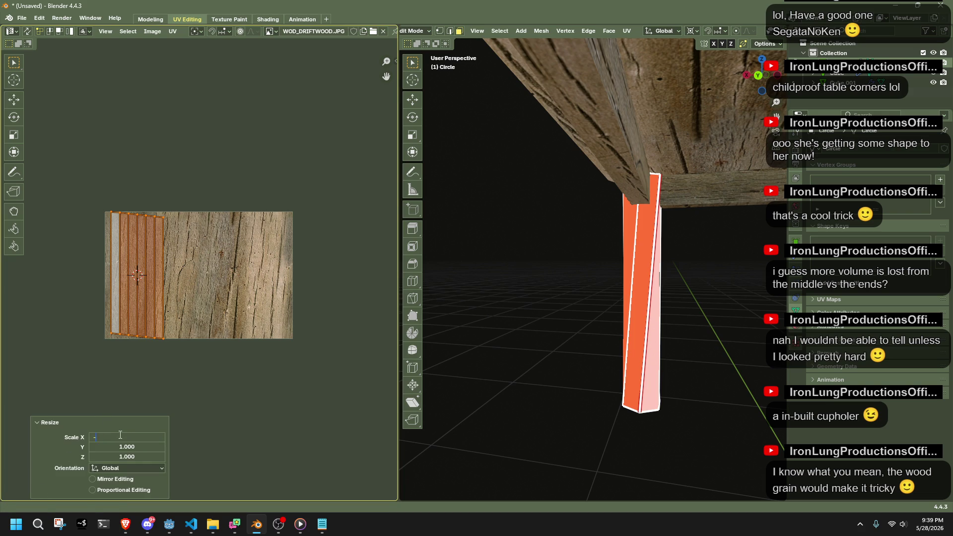
{"action": "type", "text": "1"}
{"action": "key", "text": "Return"}
{"action": "key", "text": "shift+alt+z"}
Move the leg UV strips across the driftwood image and shrink them.
{"action": "left_click_drag", "start_coordinate": [232, 386], "coordinate": [52, 202]}
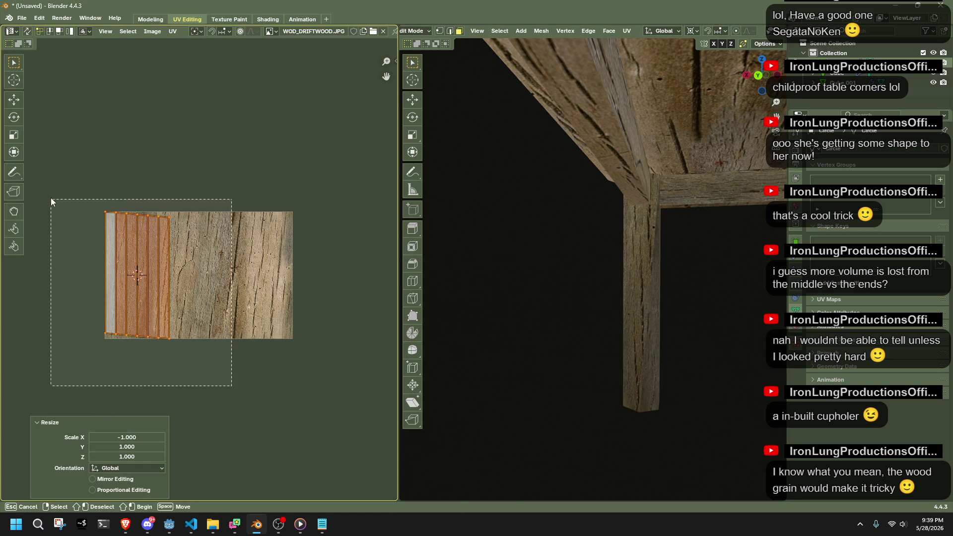
{"action": "key", "text": "g"}
{"action": "left_click", "coordinate": [100, 208]}
{"action": "middle_click_drag", "start_coordinate": [472, 308], "coordinate": [417, 313]}
{"action": "scroll", "coordinate": [298, 291], "scroll_direction": "down", "scroll_amount": 3}
{"action": "scroll", "coordinate": [642, 314], "scroll_direction": "down", "scroll_amount": 3}
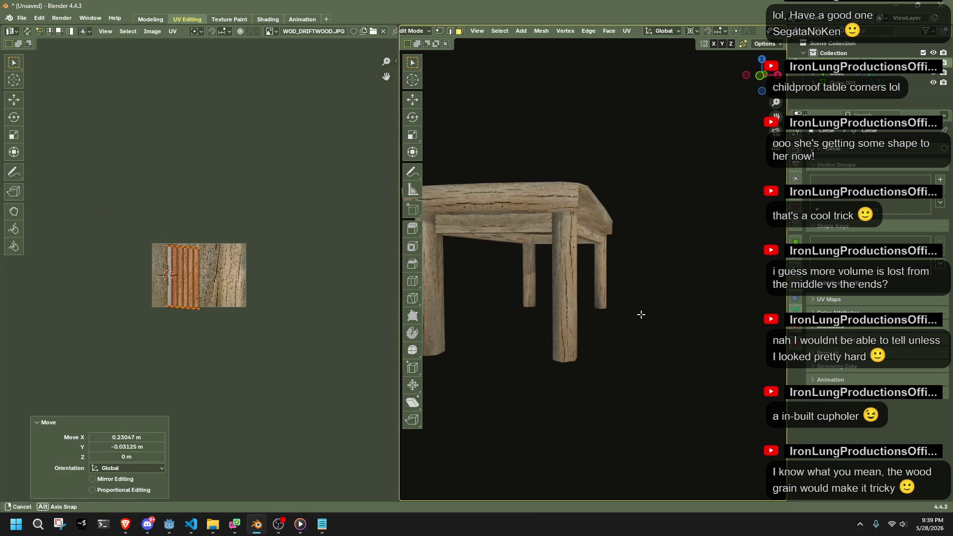
{"action": "key", "text": "s"}
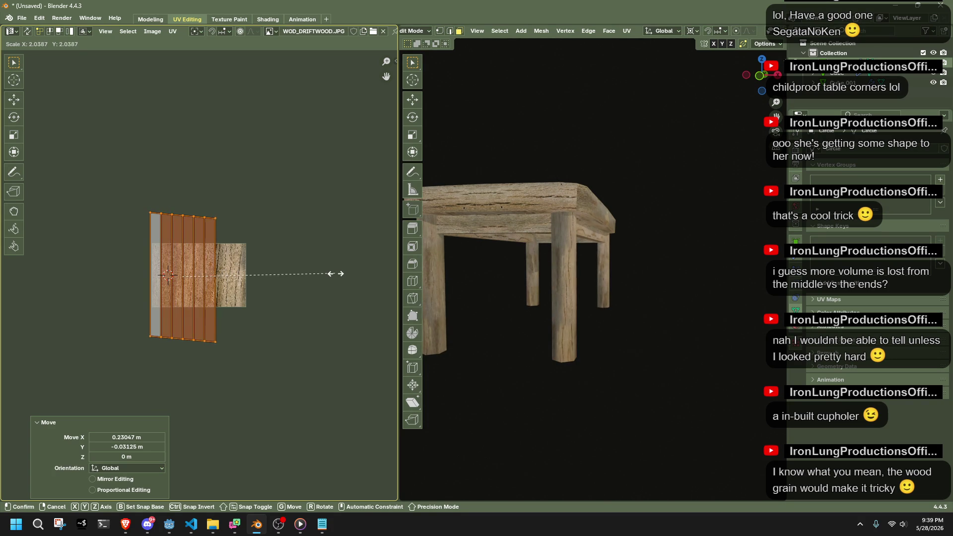
Return to Object Mode with overlays on to view the whole textured table.
{"action": "key", "text": "Tab"}
{"action": "mouse_move", "coordinate": [623, 340]}
{"action": "middle_mouse_down"}
{"action": "mouse_move", "coordinate": [543, 364]}
{"action": "mouse_move", "coordinate": [583, 372]}
{"action": "middle_mouse_up"}
{"action": "key", "text": "shift+alt+z"}
{"action": "mouse_move", "coordinate": [570, 333]}
{"action": "middle_mouse_down"}
{"action": "mouse_move", "coordinate": [628, 329]}
{"action": "mouse_move", "coordinate": [633, 295]}
{"action": "middle_mouse_up"}
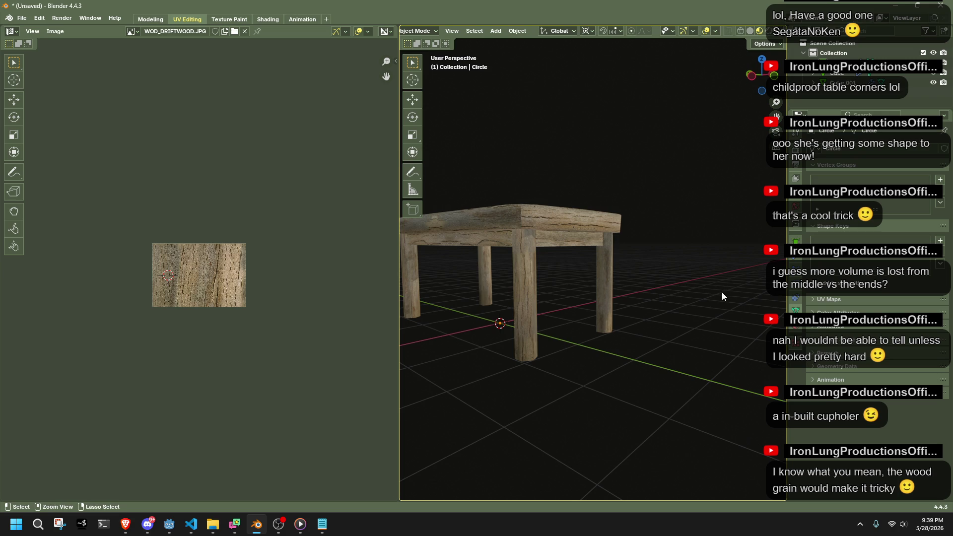
Save the project under the new name table01.blend instead of Untitled.blend.
{"action": "key", "text": "ctrl+s"}
{"action": "left_click", "coordinate": [345, 425]}
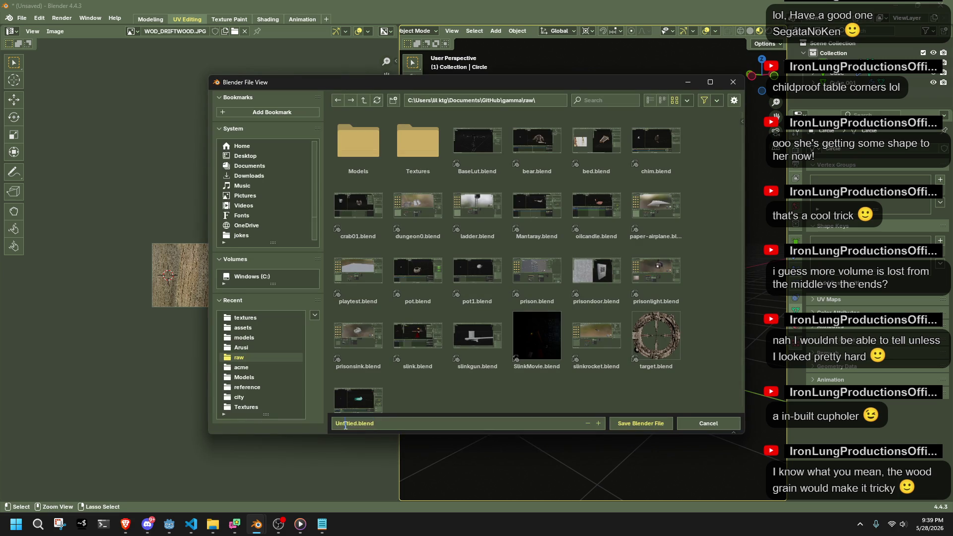
{"action": "double_click", "coordinate": [345, 425]}
{"action": "type", "text": "Table"}
{"action": "left_click", "coordinate": [338, 423]}
{"action": "key", "text": "Delete"}
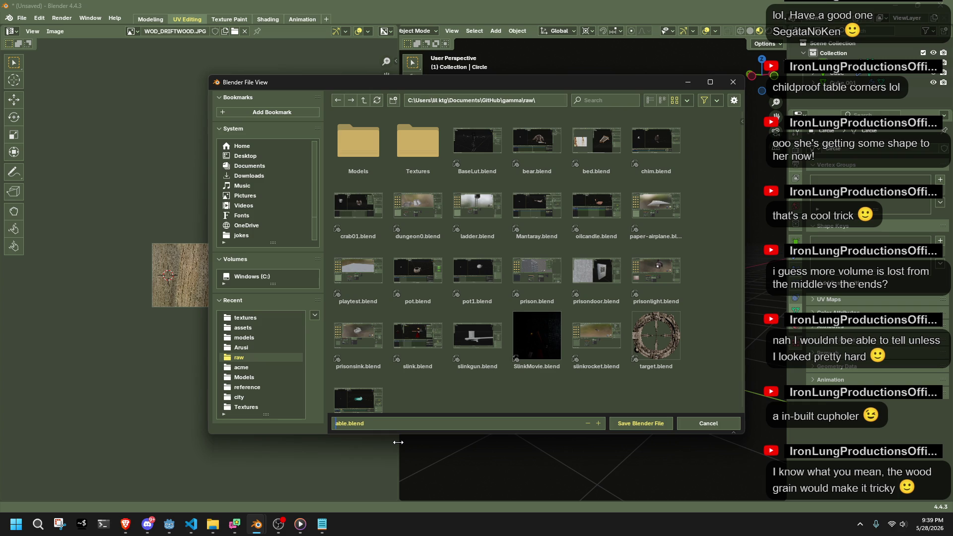
{"action": "type", "text": "table01"}
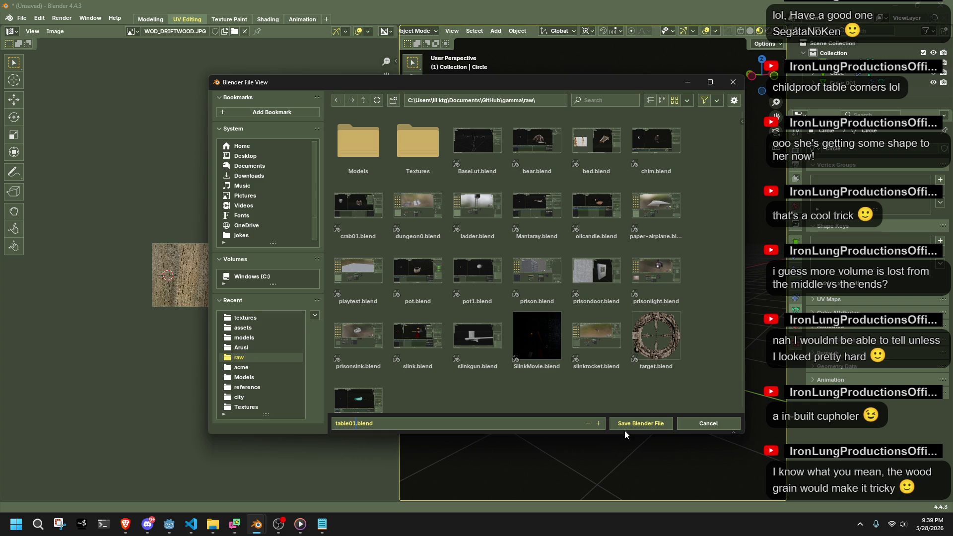
{"action": "left_click", "coordinate": [623, 421]}
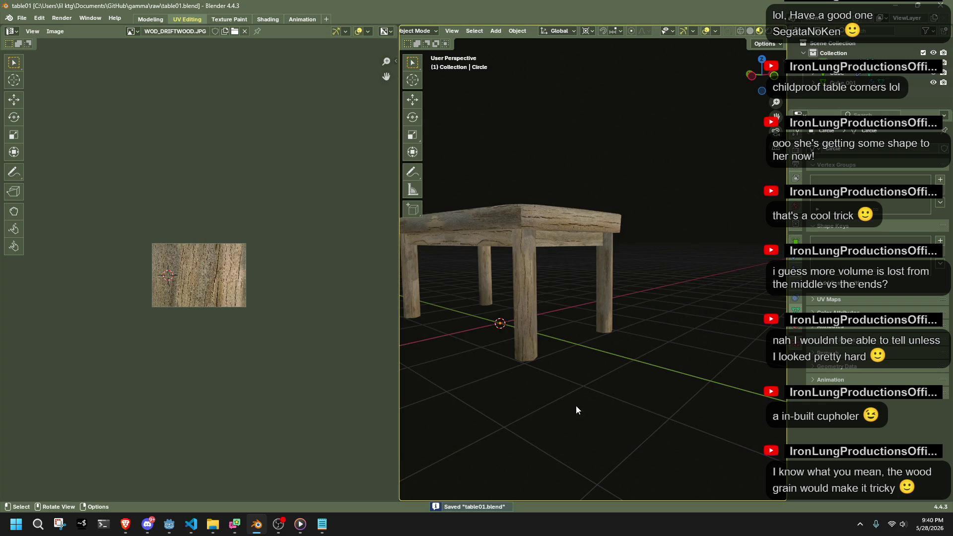
Orbit and zoom in to view the table from a low, close front angle.
{"action": "mouse_move", "coordinate": [588, 282]}
{"action": "middle_mouse_down"}
{"action": "mouse_move", "coordinate": [526, 280]}
{"action": "mouse_move", "coordinate": [489, 262]}
{"action": "mouse_move", "coordinate": [655, 278]}
{"action": "middle_mouse_up"}
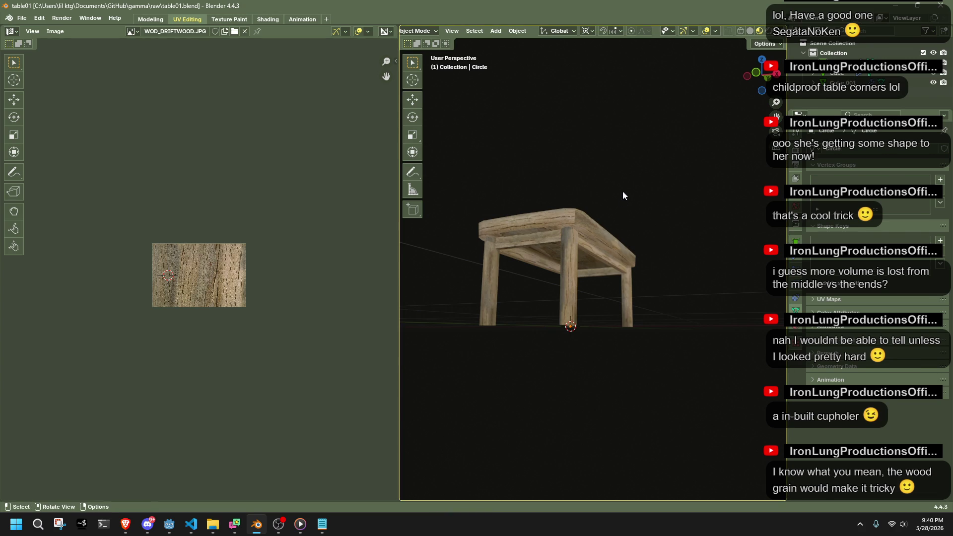
{"action": "scroll", "coordinate": [620, 192], "scroll_direction": "up", "scroll_amount": 4}
{"action": "mouse_move", "coordinate": [648, 214]}
{"action": "middle_mouse_down"}
{"action": "mouse_move", "coordinate": [715, 271]}
{"action": "mouse_move", "coordinate": [680, 294]}
{"action": "middle_mouse_up"}
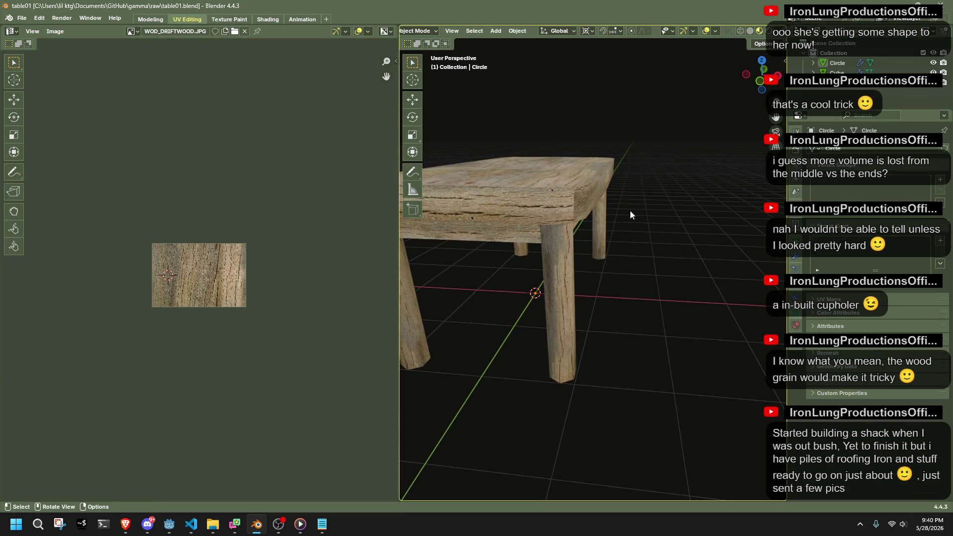
Glance at the File > Export options, switch between Discord and the browser, then minimize Blender.
{"action": "left_click", "coordinate": [22, 18]}
{"action": "mouse_move", "coordinate": [40, 173]}
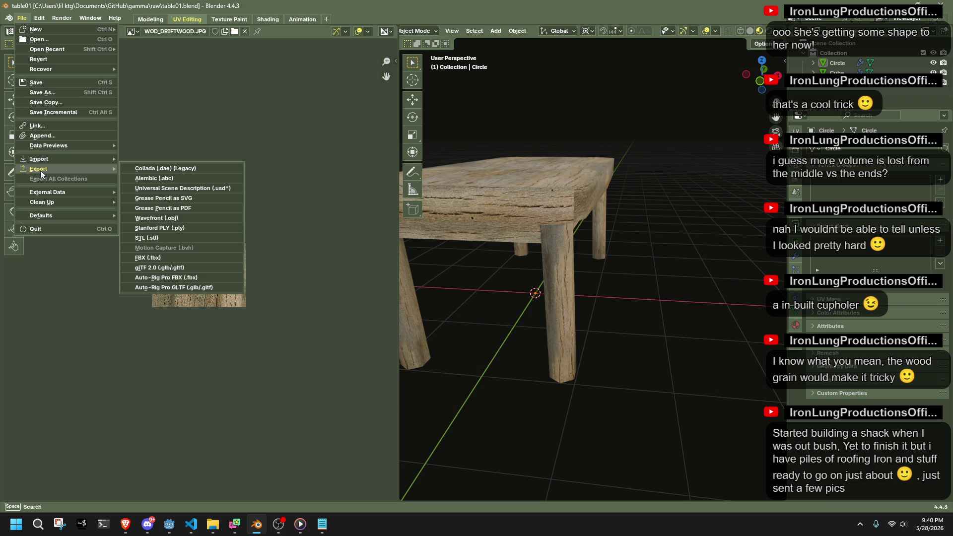
{"action": "left_click", "coordinate": [148, 525]}
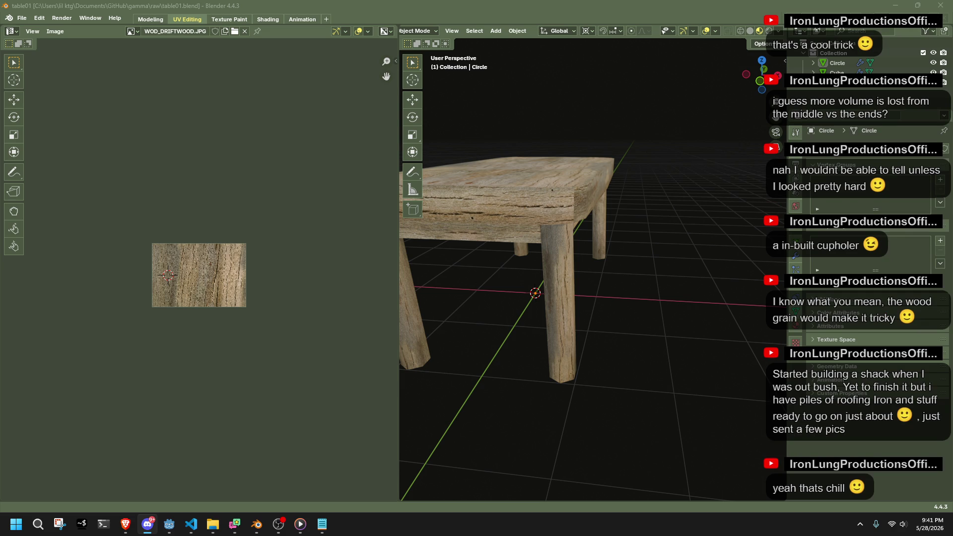
{"action": "key", "text": "alt+Tab"}
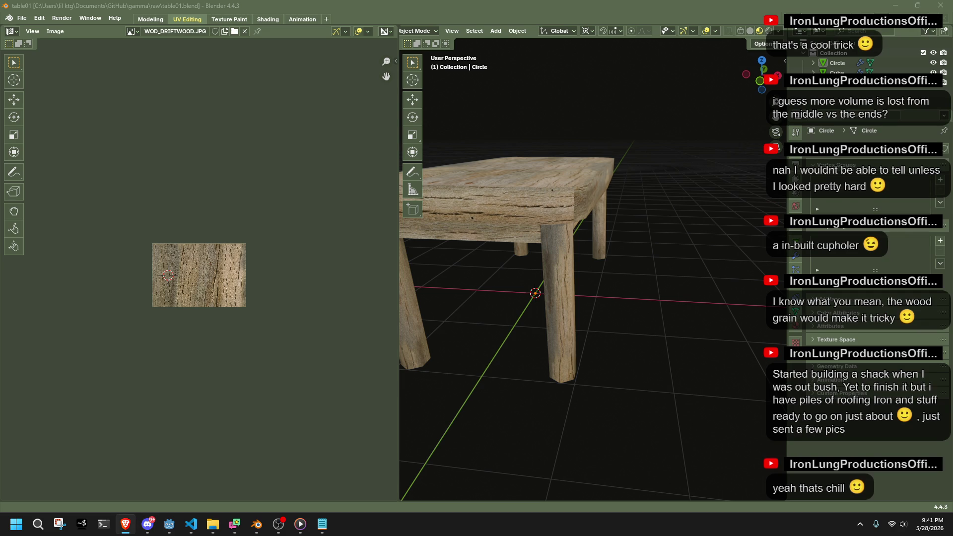
{"action": "key", "text": "alt+Tab"}
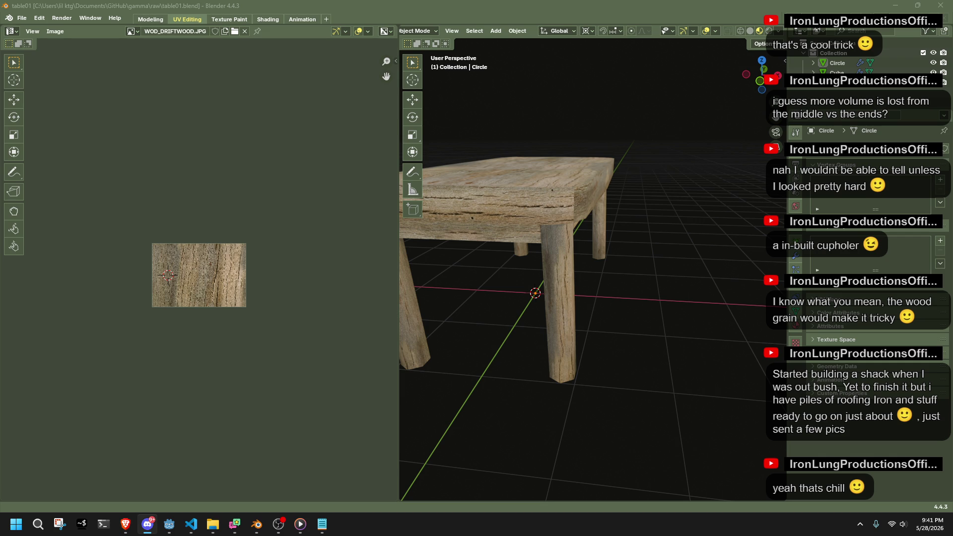
{"action": "key", "text": "alt+Tab"}
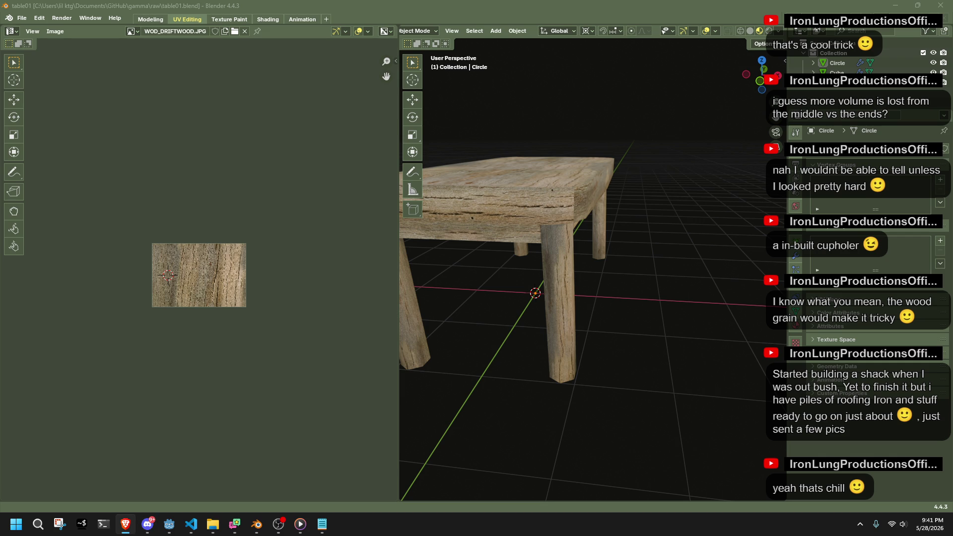
{"action": "left_click", "coordinate": [895, 5]}
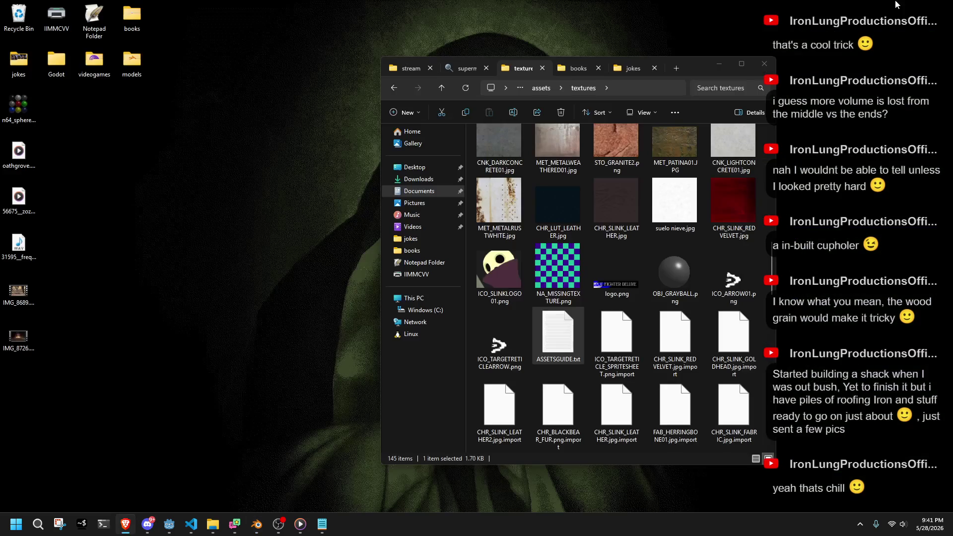
Clear the folder window and watch the IMG_8689 video full-screen, then close it.
{"action": "left_click", "coordinate": [716, 53]}
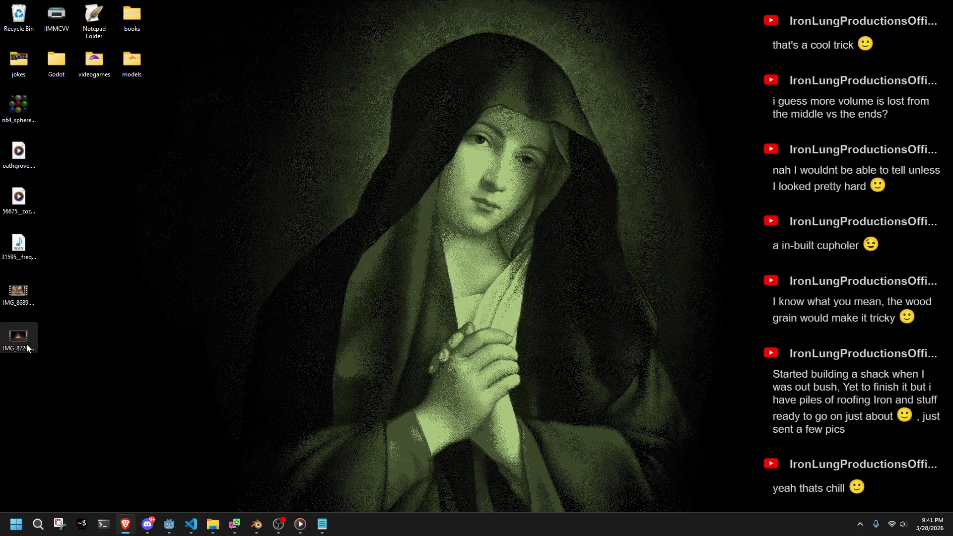
{"action": "double_click", "coordinate": [18, 292]}
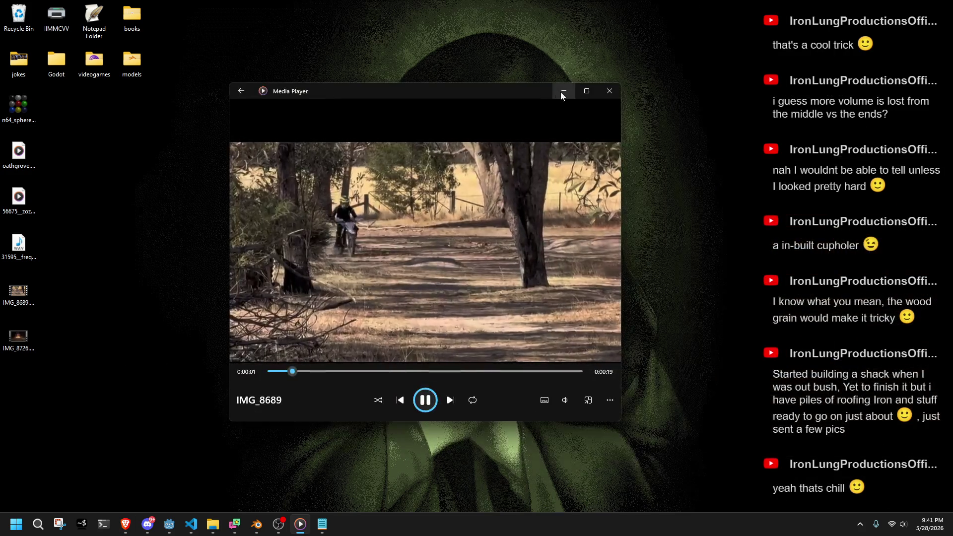
{"action": "left_click", "coordinate": [582, 94]}
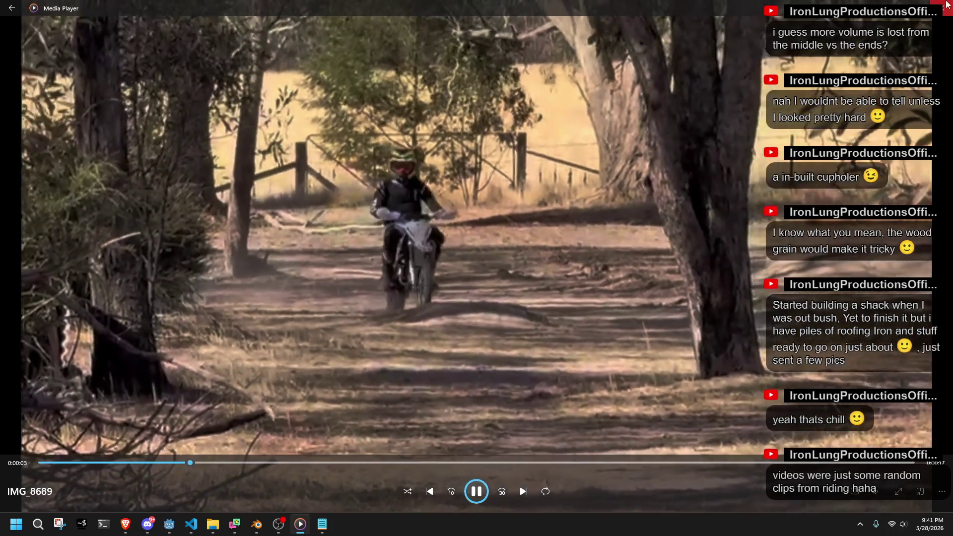
{"action": "key", "text": "alt+F4"}
Play the IMG_8726 clip in Media Player, then close the player.
{"action": "double_click", "coordinate": [30, 335]}
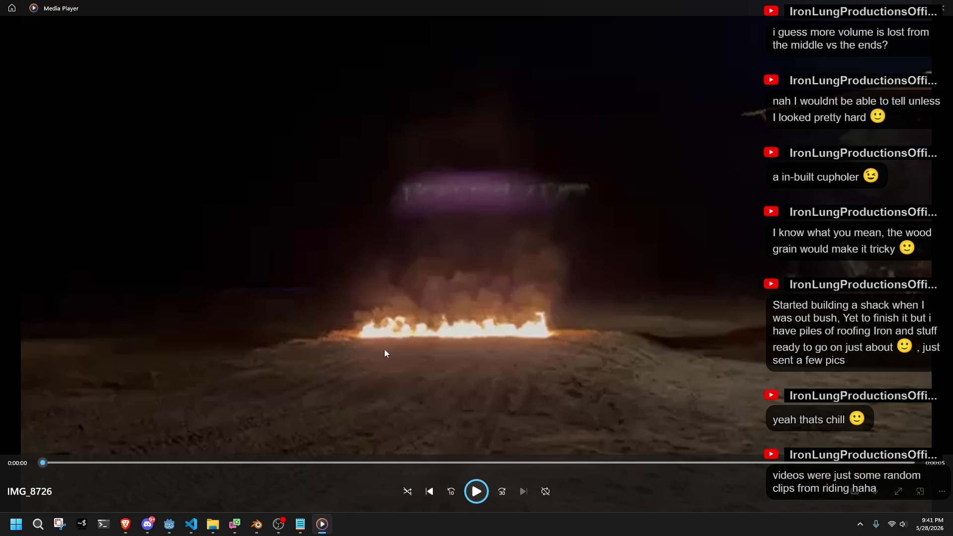
{"action": "left_click", "coordinate": [476, 490]}
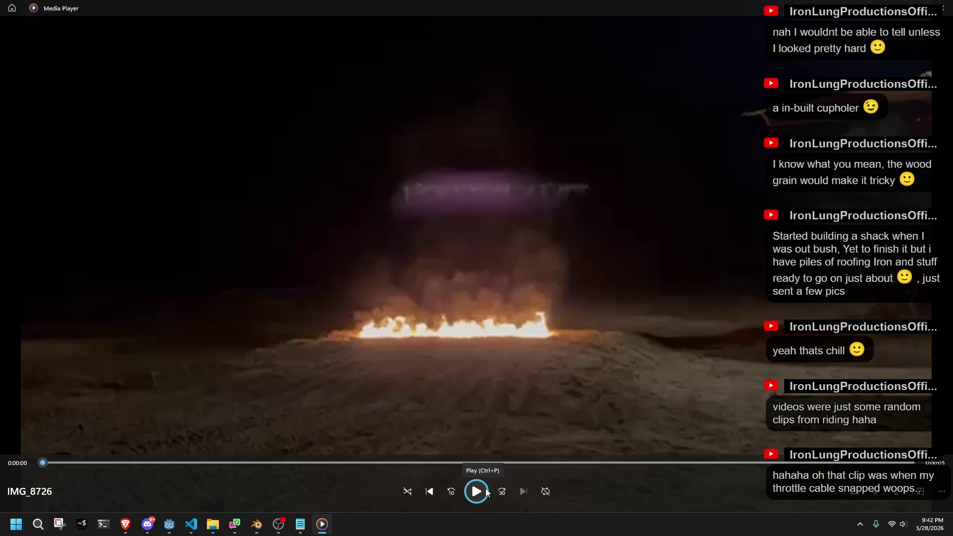
{"action": "left_click", "coordinate": [941, 8]}
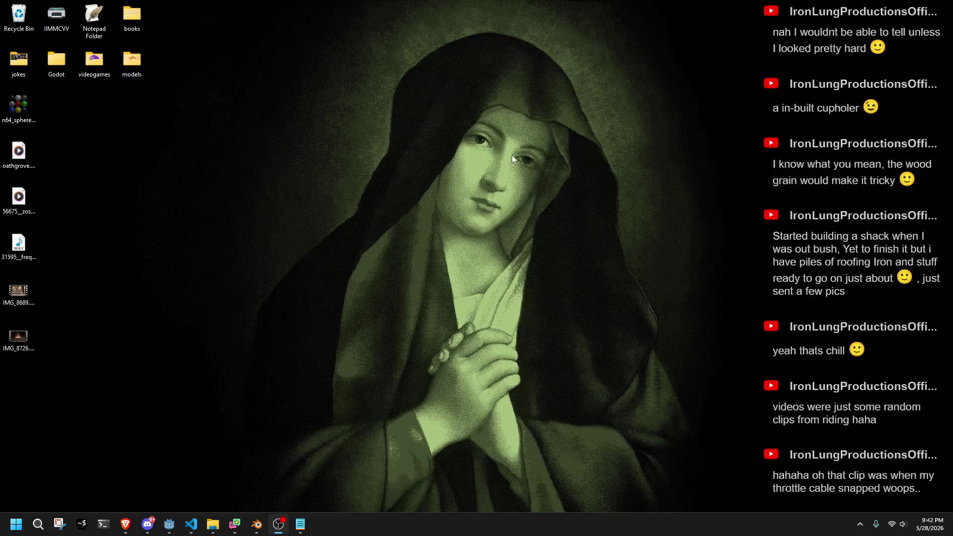
Move the IMG_8726 icon beside n64_sphere, then bring up the browser showing IMG_9339.jpg.
{"action": "left_click", "coordinate": [18, 293]}
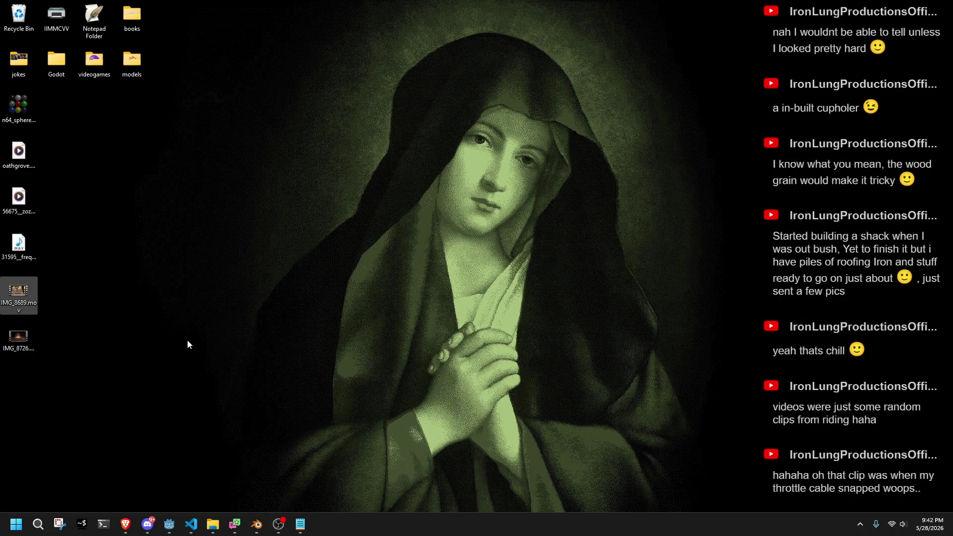
{"action": "mouse_move", "coordinate": [18, 346]}
{"action": "left_mouse_down"}
{"action": "mouse_move", "coordinate": [117, 262]}
{"action": "mouse_move", "coordinate": [44, 139]}
{"action": "mouse_move", "coordinate": [50, 119]}
{"action": "left_mouse_up"}
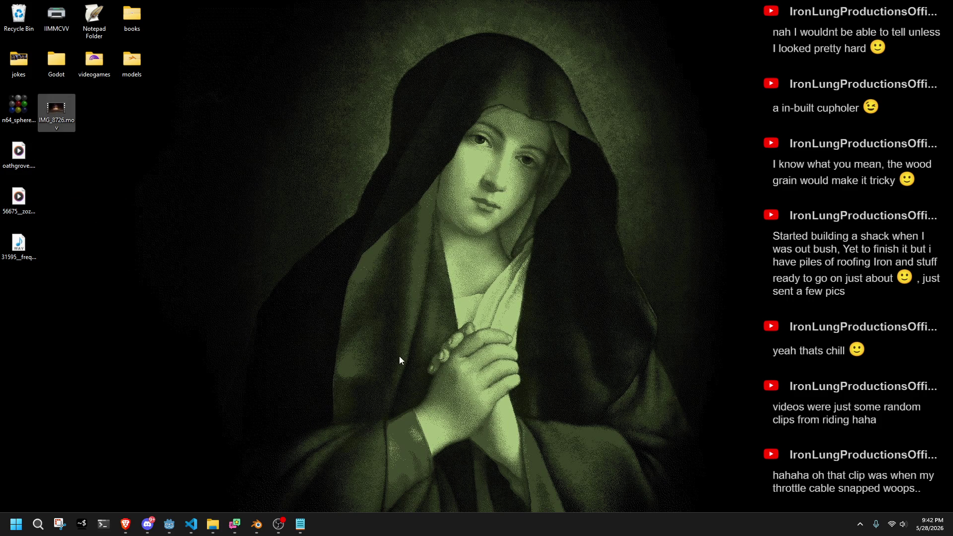
{"action": "left_click", "coordinate": [147, 524]}
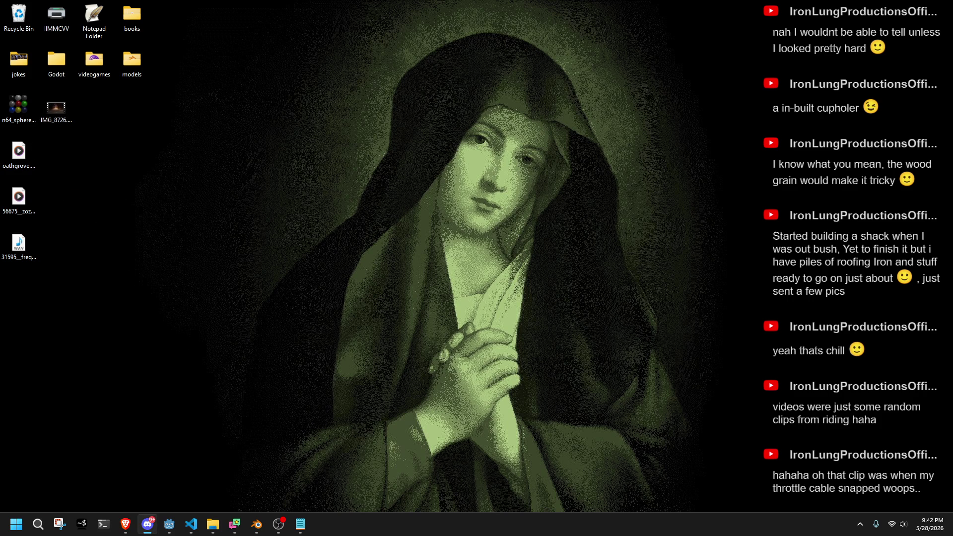
{"action": "left_click", "coordinate": [125, 525]}
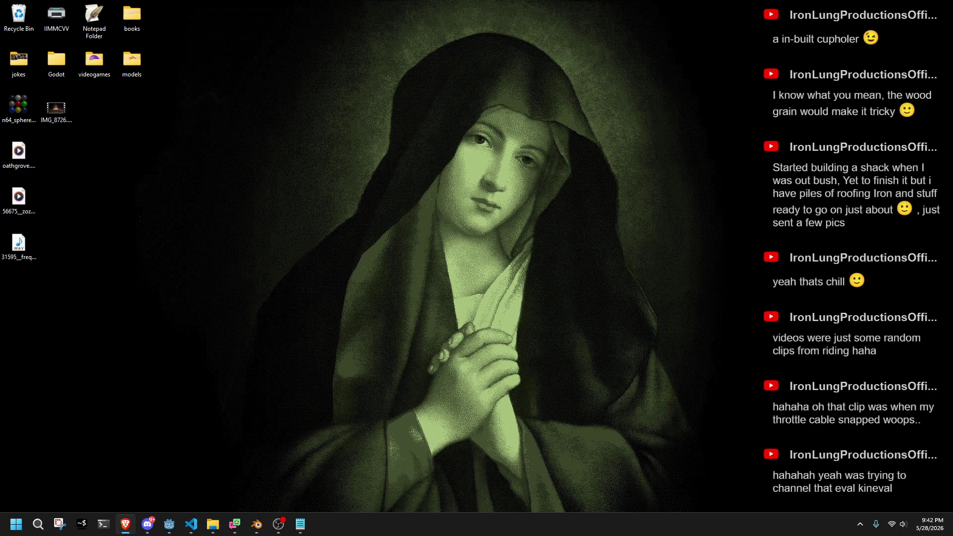
{"action": "scroll", "coordinate": [639, 319], "scroll_direction": "down", "scroll_amount": 3}
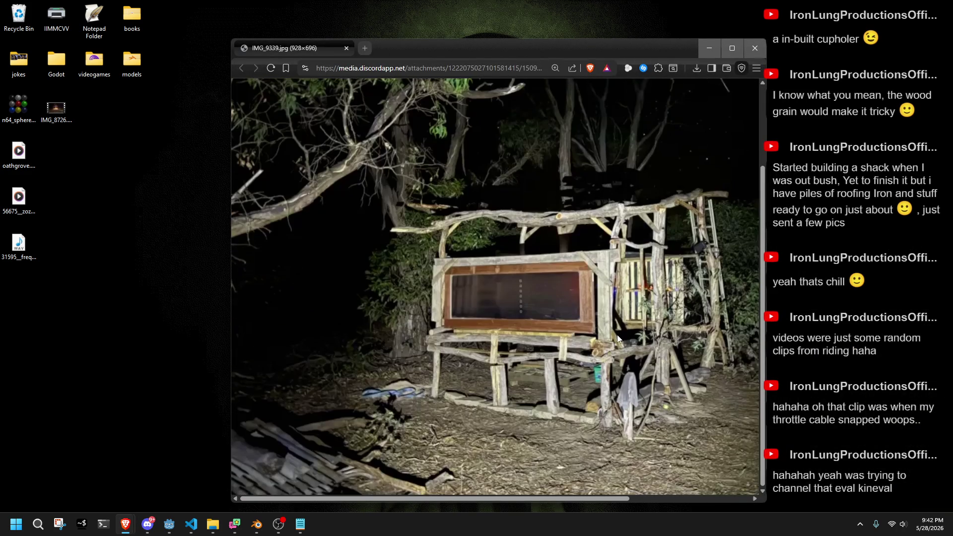
{"action": "mouse_move", "coordinate": [566, 498]}
{"action": "left_mouse_down"}
{"action": "mouse_move", "coordinate": [672, 504]}
{"action": "mouse_move", "coordinate": [575, 504]}
{"action": "left_mouse_up"}
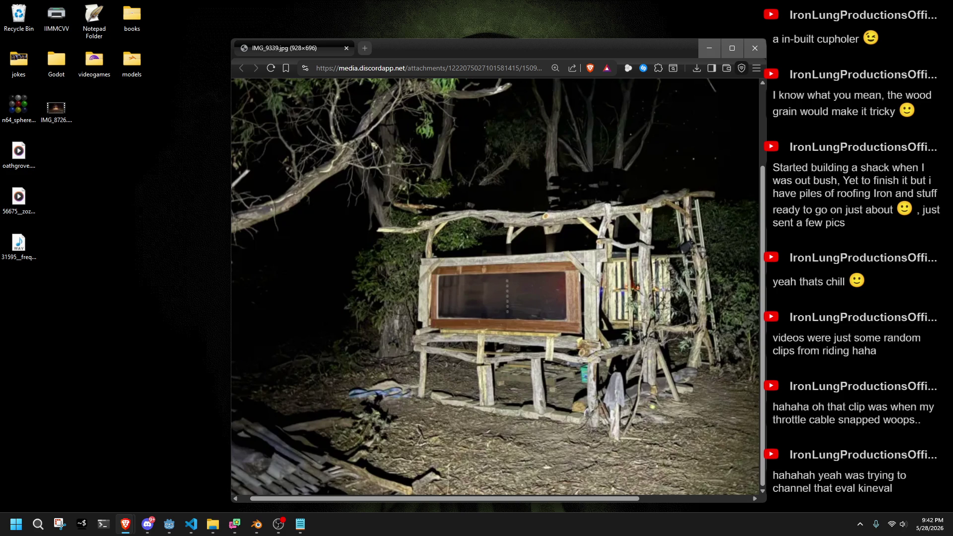
{"action": "key", "text": "alt+Tab"}
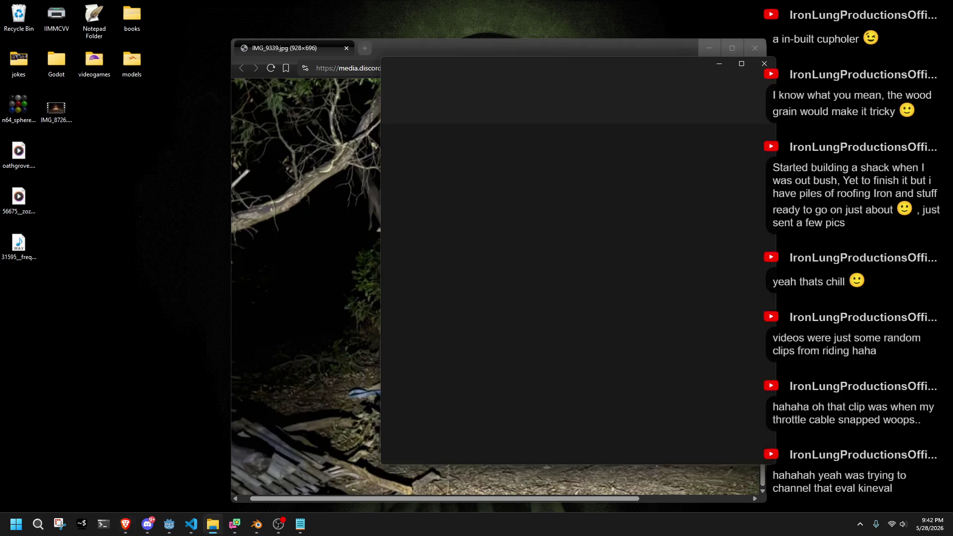
{"action": "key", "text": "alt+Tab"}
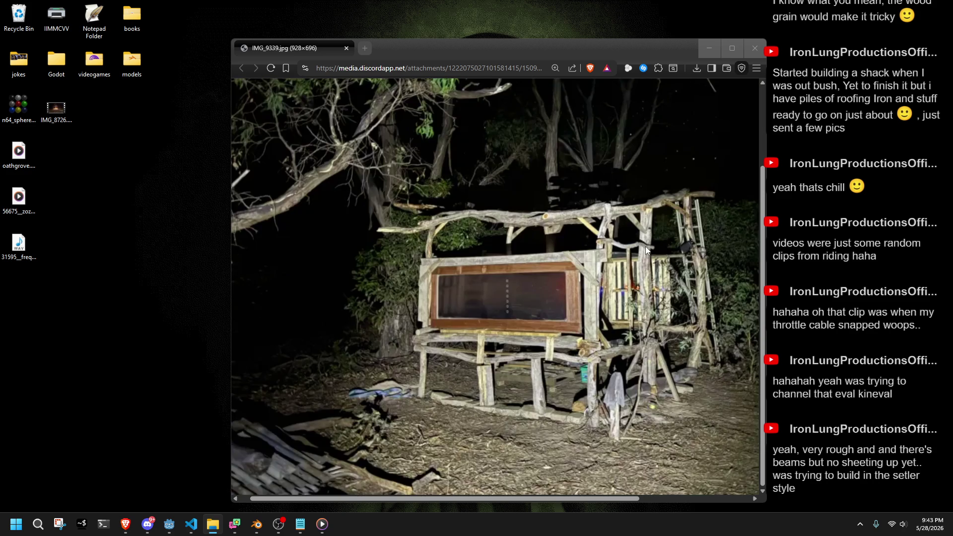
{"action": "left_click", "coordinate": [596, 283]}
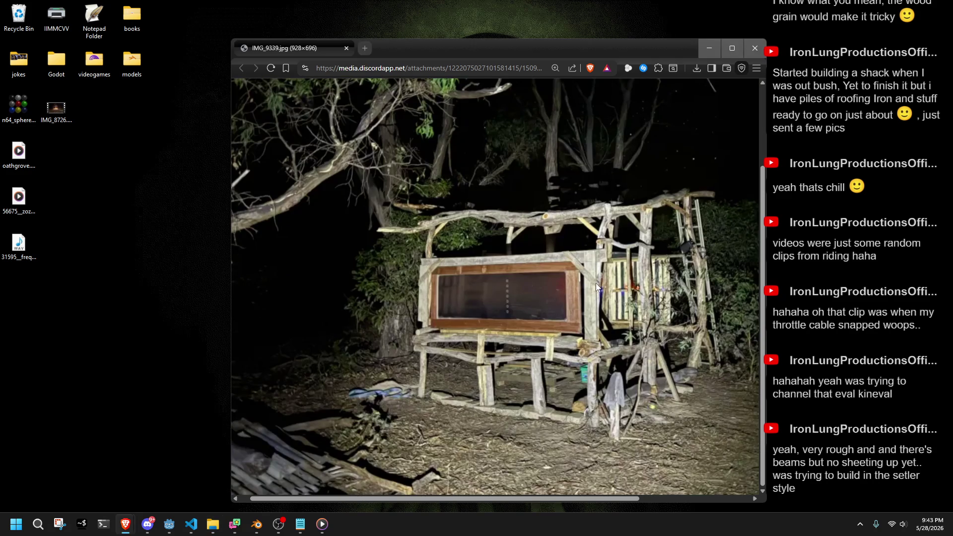
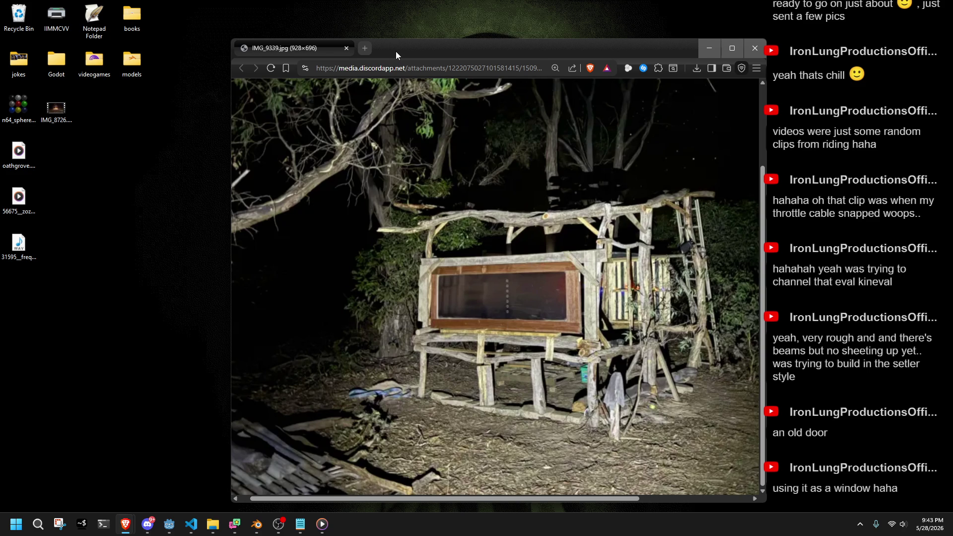
Reposition the Brave photo window of the wooden shelter, then close it.
{"action": "left_click_drag", "start_coordinate": [396, 52], "coordinate": [379, 36]}
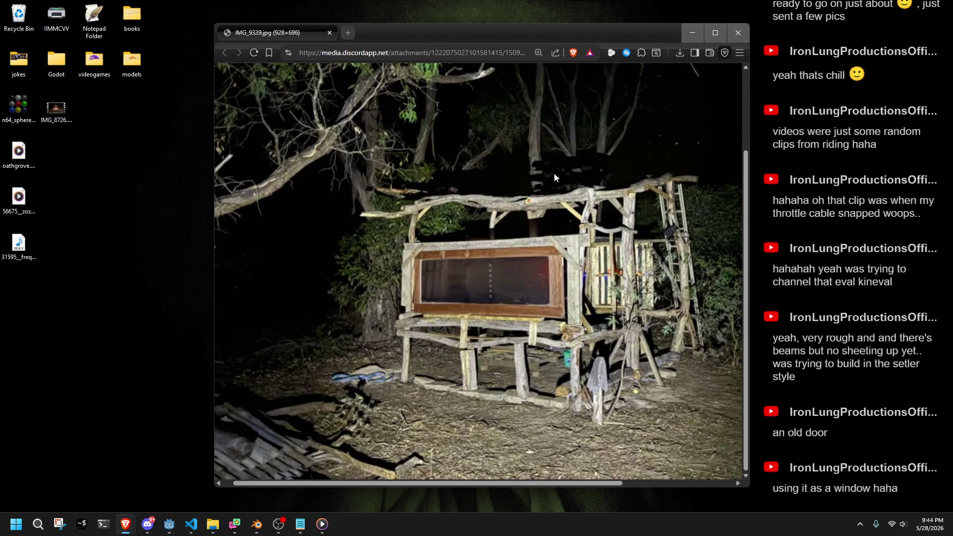
{"action": "left_click_drag", "start_coordinate": [361, 40], "coordinate": [394, 31]}
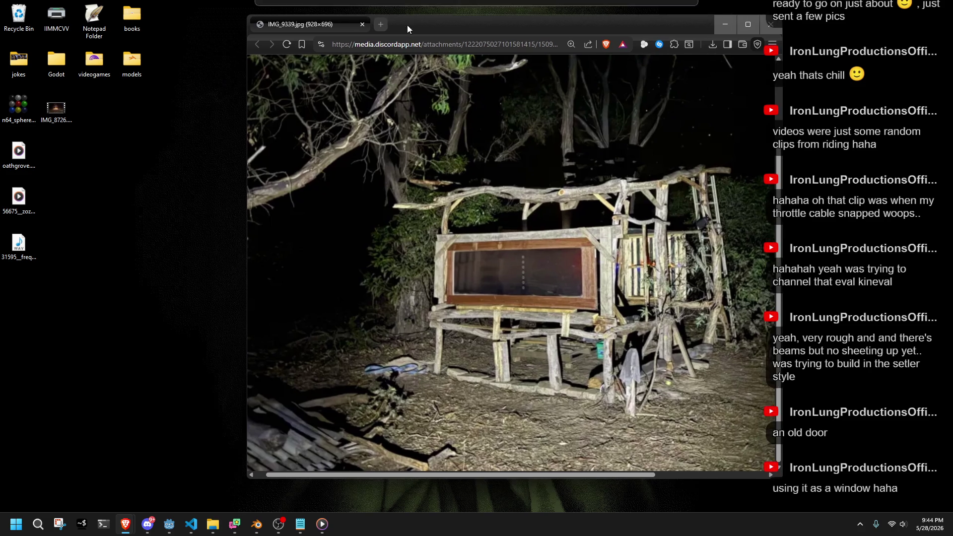
{"action": "left_click", "coordinate": [362, 24]}
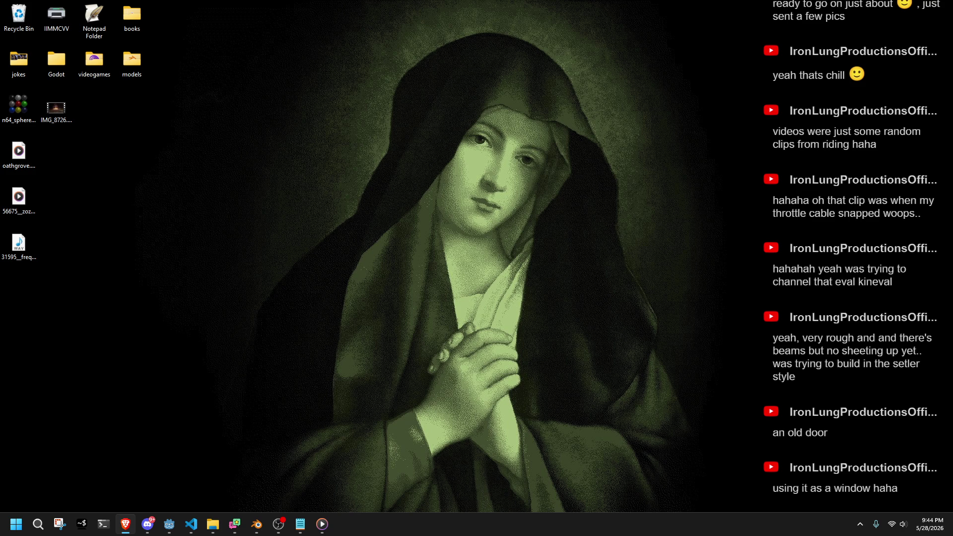
Restore the Godot editor showing target_reticle.tscn in GammaProject from the taskbar.
{"action": "left_click", "coordinate": [630, 332]}
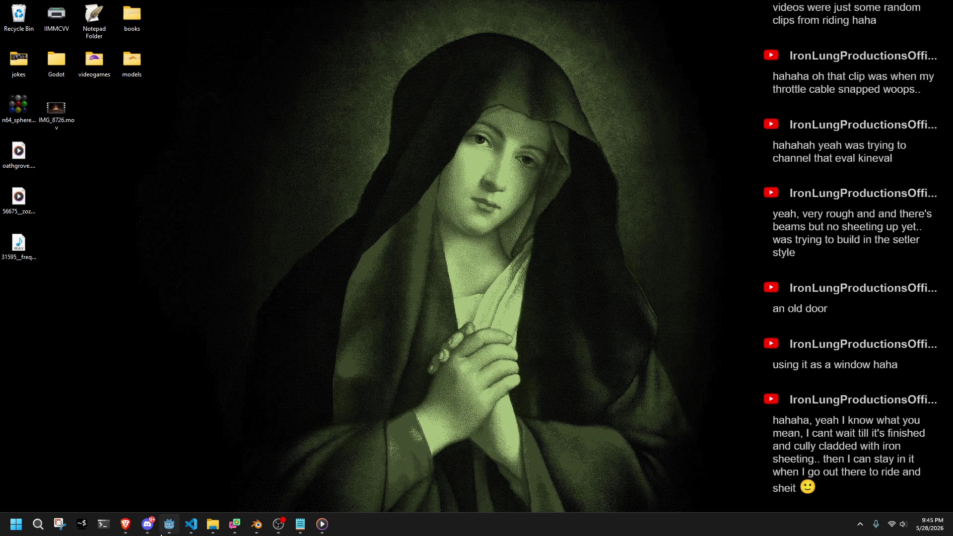
{"action": "left_click", "coordinate": [168, 524]}
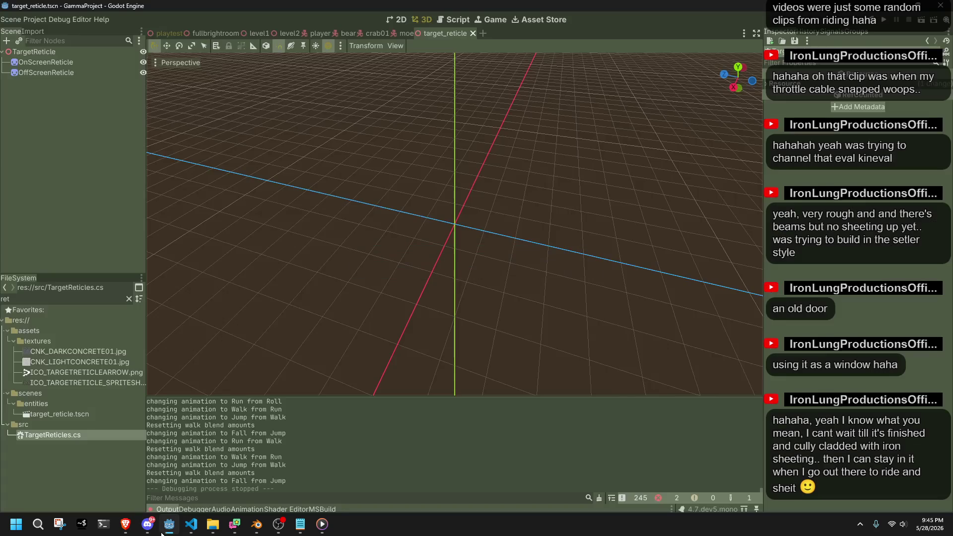
Switch to the playtest scene and reorganise the expanded FileSystem folders.
{"action": "left_click", "coordinate": [164, 33]}
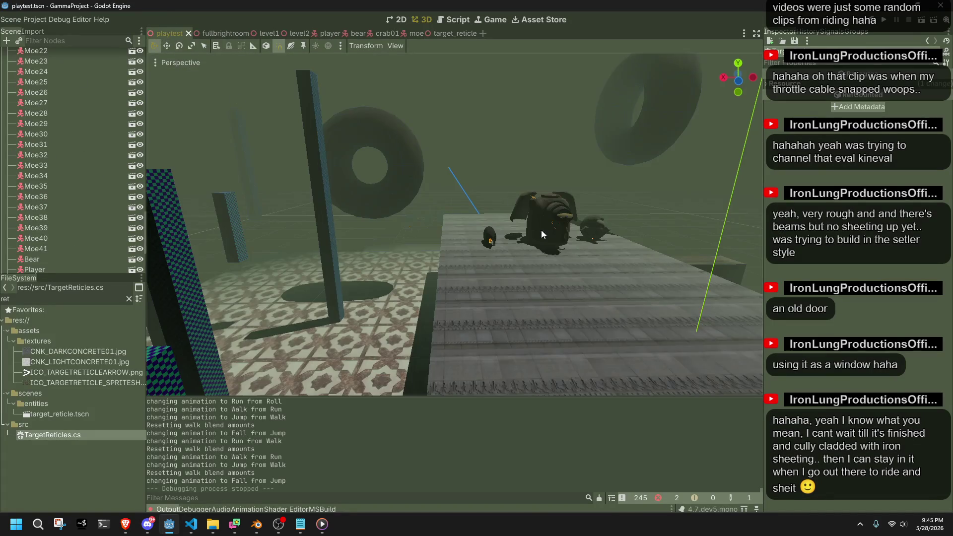
{"action": "scroll", "coordinate": [546, 243], "scroll_direction": "down", "scroll_amount": 3}
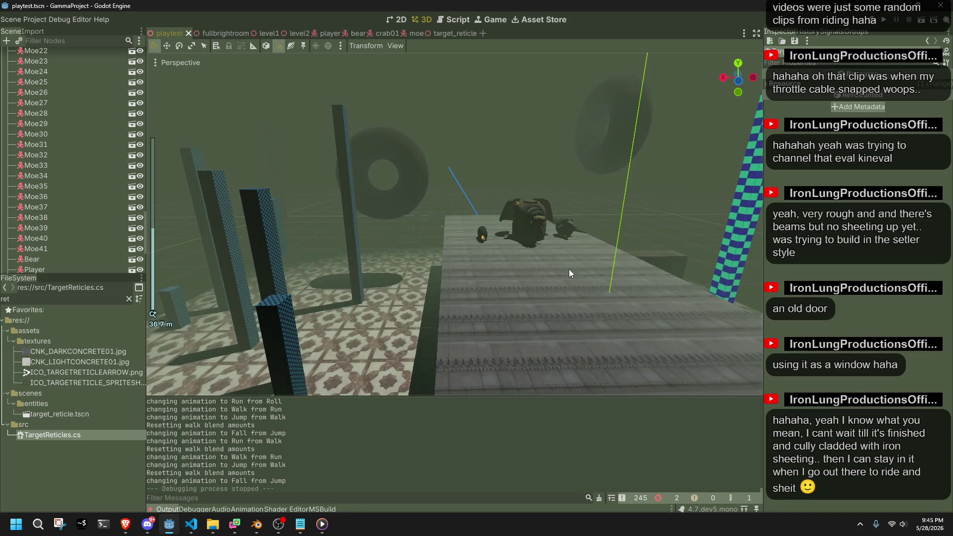
{"action": "left_click", "coordinate": [56, 414]}
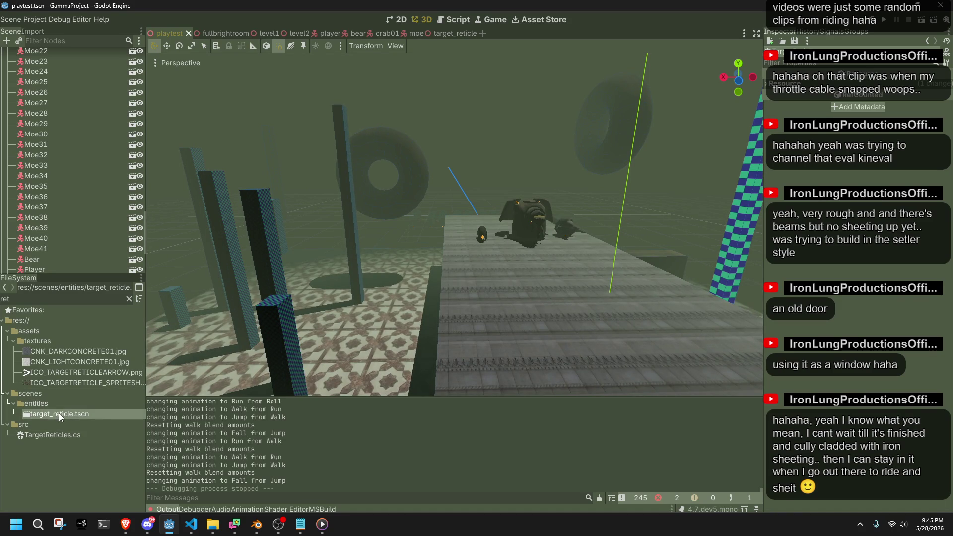
{"action": "left_click", "coordinate": [14, 404]}
{"action": "left_click", "coordinate": [7, 393]}
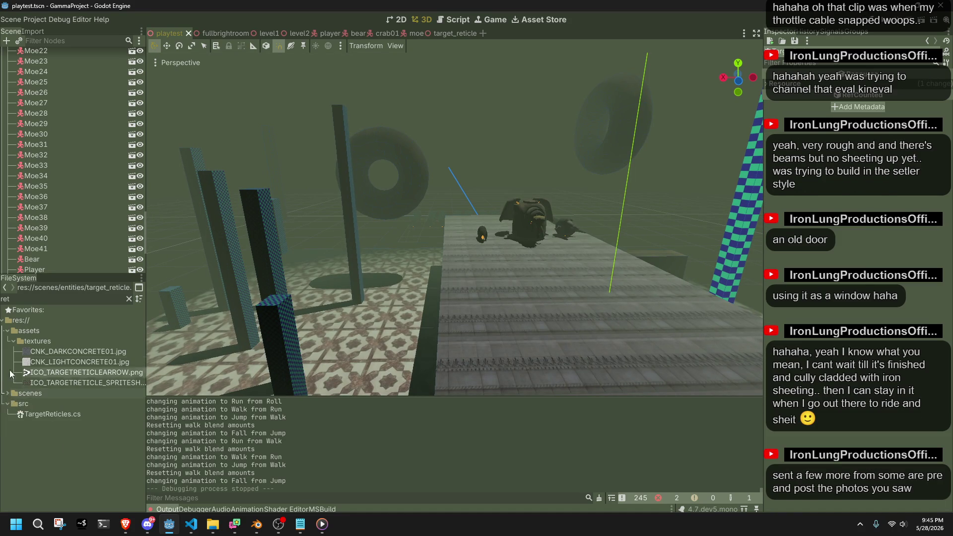
{"action": "left_click", "coordinate": [14, 341]}
{"action": "left_click", "coordinate": [8, 332]}
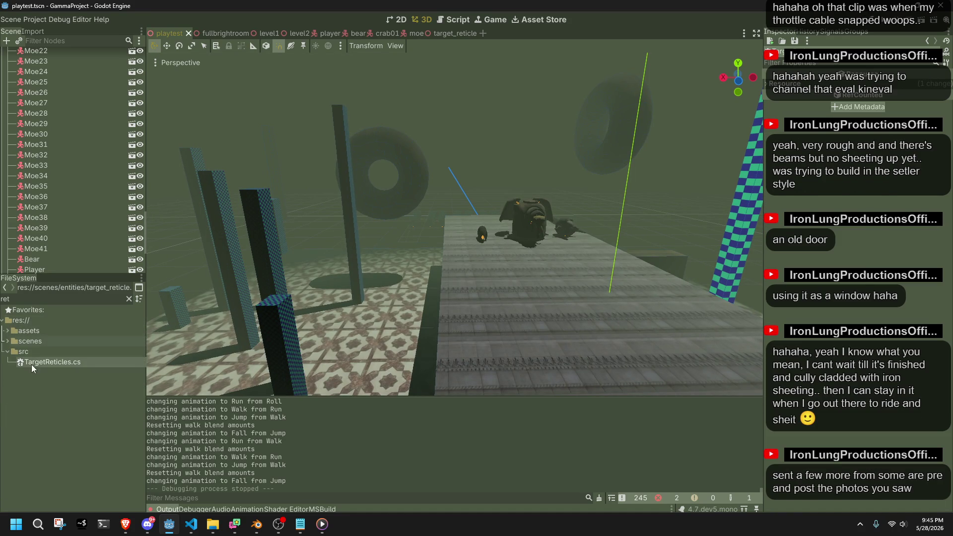
{"action": "left_click", "coordinate": [8, 341]}
{"action": "left_click", "coordinate": [13, 351]}
{"action": "left_click", "coordinate": [23, 351]}
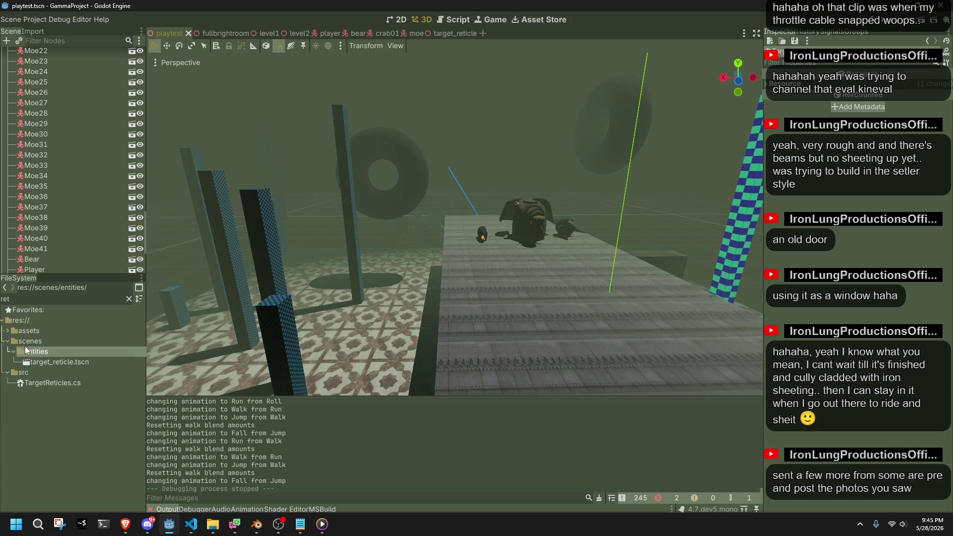
Clear the 'ret' file filter and collapse the entities and src folders.
{"action": "left_click", "coordinate": [129, 299]}
{"action": "left_click", "coordinate": [72, 385]}
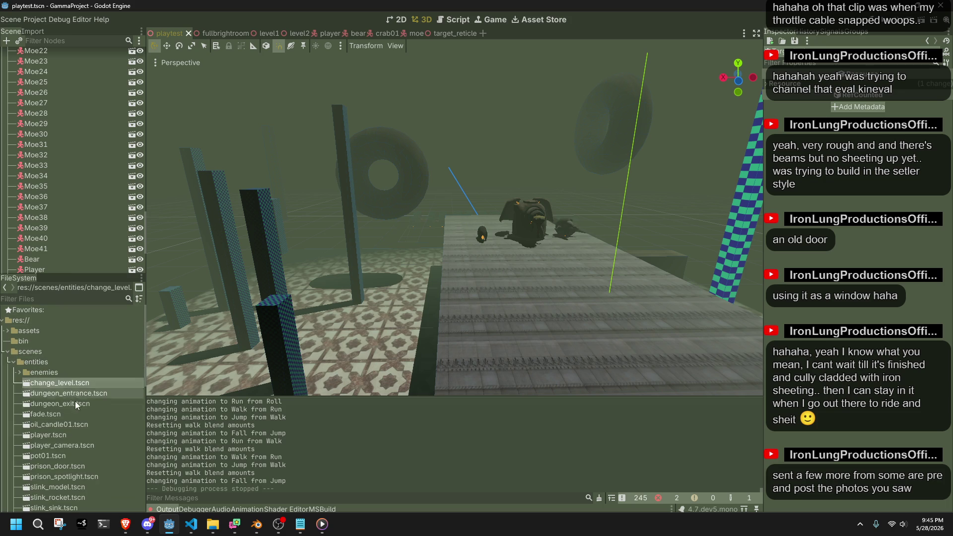
{"action": "scroll", "coordinate": [73, 431], "scroll_direction": "down", "scroll_amount": 3}
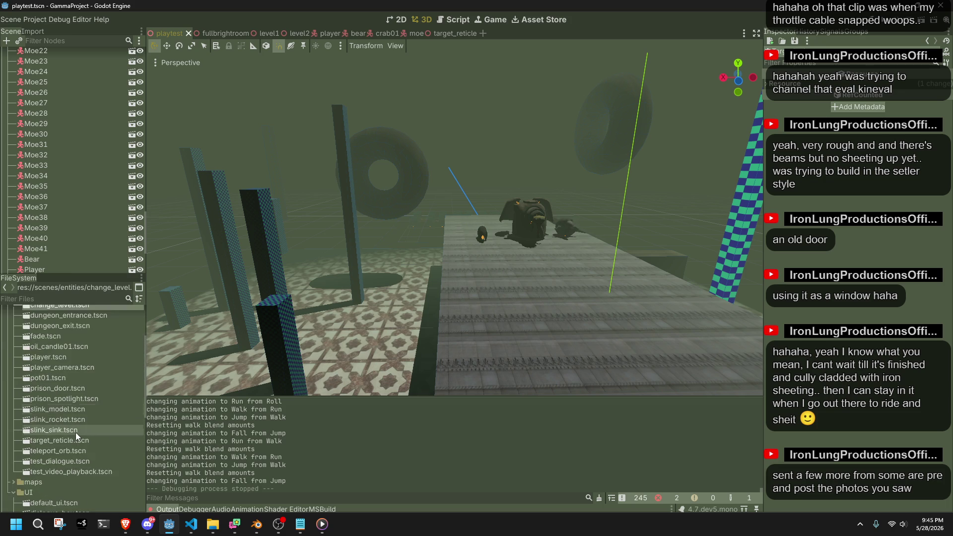
{"action": "scroll", "coordinate": [41, 462], "scroll_direction": "up", "scroll_amount": 3}
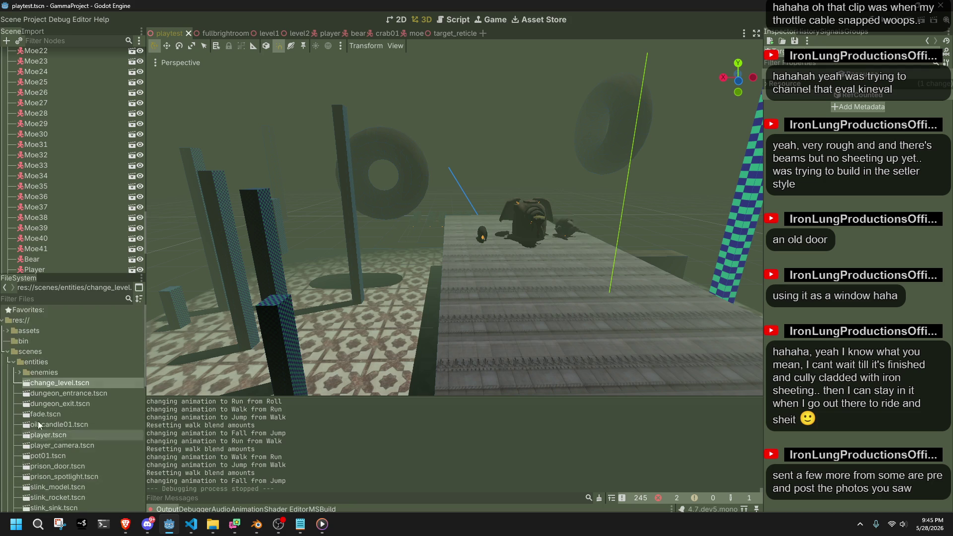
{"action": "left_click", "coordinate": [14, 366]}
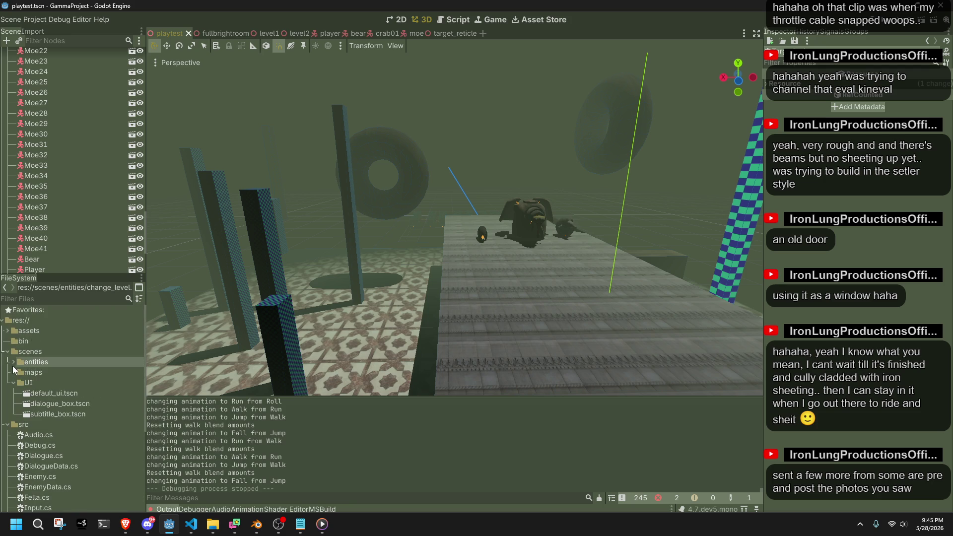
{"action": "left_click", "coordinate": [7, 393]}
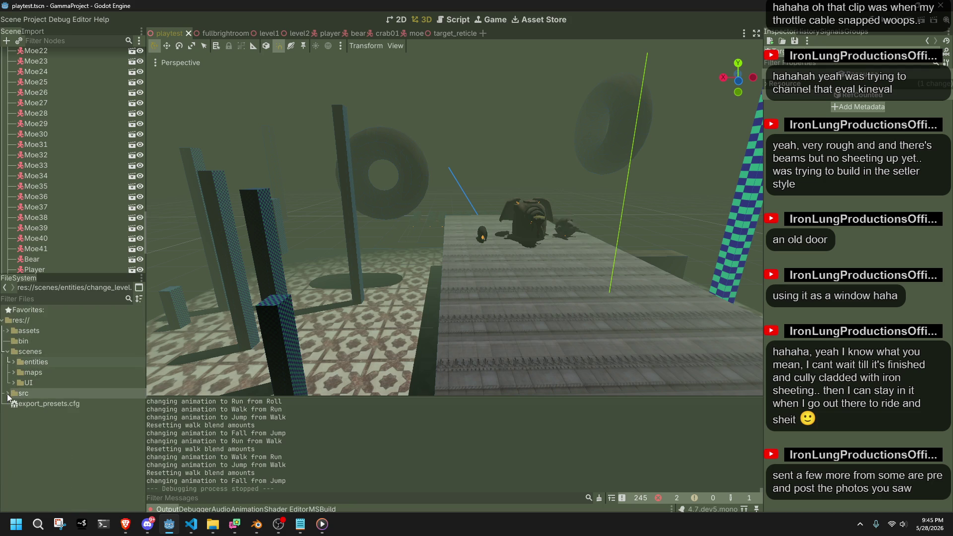
{"action": "left_click", "coordinate": [31, 358]}
Create a new 3D scene named 'table' inside the scenes folder.
{"action": "right_click", "coordinate": [28, 353]}
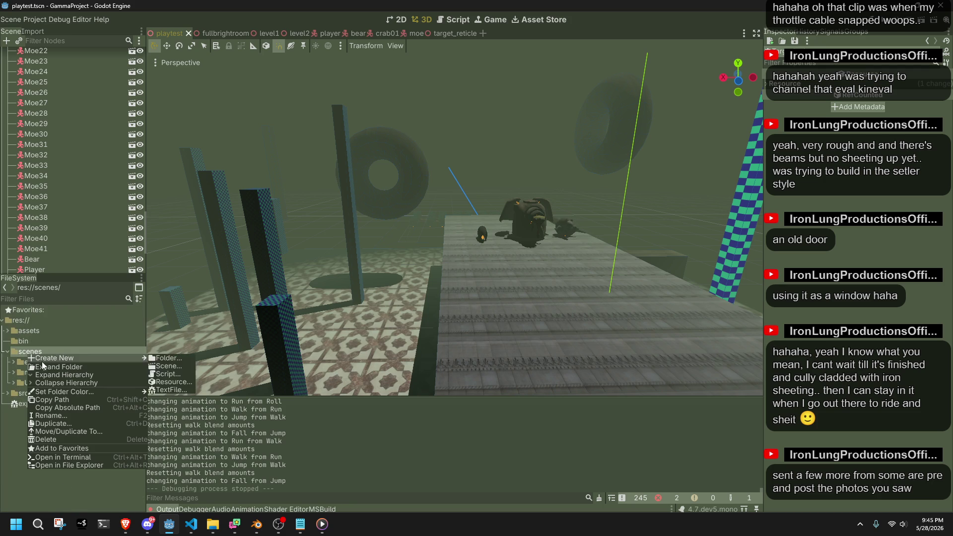
{"action": "mouse_move", "coordinate": [90, 360]}
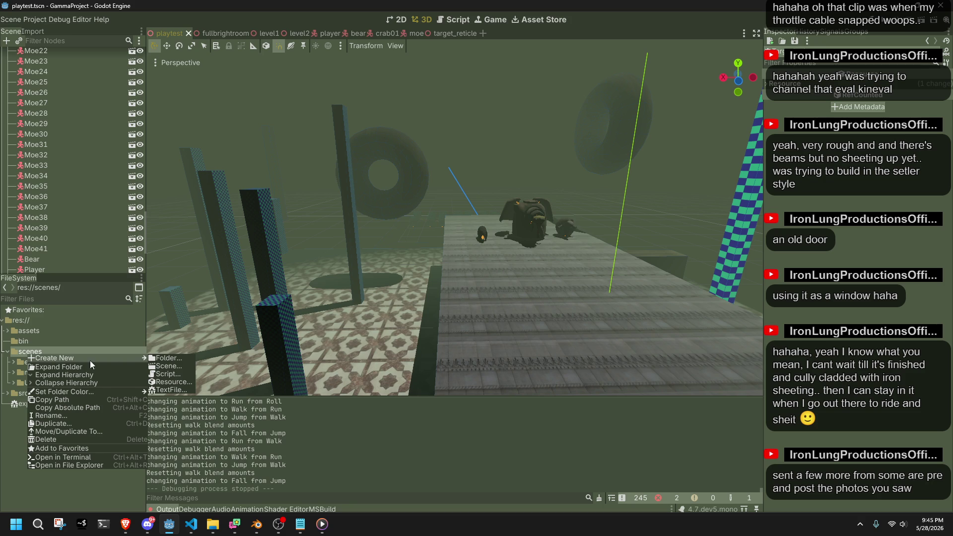
{"action": "left_click", "coordinate": [178, 366]}
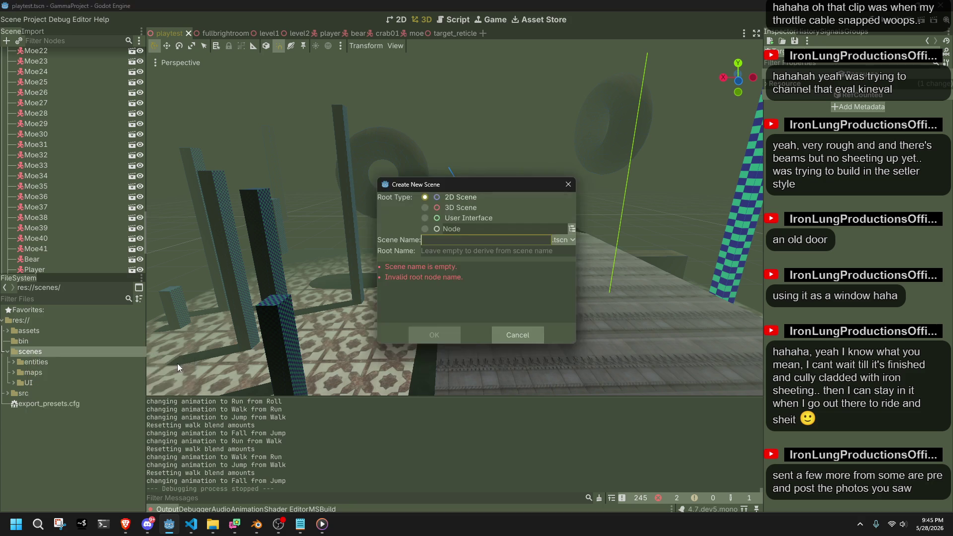
{"action": "left_click", "coordinate": [425, 207]}
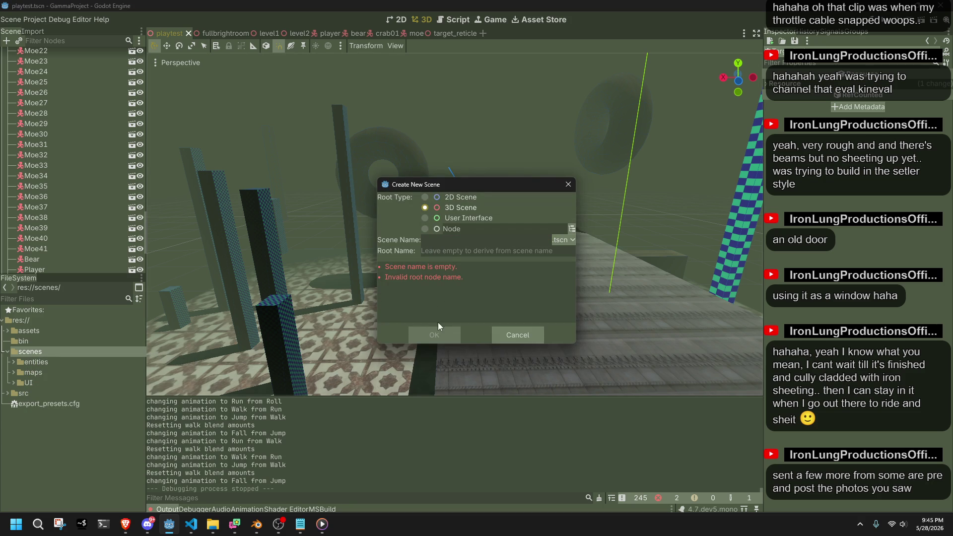
{"action": "left_click", "coordinate": [457, 239]}
{"action": "type", "text": "Table"}
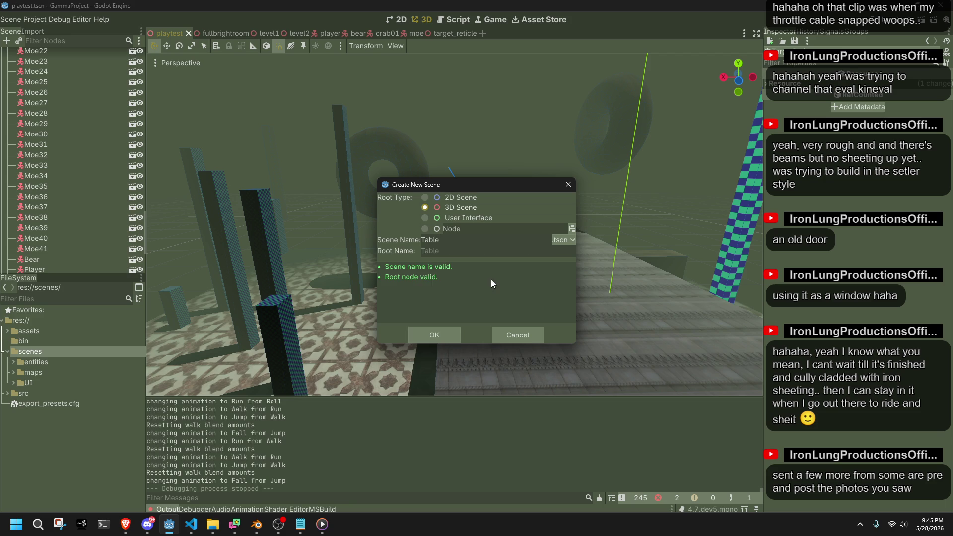
{"action": "key", "text": "BackSpace"}
{"action": "key", "text": "BackSpace"}
{"action": "key", "text": "BackSpace"}
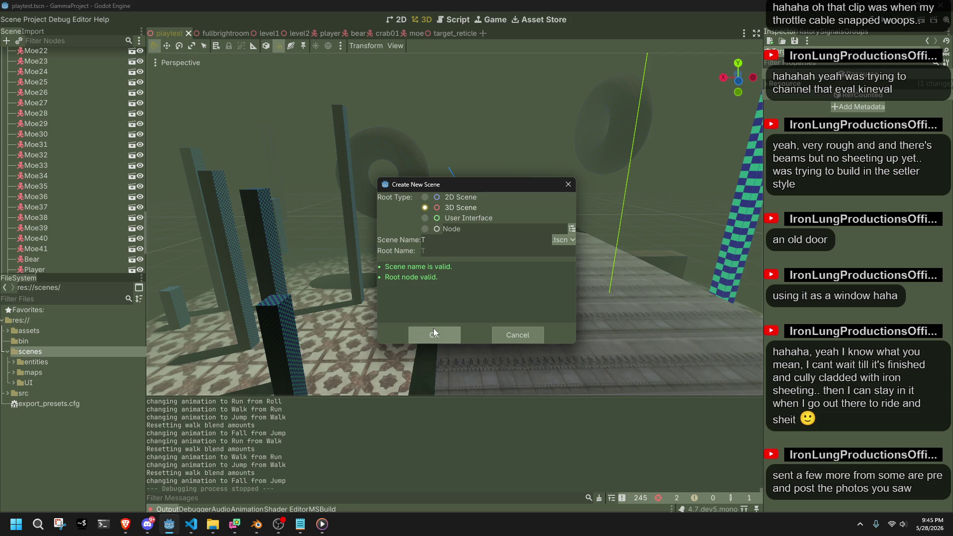
{"action": "key", "text": "BackSpace"}
{"action": "type", "text": "table"}
{"action": "left_click", "coordinate": [435, 335]}
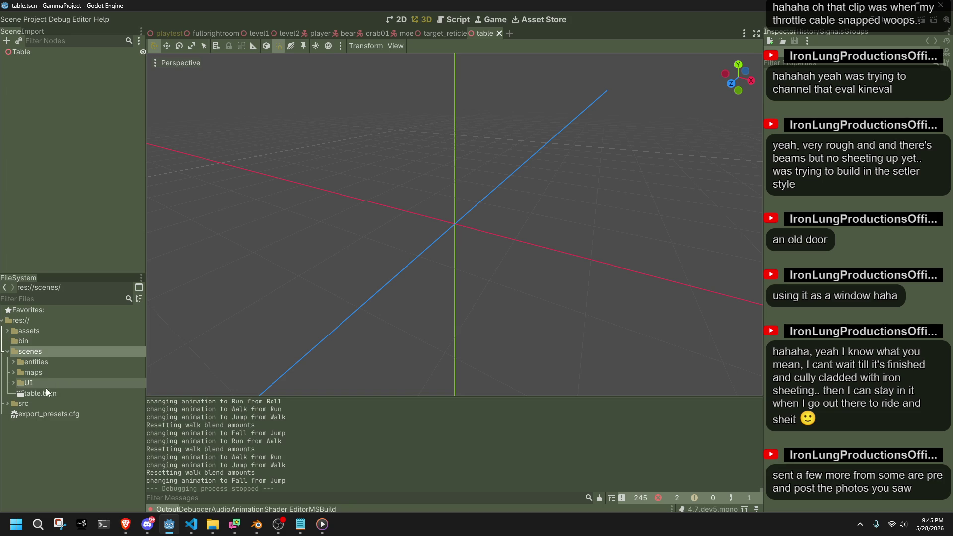
Create a 'props' folder in scenes and move table.tscn into it.
{"action": "right_click", "coordinate": [37, 347]}
{"action": "mouse_move", "coordinate": [124, 350]}
{"action": "left_click", "coordinate": [175, 351]}
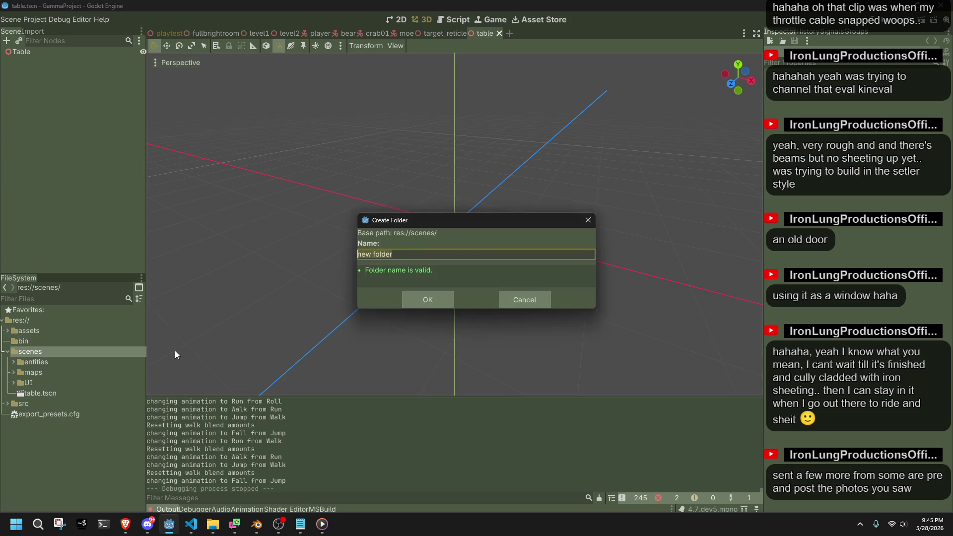
{"action": "type", "text": "props"}
{"action": "key", "text": "Return"}
{"action": "left_click_drag", "start_coordinate": [33, 406], "coordinate": [42, 382]}
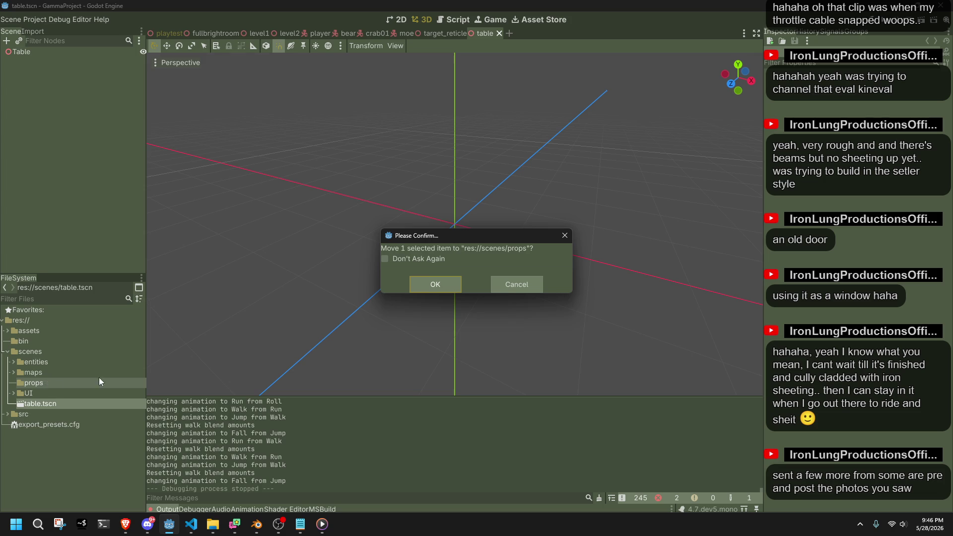
{"action": "left_click", "coordinate": [437, 285]}
Select the moved table.tscn, then clear the 'tabl' file filter.
{"action": "left_click", "coordinate": [37, 392]}
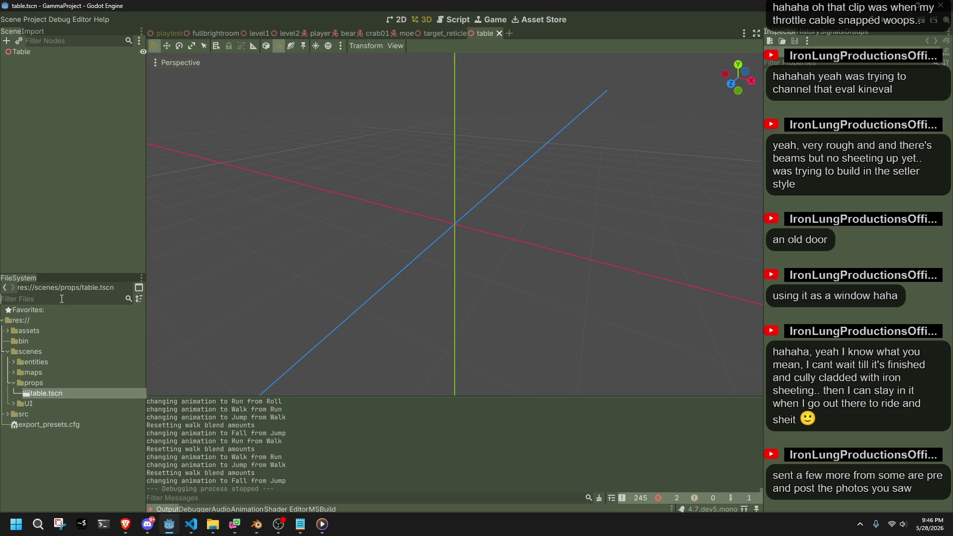
{"action": "type", "text": "tabl"}
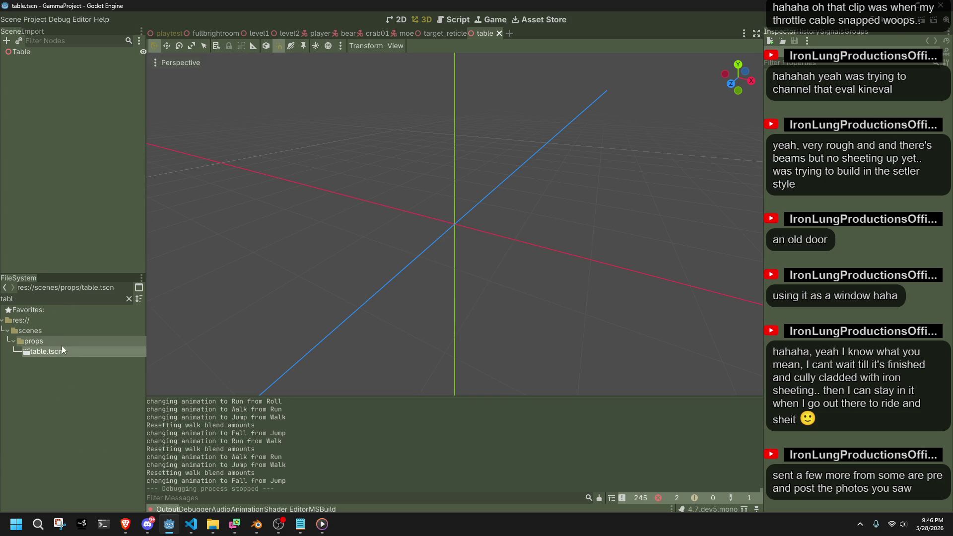
{"action": "double_click", "coordinate": [36, 297]}
{"action": "key", "text": "BackSpace"}
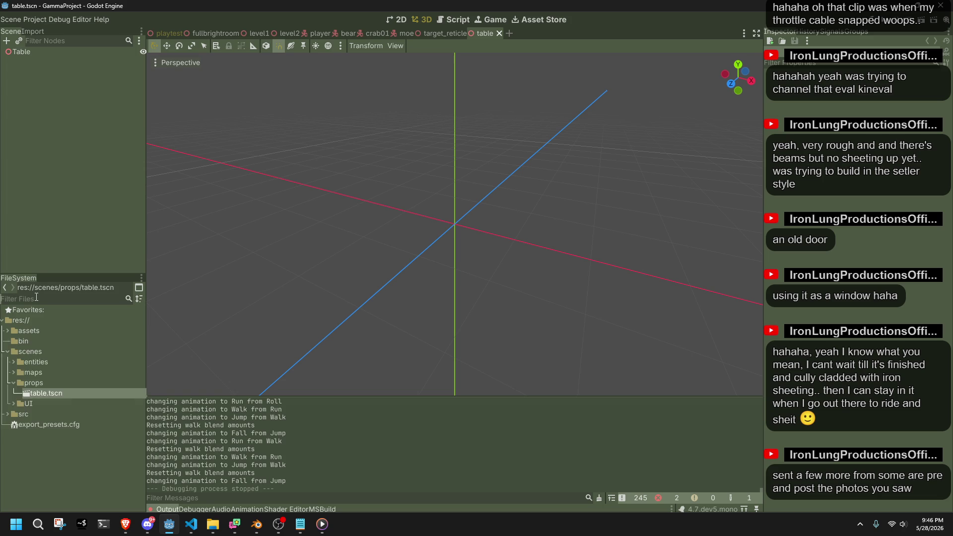
{"action": "left_click", "coordinate": [257, 525]}
Set up a glTF Separate export into assets/models with textures written to ../textures.
{"action": "key", "text": "q"}
{"action": "left_click", "coordinate": [507, 363]}
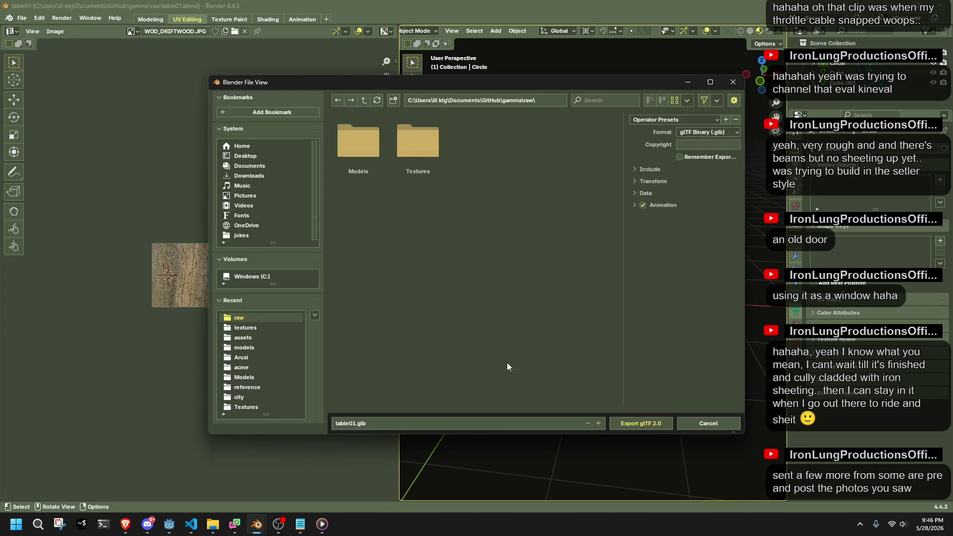
{"action": "left_click", "coordinate": [264, 339]}
{"action": "double_click", "coordinate": [461, 158]}
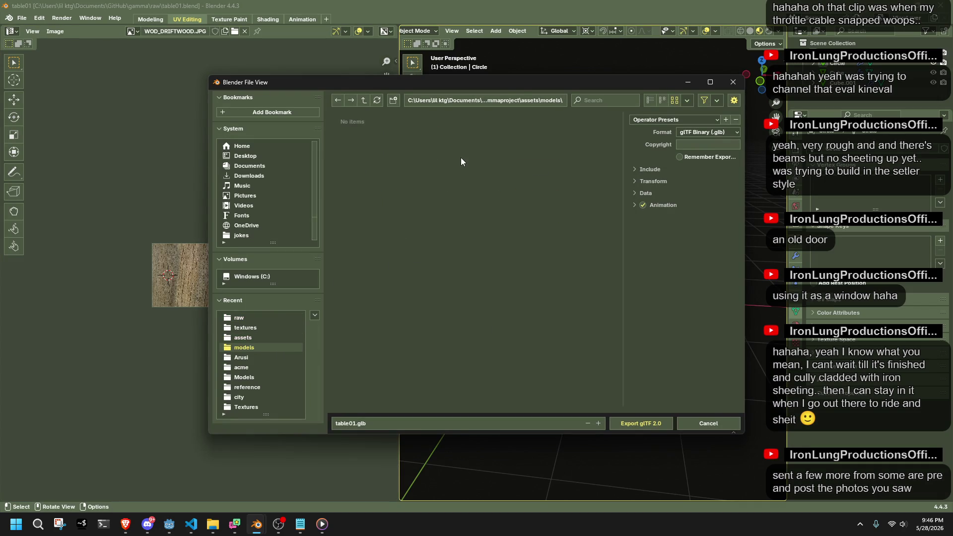
{"action": "left_click", "coordinate": [700, 132]}
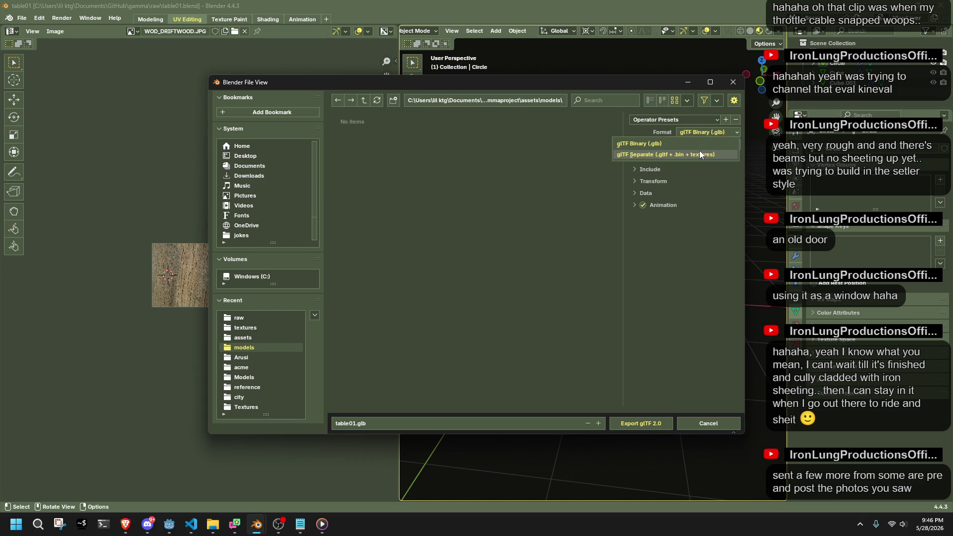
{"action": "left_click", "coordinate": [700, 154]}
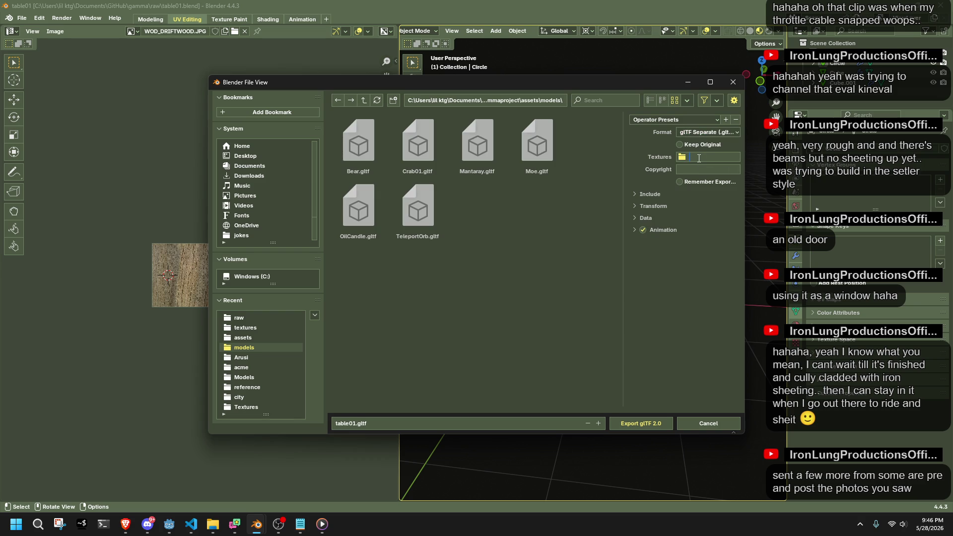
{"action": "type", "text": "../textures"}
{"action": "key", "text": "Return"}
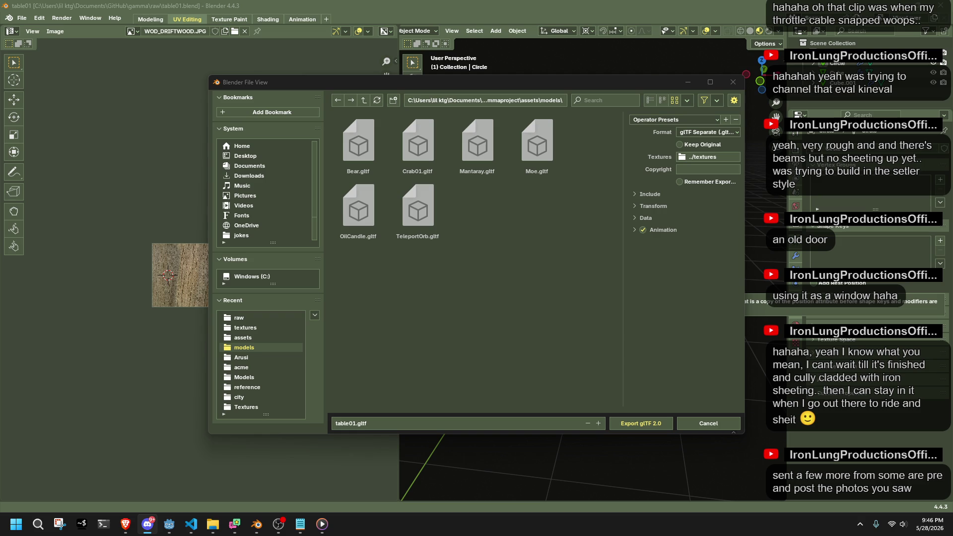
{"action": "key", "text": "alt+Tab"}
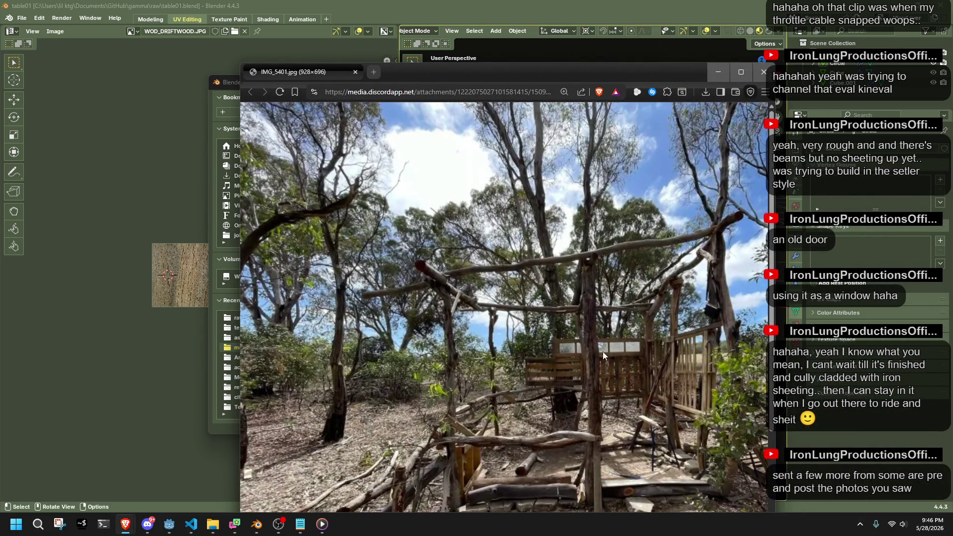
{"action": "scroll", "coordinate": [602, 350], "scroll_direction": "down", "scroll_amount": 3}
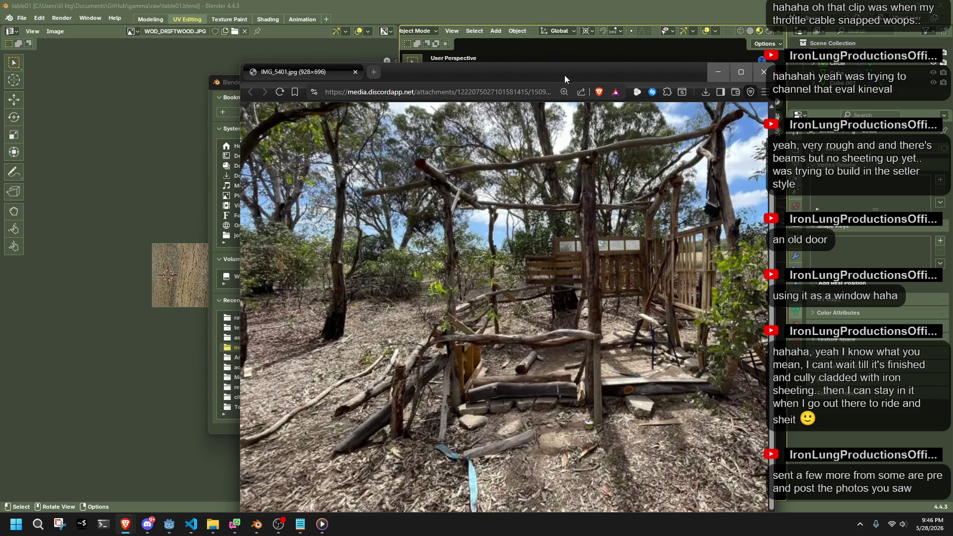
{"action": "left_click_drag", "start_coordinate": [564, 79], "coordinate": [514, 33]}
{"action": "left_click_drag", "start_coordinate": [503, 484], "coordinate": [680, 486]}
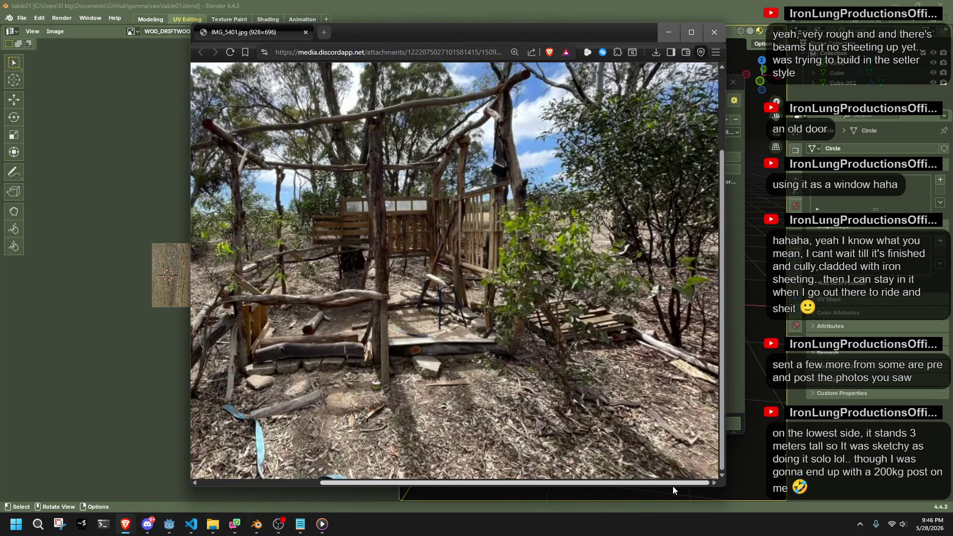
{"action": "scroll", "coordinate": [629, 475], "scroll_direction": "left", "scroll_amount": 3, "text": "shift"}
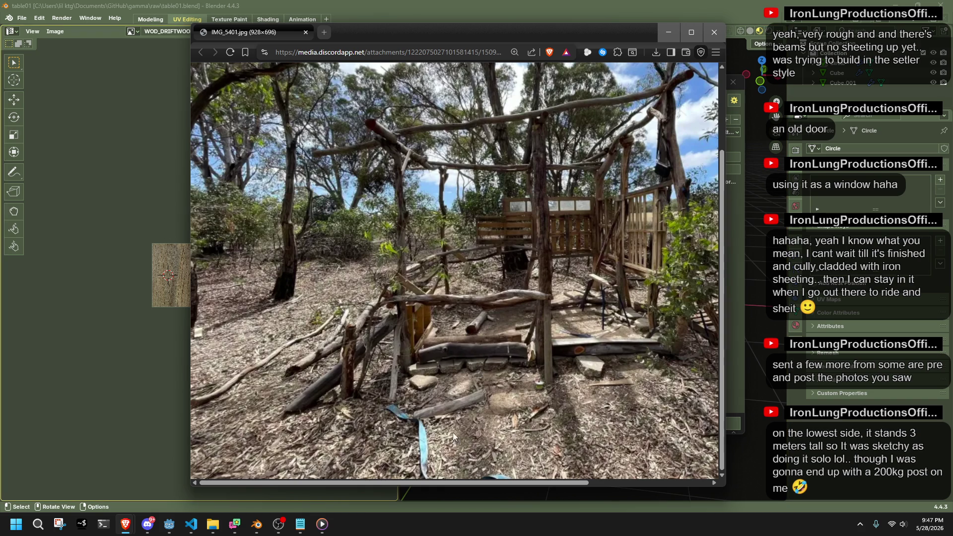
{"action": "mouse_move", "coordinate": [468, 485]}
{"action": "left_mouse_down"}
{"action": "mouse_move", "coordinate": [502, 482]}
{"action": "mouse_move", "coordinate": [487, 472]}
{"action": "mouse_move", "coordinate": [531, 475]}
{"action": "left_mouse_up"}
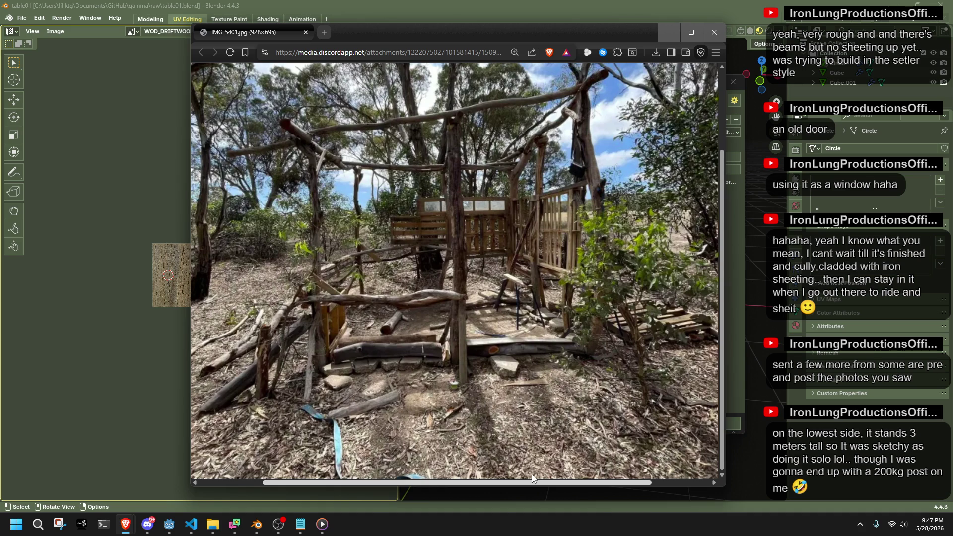
{"action": "left_click_drag", "start_coordinate": [532, 484], "coordinate": [495, 485]}
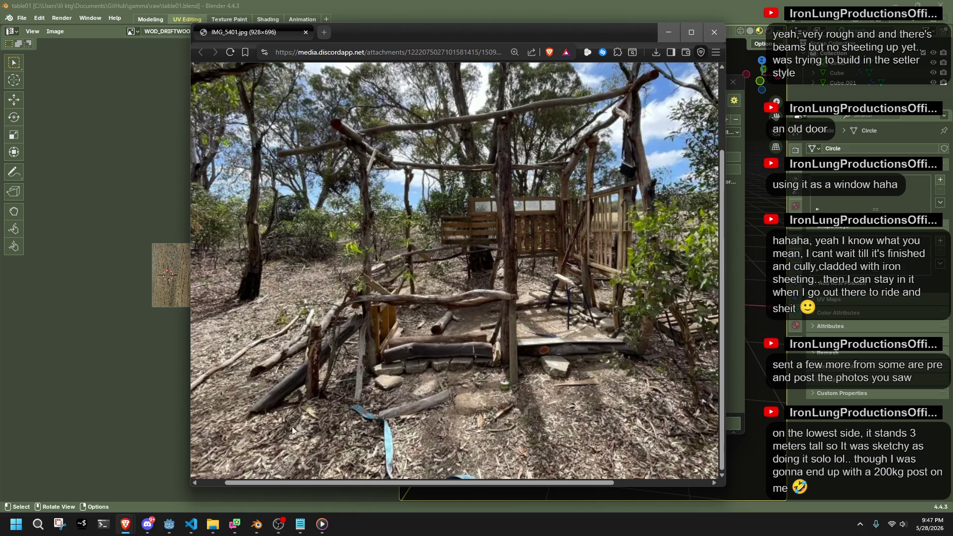
{"action": "left_click_drag", "start_coordinate": [378, 483], "coordinate": [352, 473]}
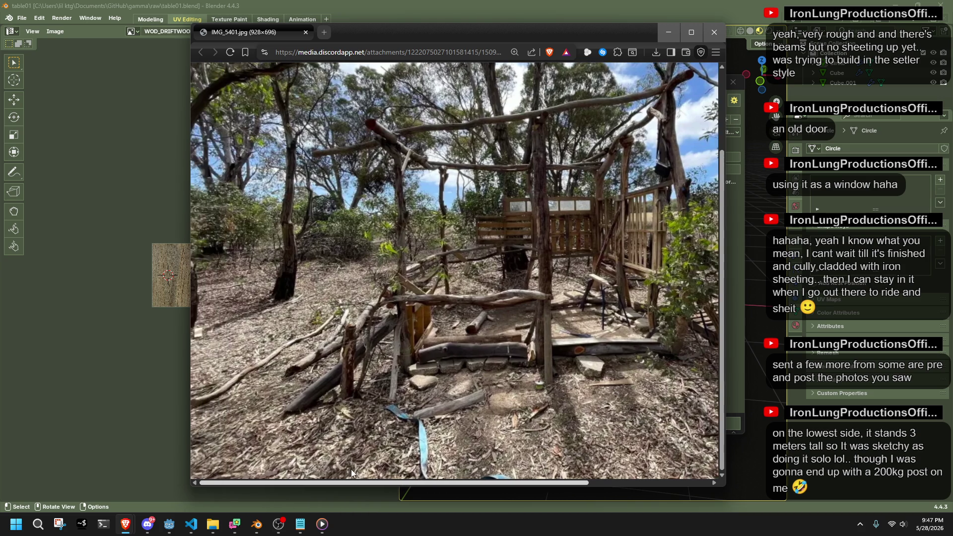
{"action": "left_click", "coordinate": [718, 30]}
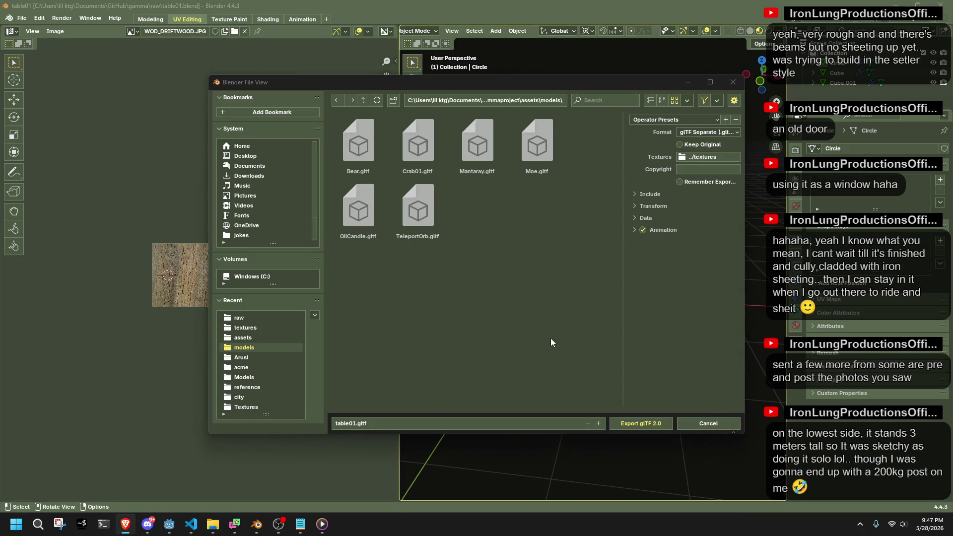
Export the table as Table01.gltf with Remember Export Settings enabled.
{"action": "left_click", "coordinate": [338, 426]}
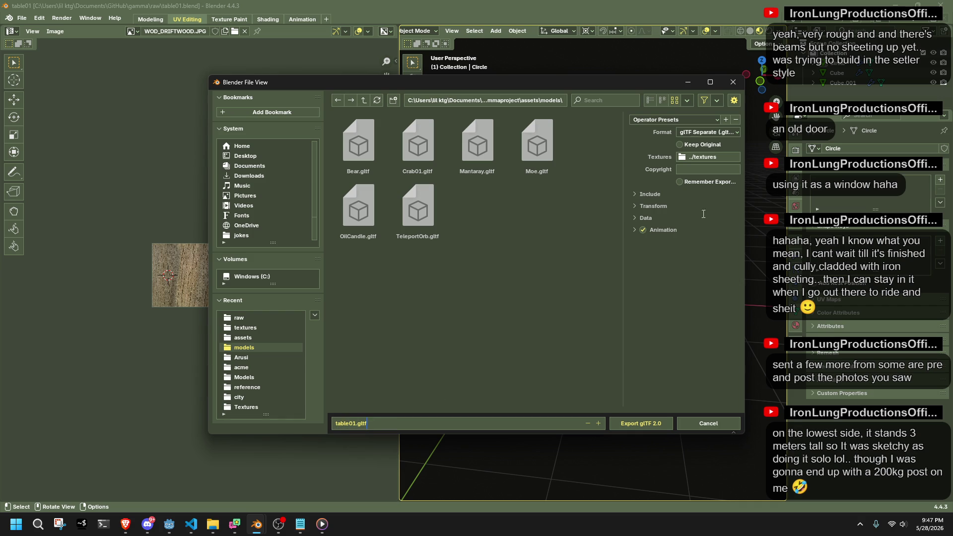
{"action": "left_click", "coordinate": [676, 183]}
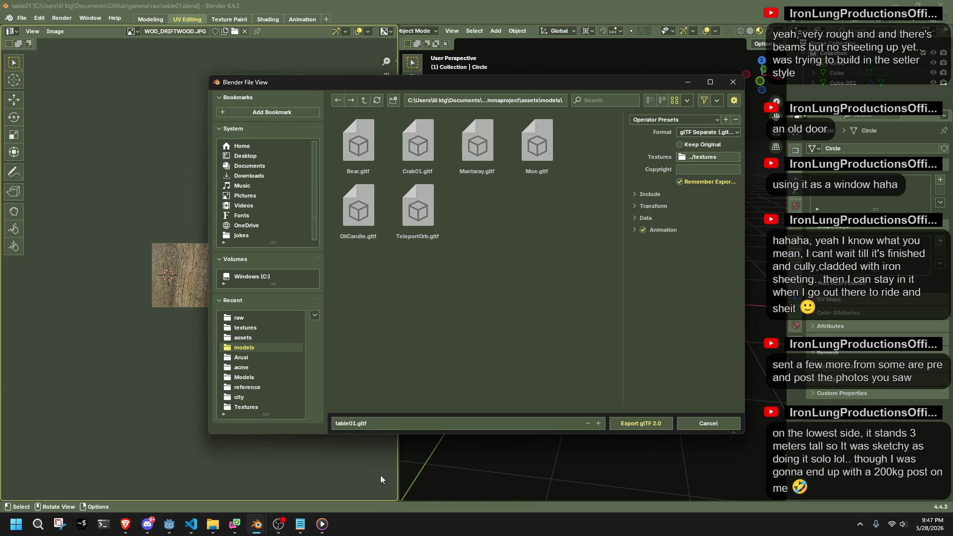
{"action": "left_click", "coordinate": [338, 425]}
{"action": "key", "text": "shift+Right"}
{"action": "type", "text": "T"}
{"action": "key", "text": "Return"}
{"action": "left_click", "coordinate": [636, 423]}
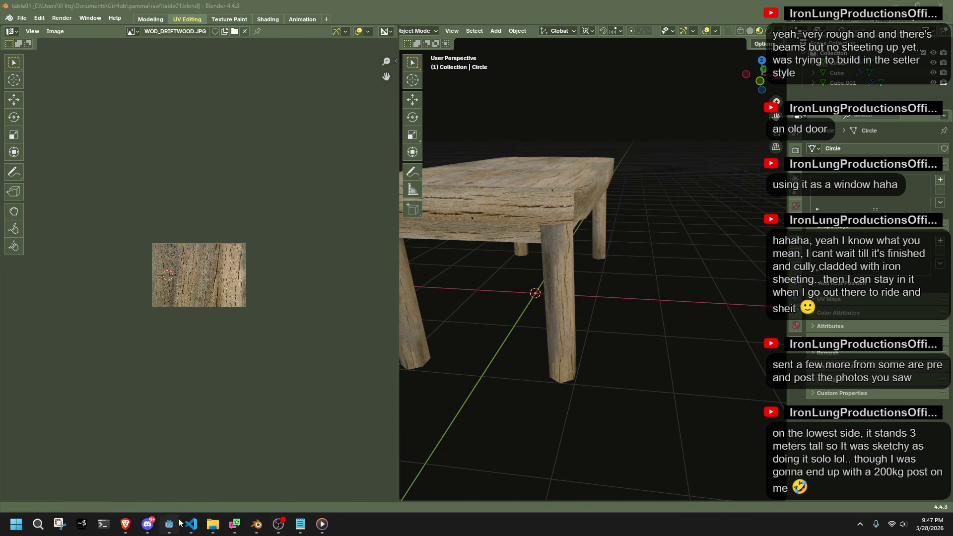
{"action": "left_click", "coordinate": [170, 523]}
Filter for 'tabl', add Table01.gltf under Table, and make its children editable.
{"action": "left_click", "coordinate": [104, 449]}
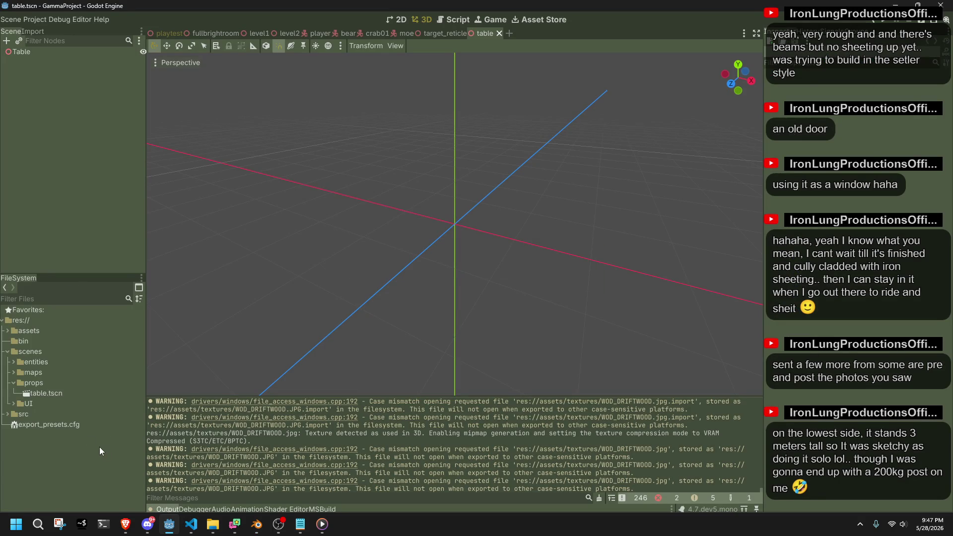
{"action": "left_click", "coordinate": [28, 299]}
{"action": "type", "text": "tabl"}
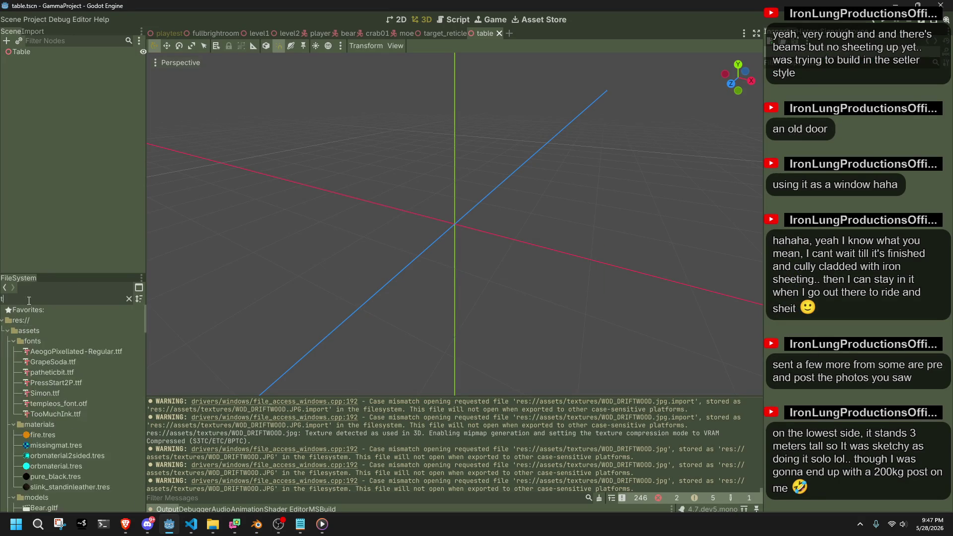
{"action": "left_click", "coordinate": [50, 353]}
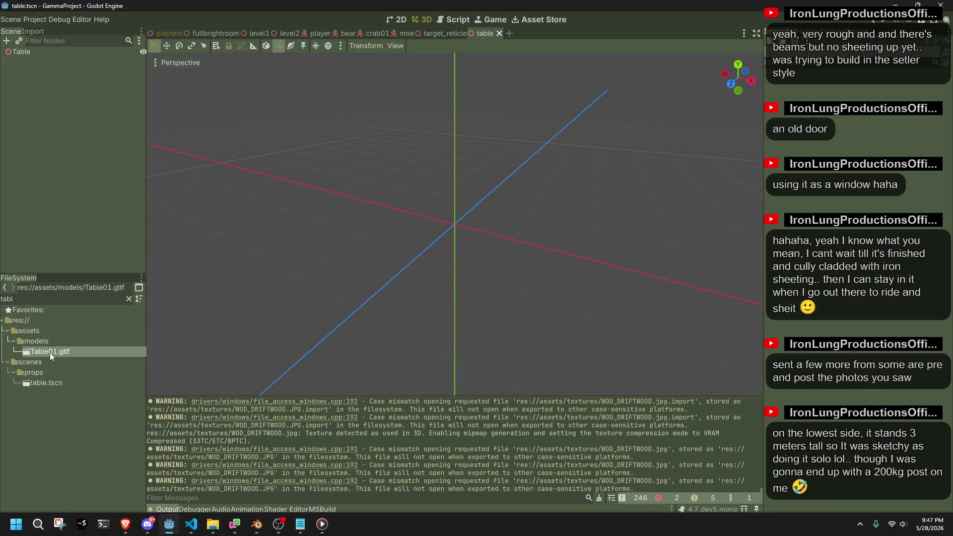
{"action": "mouse_move", "coordinate": [34, 350]}
{"action": "left_mouse_down"}
{"action": "mouse_move", "coordinate": [54, 273]}
{"action": "mouse_move", "coordinate": [52, 52]}
{"action": "mouse_move", "coordinate": [43, 53]}
{"action": "left_mouse_up"}
{"action": "right_click", "coordinate": [46, 61]}
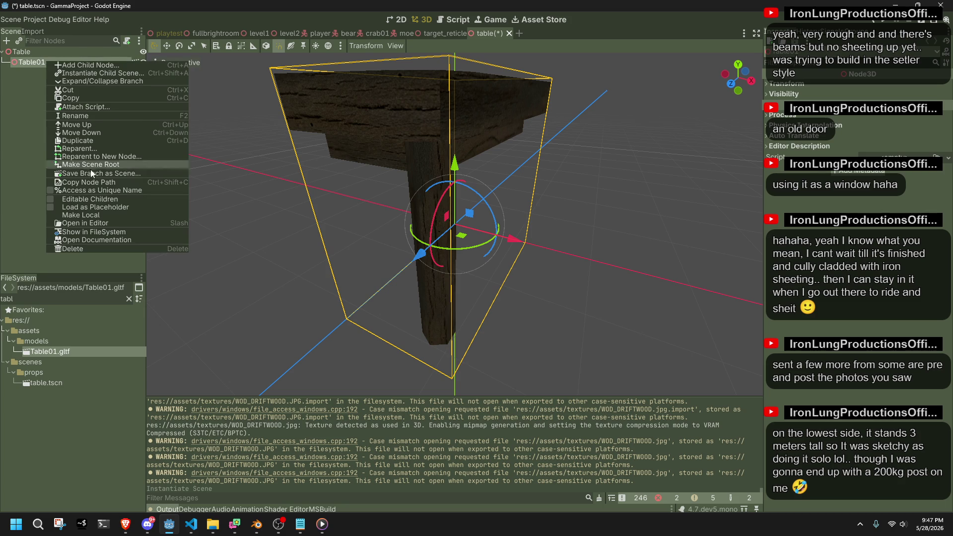
{"action": "left_click", "coordinate": [49, 198]}
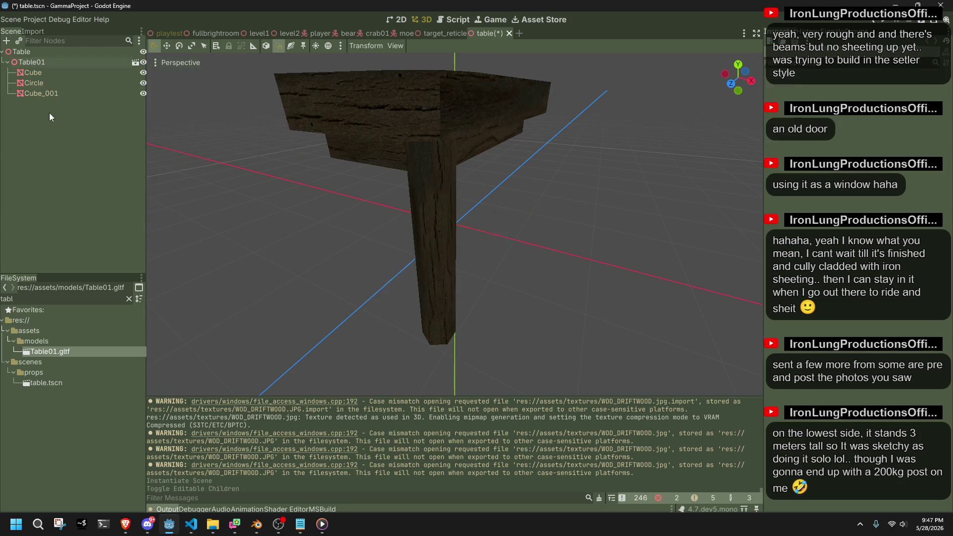
{"action": "left_click", "coordinate": [51, 92]}
{"action": "left_click", "coordinate": [38, 61]}
Add a CollisionShape3D under Table01, then delete it again.
{"action": "right_click", "coordinate": [38, 59]}
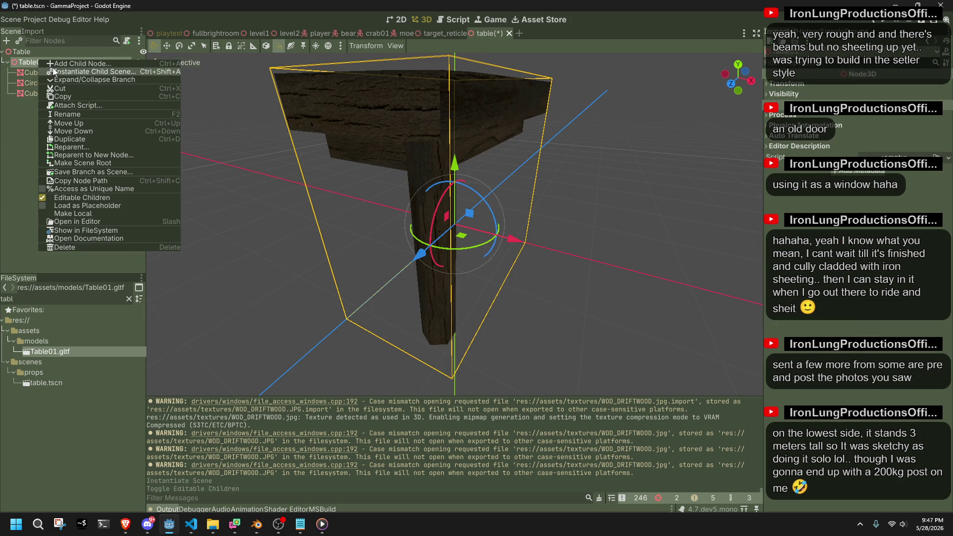
{"action": "left_click", "coordinate": [50, 63]}
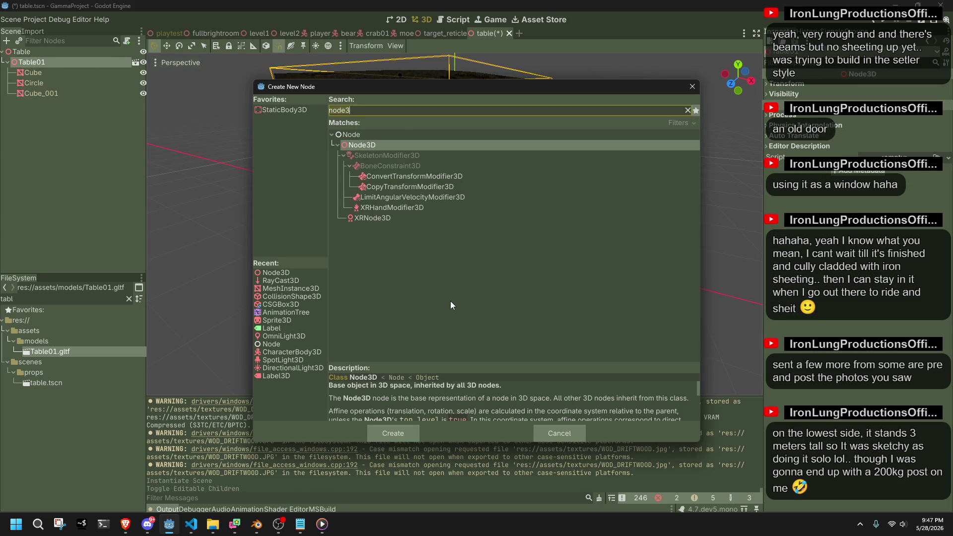
{"action": "type", "text": "collisions"}
{"action": "key", "text": "Return"}
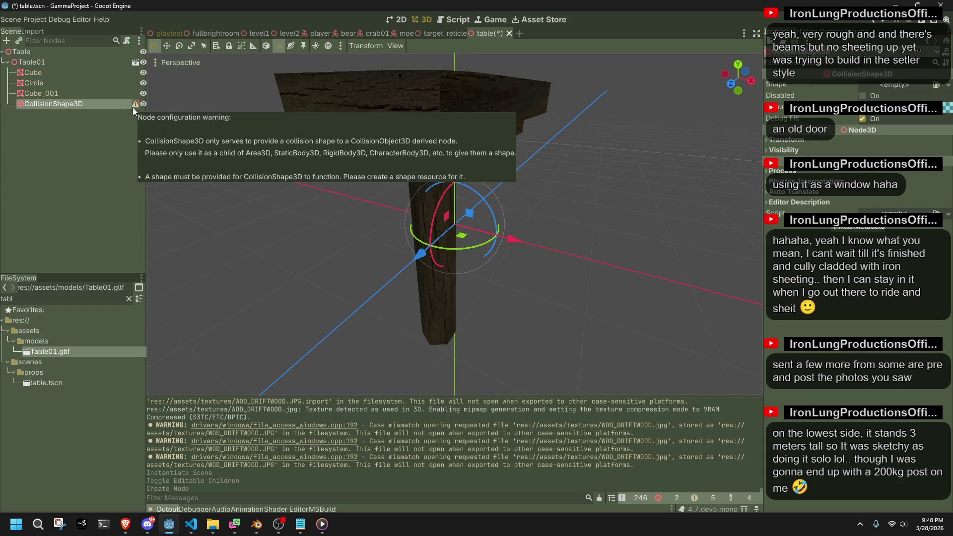
{"action": "left_click", "coordinate": [99, 118]}
{"action": "left_click", "coordinate": [76, 104]}
{"action": "key", "text": "Delete"}
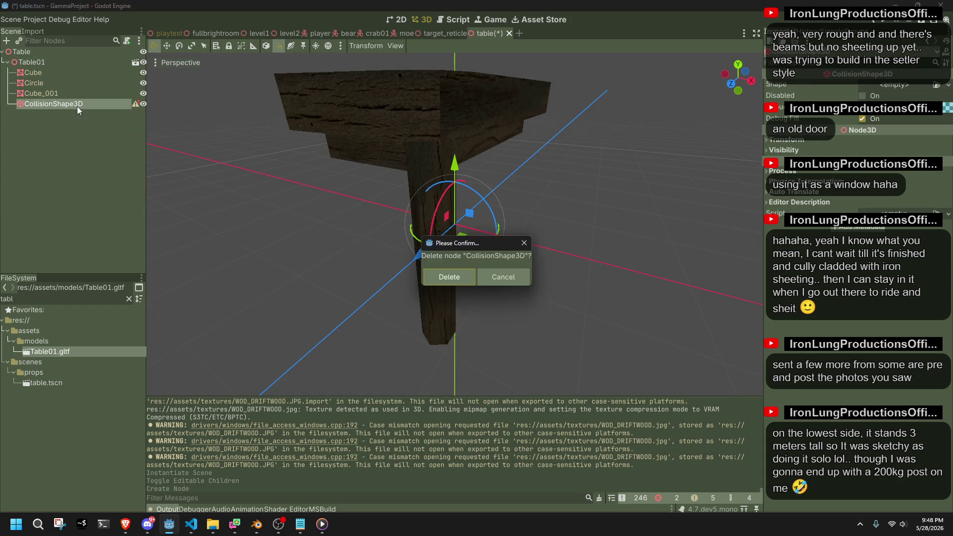
{"action": "left_click", "coordinate": [457, 272]}
{"action": "mouse_move", "coordinate": [457, 214]}
{"action": "middle_mouse_down"}
{"action": "mouse_move", "coordinate": [458, 272]}
{"action": "mouse_move", "coordinate": [552, 278]}
{"action": "middle_mouse_up"}
{"action": "key", "text": "alt+Tab"}
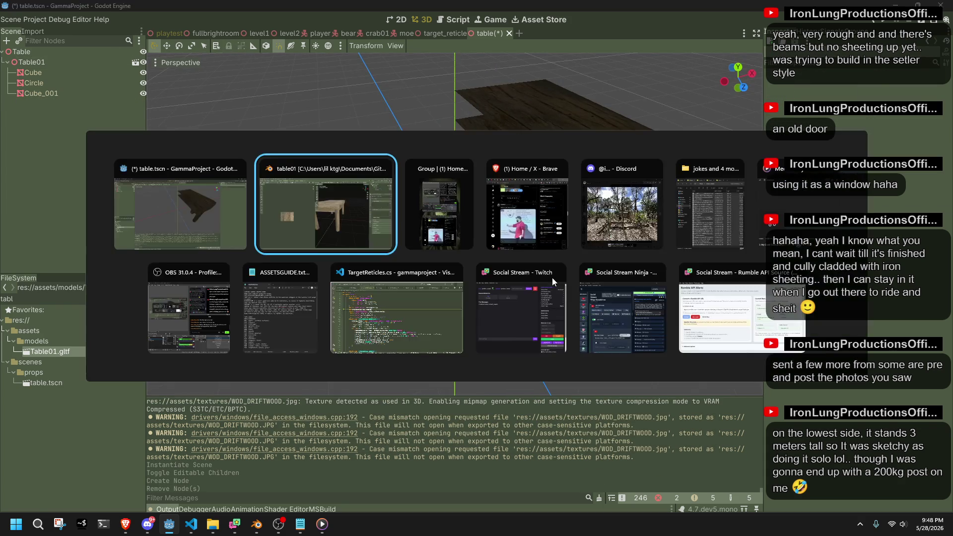
Review Include, Transform, Data and Mesh options and re-export over Table01.gltf.
{"action": "key", "text": "F3"}
{"action": "left_click", "coordinate": [552, 161]}
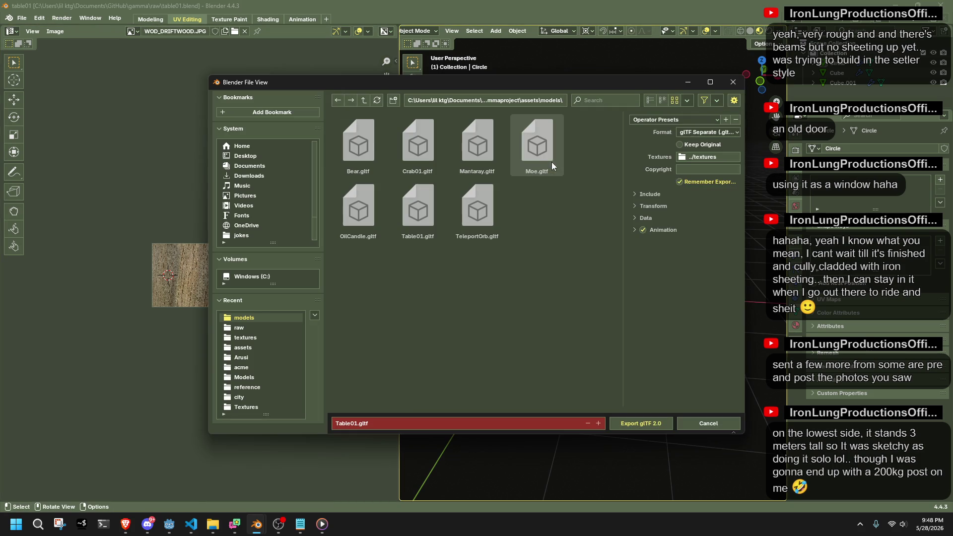
{"action": "left_click", "coordinate": [645, 198]}
{"action": "left_click", "coordinate": [654, 293]}
{"action": "left_click", "coordinate": [646, 320]}
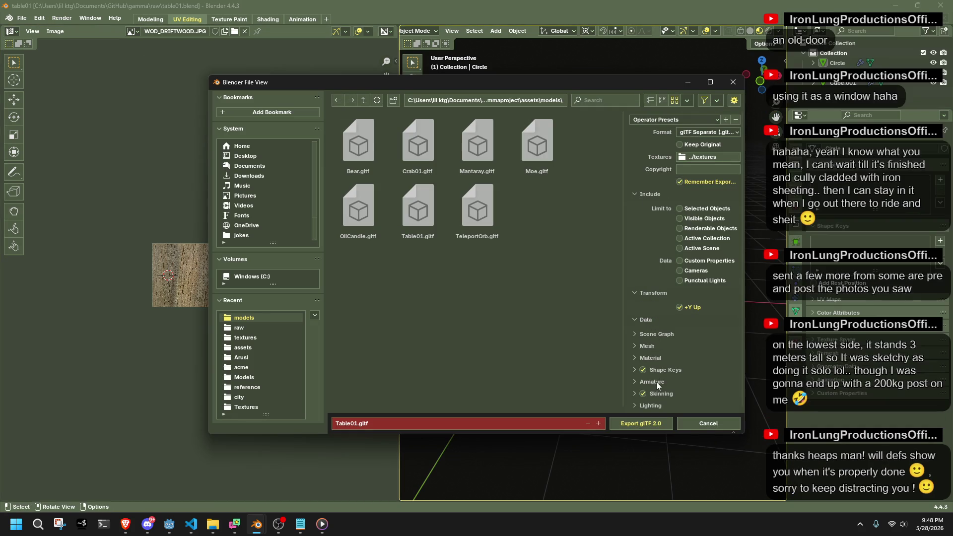
{"action": "scroll", "coordinate": [645, 392], "scroll_direction": "down", "scroll_amount": 2}
{"action": "left_click", "coordinate": [641, 322]}
{"action": "left_click", "coordinate": [650, 421]}
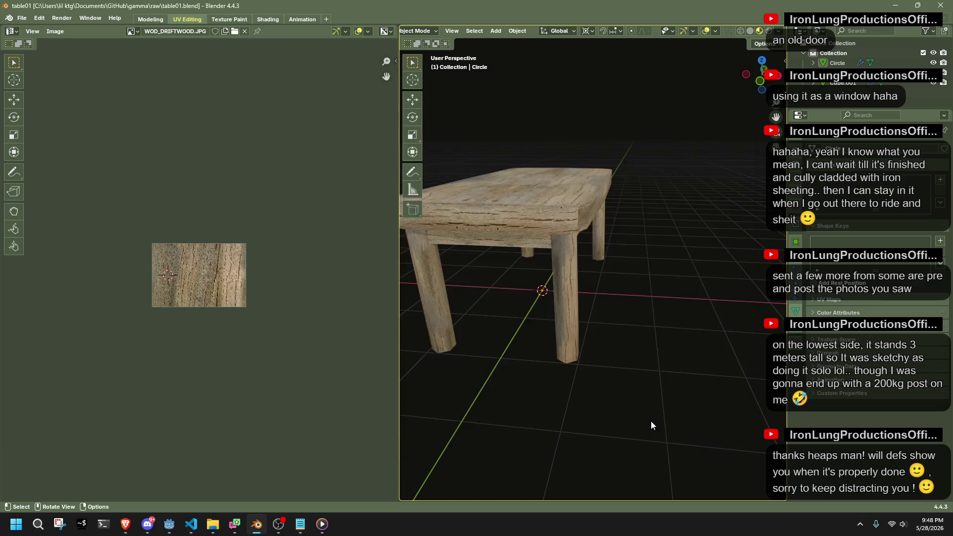
{"action": "key", "text": "alt+Tab"}
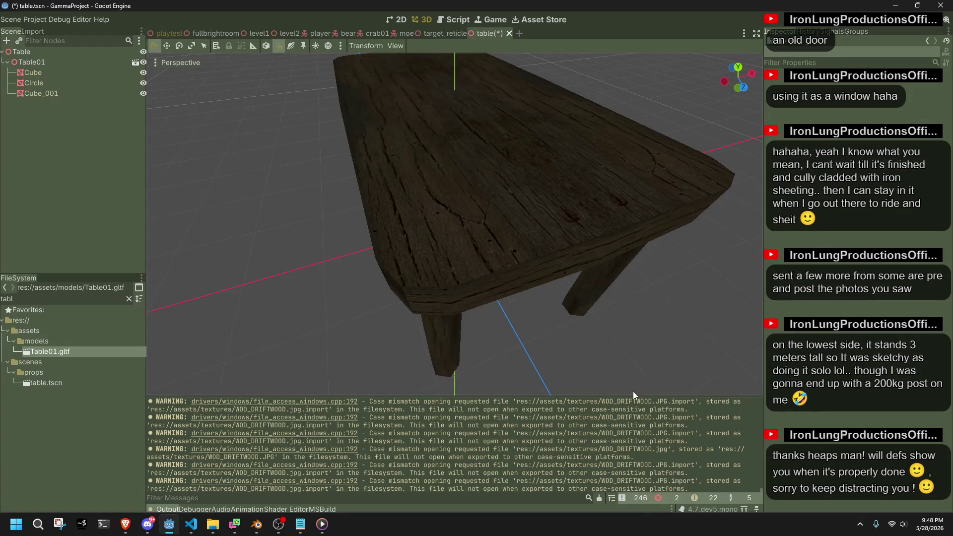
Create sibling trimesh collision shapes for Cube, Circle and Cube_001, then deselect them.
{"action": "scroll", "coordinate": [520, 248], "scroll_direction": "down", "scroll_amount": 4}
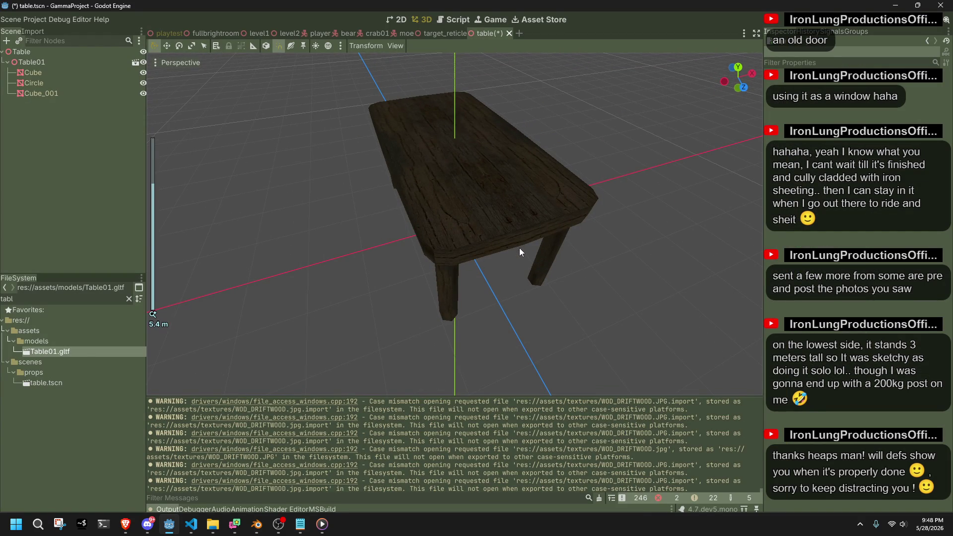
{"action": "left_click", "coordinate": [51, 94]}
{"action": "left_click", "coordinate": [61, 84]}
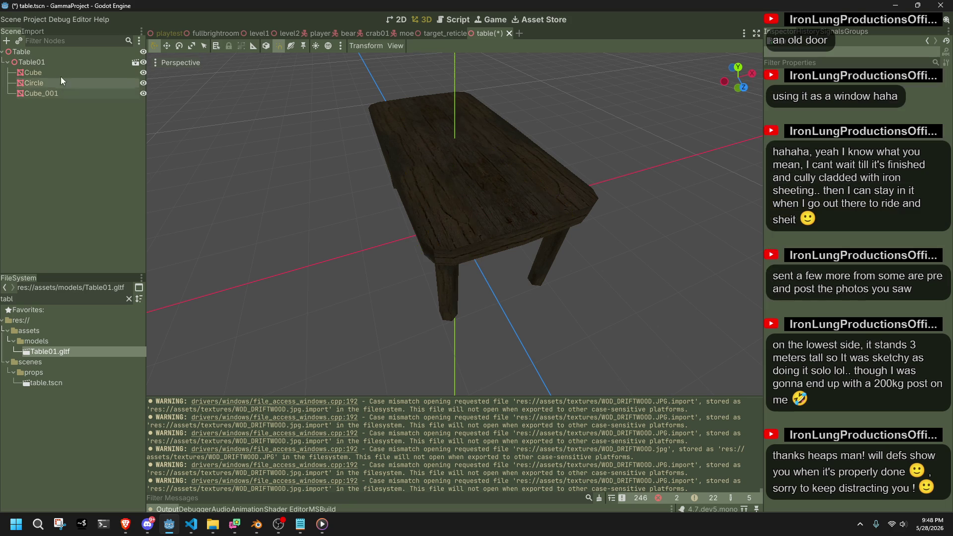
{"action": "left_click", "coordinate": [63, 72]}
{"action": "left_click", "coordinate": [69, 94], "text": "shift"}
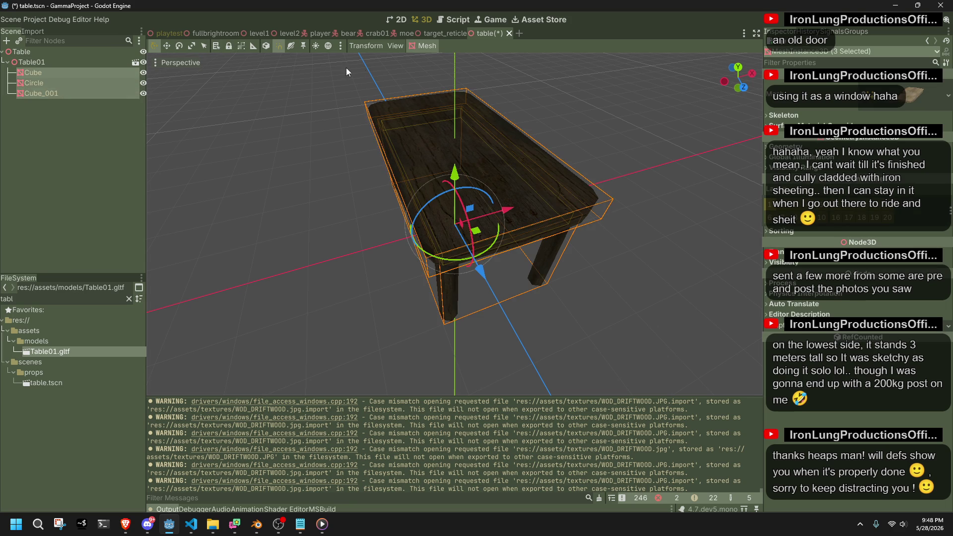
{"action": "left_click", "coordinate": [411, 46]}
{"action": "left_click", "coordinate": [434, 53]}
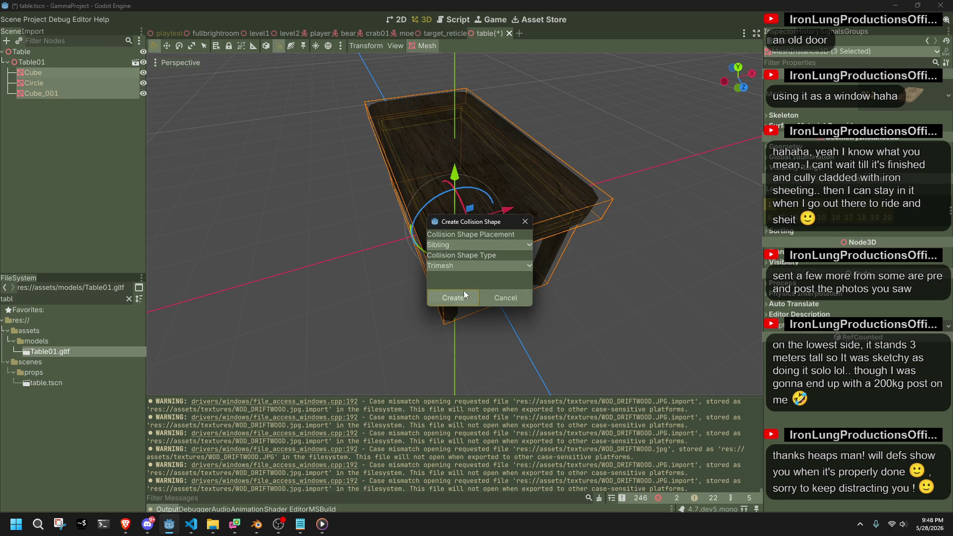
{"action": "left_click", "coordinate": [456, 245]}
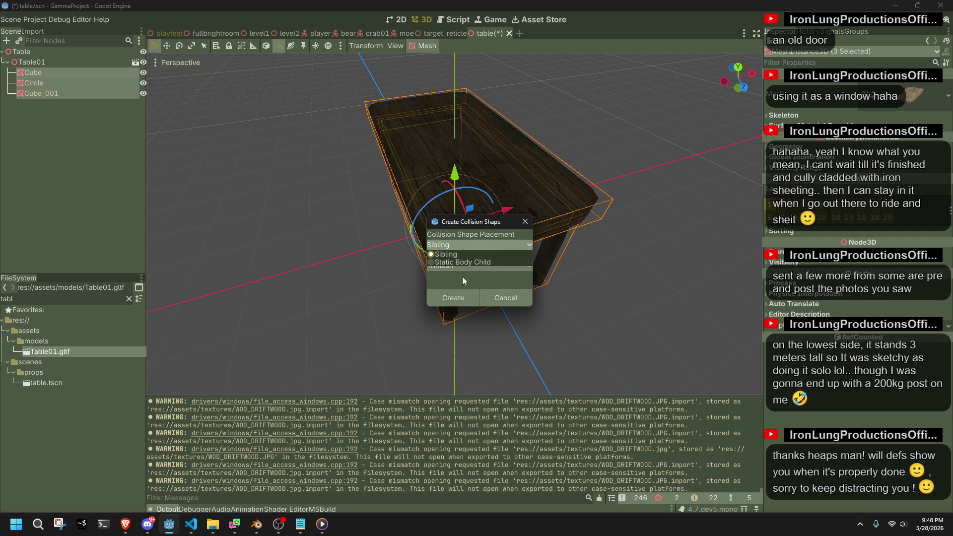
{"action": "left_click", "coordinate": [457, 296]}
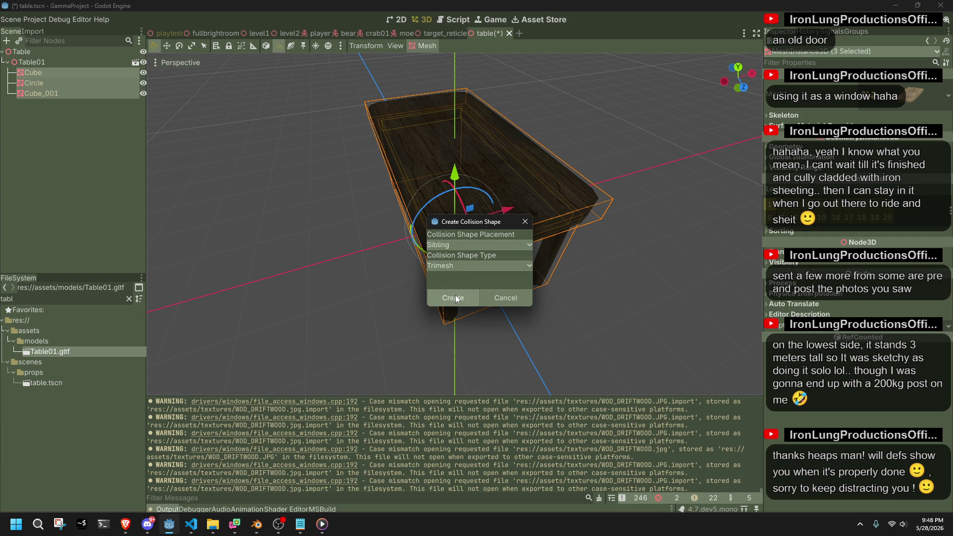
{"action": "left_click", "coordinate": [459, 298]}
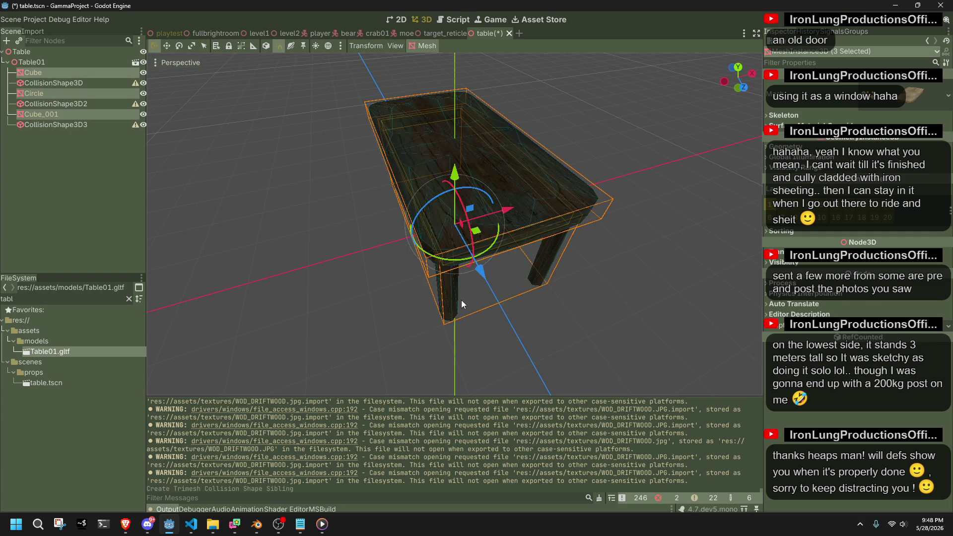
{"action": "left_click", "coordinate": [110, 151]}
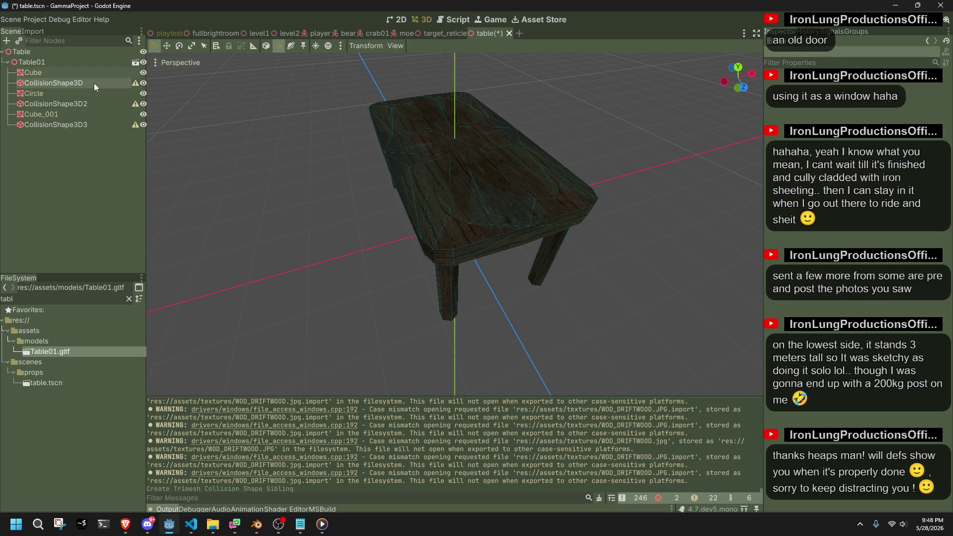
Select Table01, close its node menu twice unchanged, and undo the three sibling trimesh collision shapes.
{"action": "mouse_move", "coordinate": [136, 82]}
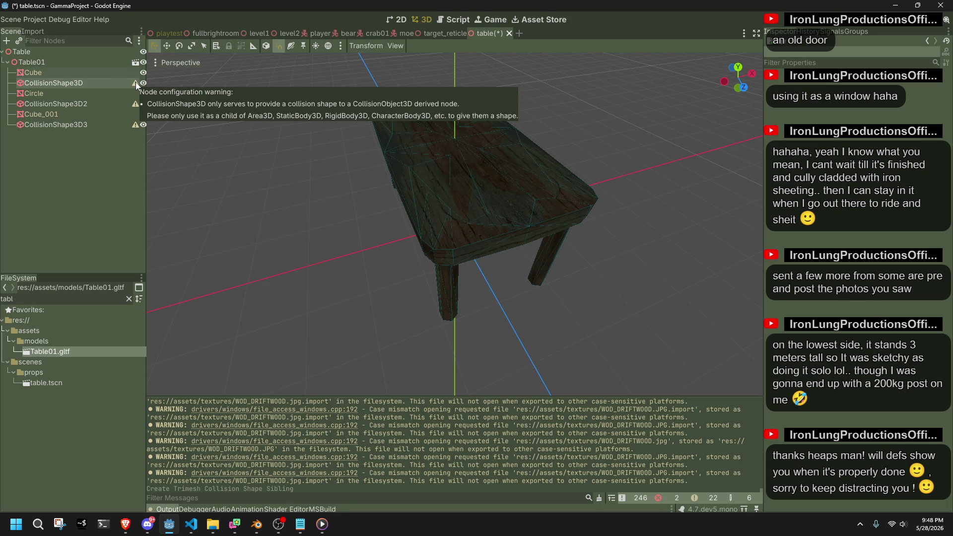
{"action": "left_click", "coordinate": [36, 61]}
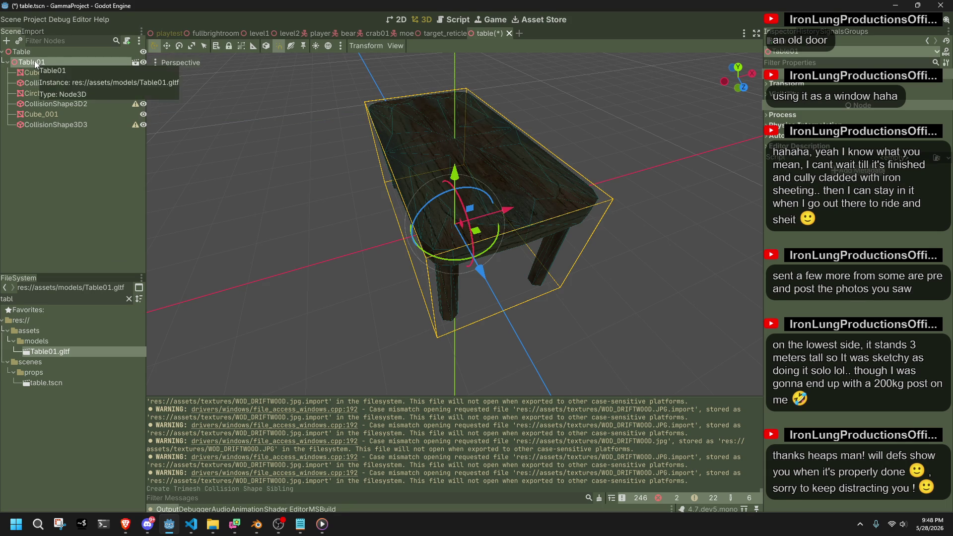
{"action": "right_click", "coordinate": [34, 61]}
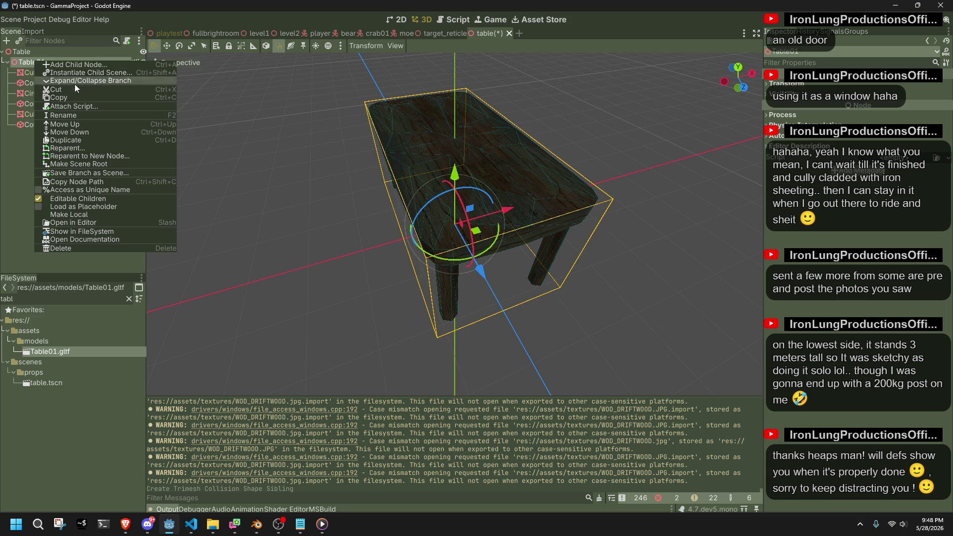
{"action": "left_click", "coordinate": [24, 171]}
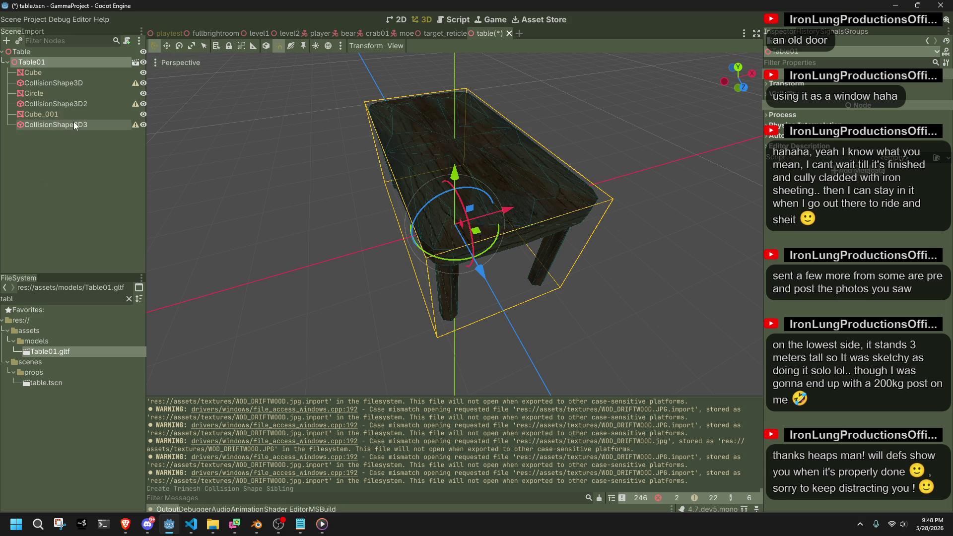
{"action": "right_click", "coordinate": [34, 60]}
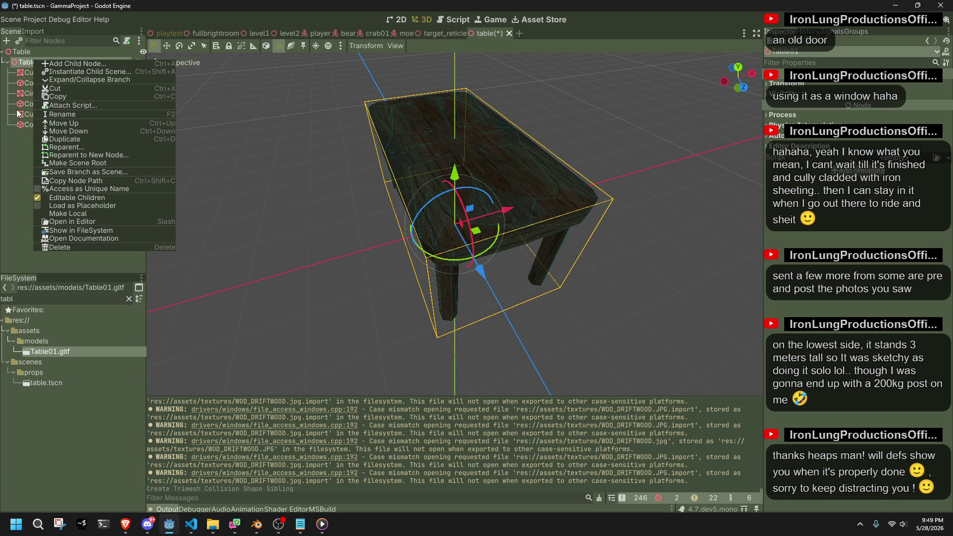
{"action": "left_click", "coordinate": [14, 147]}
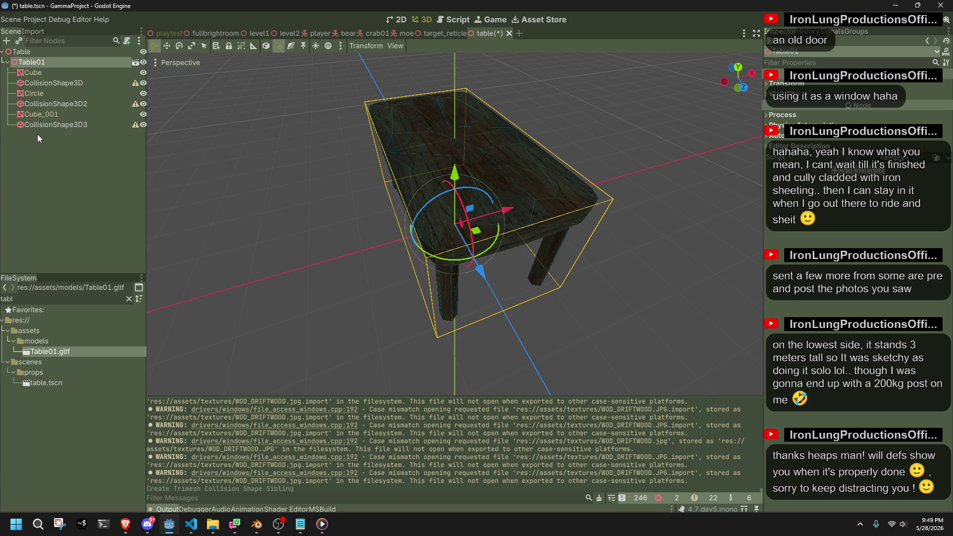
{"action": "key", "text": "ctrl+z"}
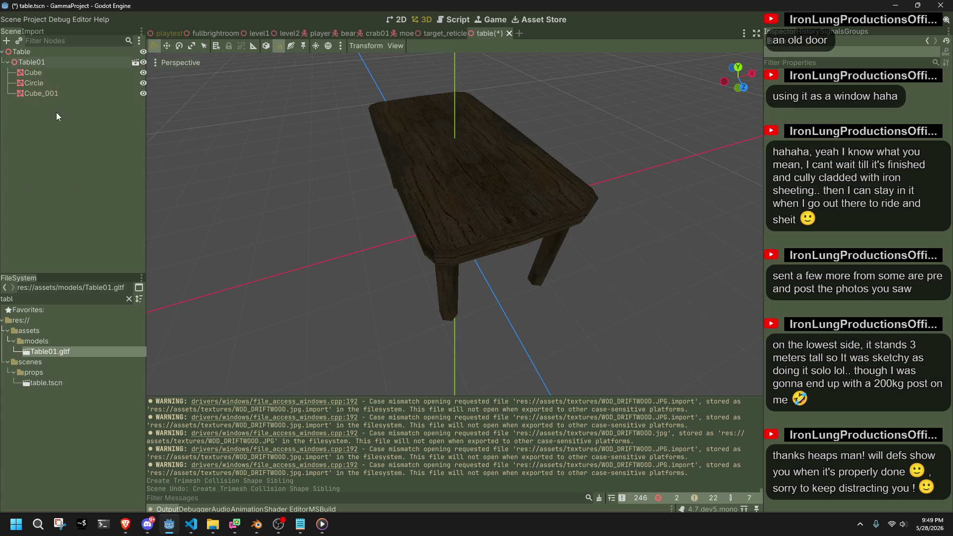
Try a trimesh static body child collision on Cube, Circle and Cube_001, then undo it.
{"action": "left_click", "coordinate": [33, 72]}
{"action": "left_click", "coordinate": [41, 94], "text": "shift"}
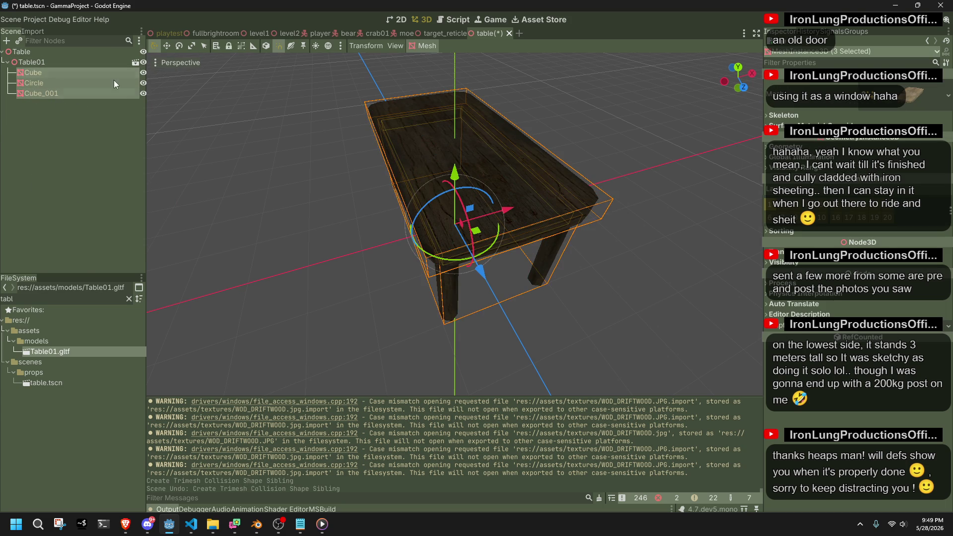
{"action": "left_click", "coordinate": [430, 46]}
{"action": "left_click", "coordinate": [449, 56]}
{"action": "left_click", "coordinate": [469, 245]}
{"action": "left_click", "coordinate": [455, 262]}
{"action": "left_click", "coordinate": [458, 296]}
{"action": "mouse_move", "coordinate": [460, 293]}
{"action": "middle_mouse_down"}
{"action": "mouse_move", "coordinate": [548, 171]}
{"action": "mouse_move", "coordinate": [474, 168]}
{"action": "middle_mouse_up"}
{"action": "scroll", "coordinate": [407, 182], "scroll_direction": "down", "scroll_amount": 2}
{"action": "key", "text": "ctrl+z"}
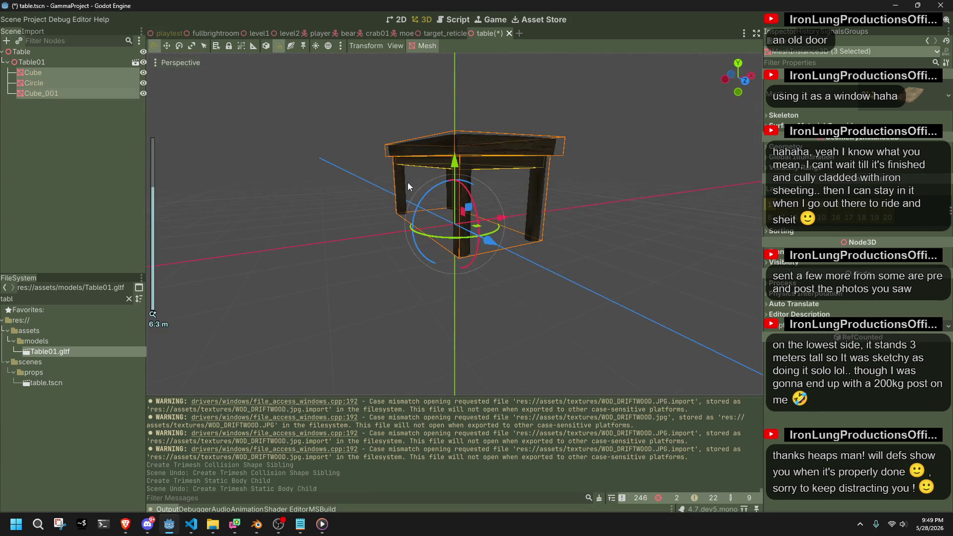
Try a static body collision on the Cube tabletop alone, then undo it.
{"action": "left_click", "coordinate": [39, 94]}
{"action": "left_click", "coordinate": [58, 82]}
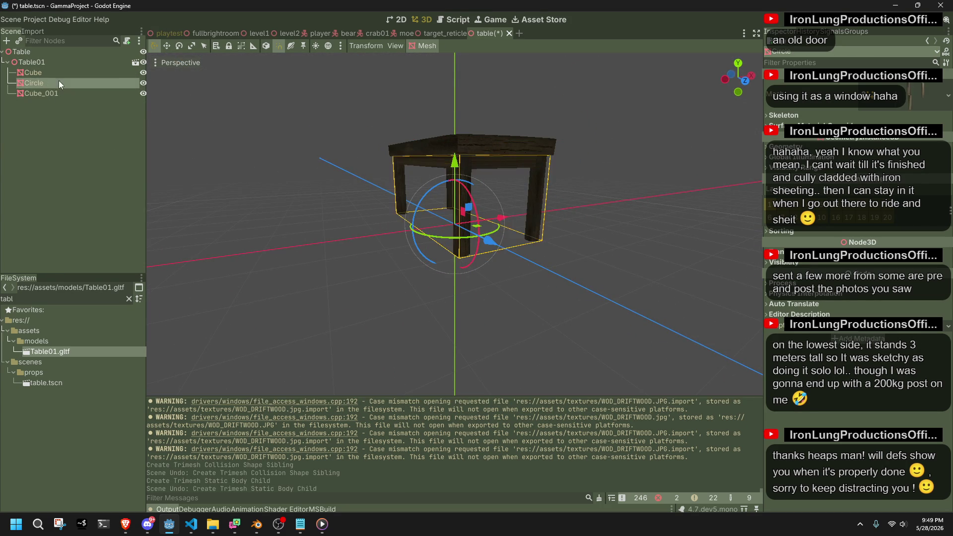
{"action": "left_click", "coordinate": [58, 67]}
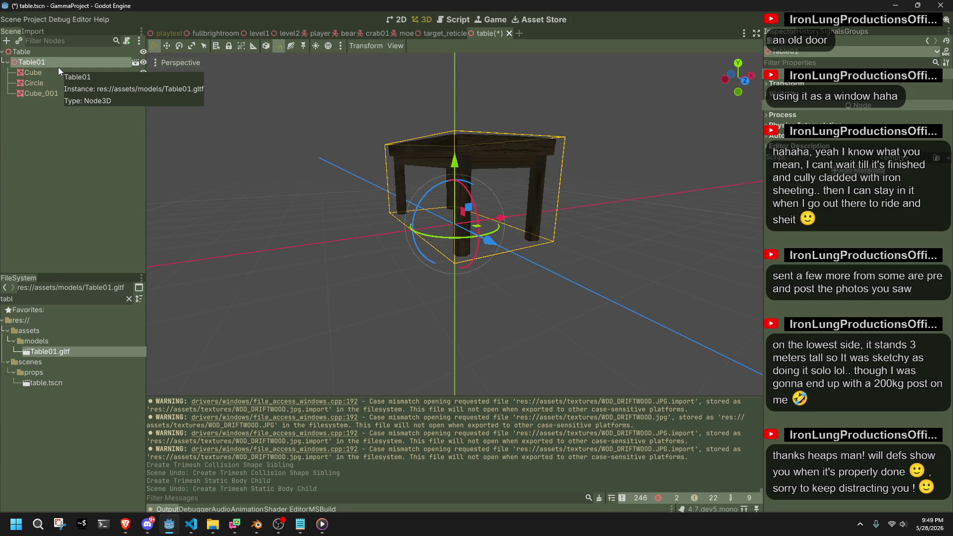
{"action": "right_click", "coordinate": [52, 64]}
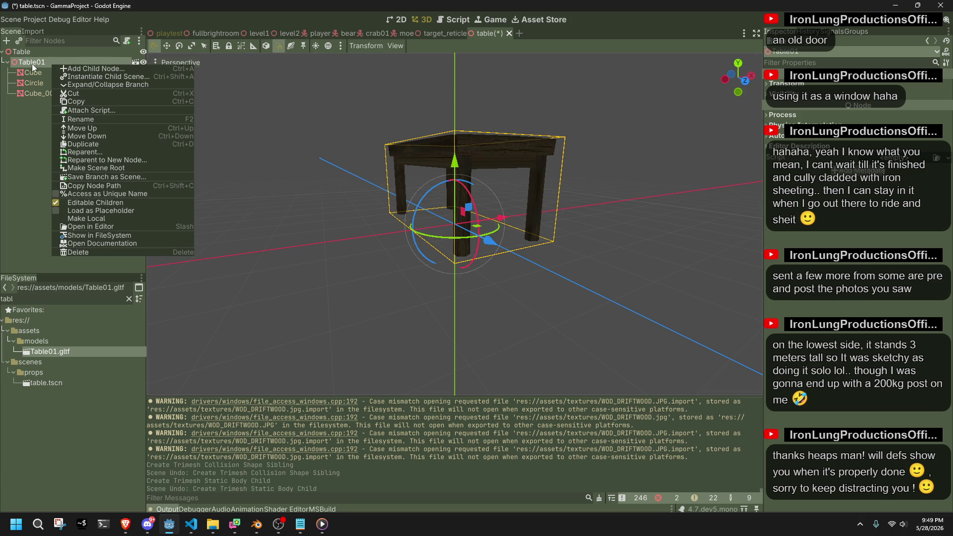
{"action": "left_click", "coordinate": [34, 73]}
{"action": "left_click", "coordinate": [416, 48]}
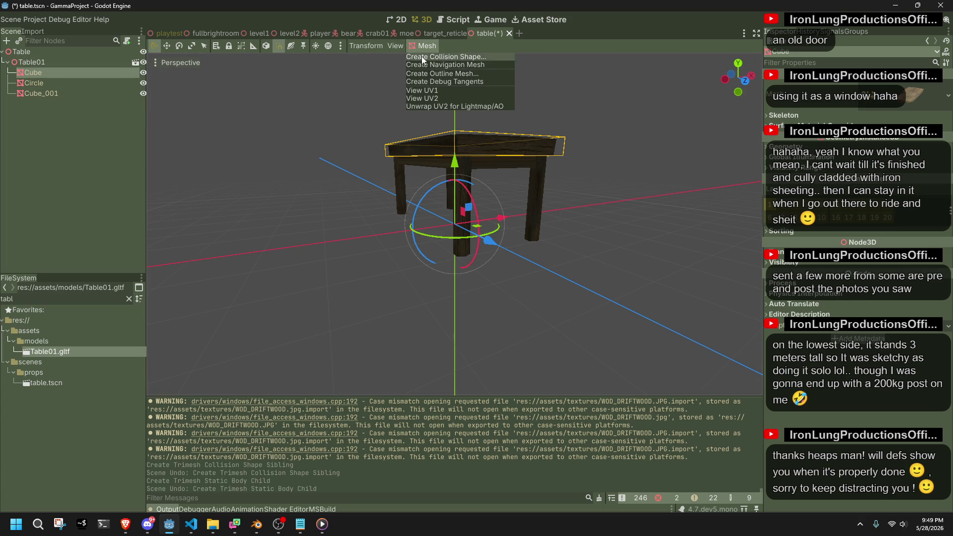
{"action": "left_click", "coordinate": [447, 64]}
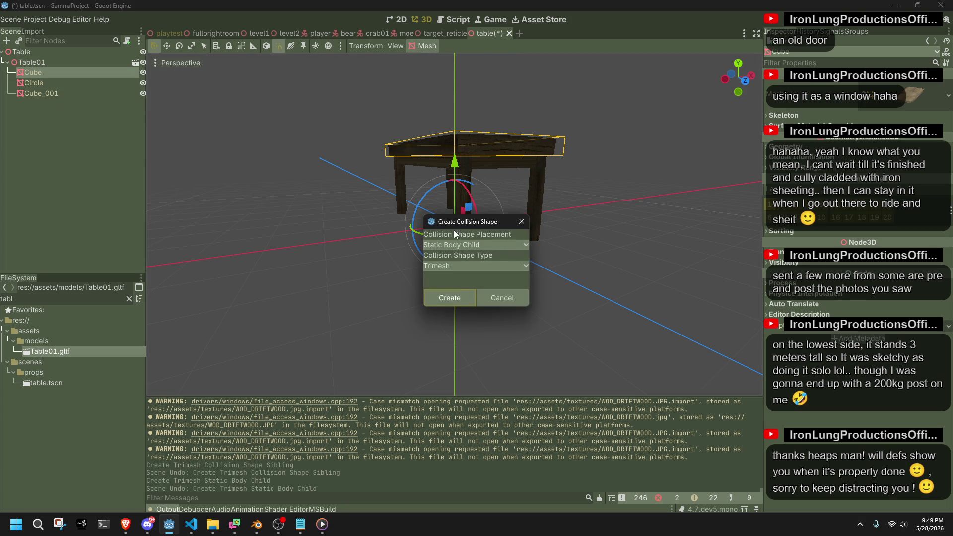
{"action": "left_click", "coordinate": [465, 291]}
{"action": "mouse_move", "coordinate": [585, 293]}
{"action": "middle_mouse_down"}
{"action": "mouse_move", "coordinate": [492, 321]}
{"action": "mouse_move", "coordinate": [282, 331]}
{"action": "mouse_move", "coordinate": [237, 282]}
{"action": "middle_mouse_up"}
{"action": "key", "text": "ctrl+z"}
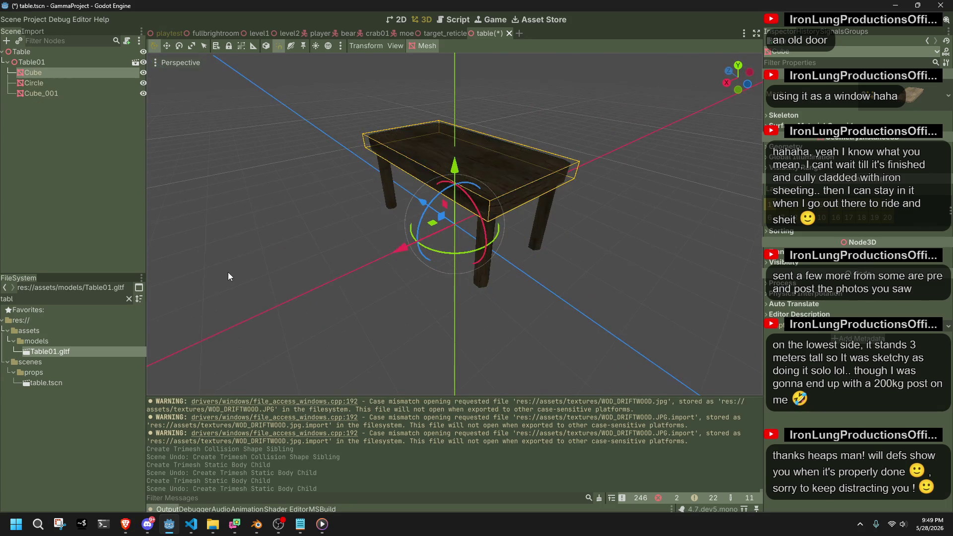
Clear the selection and start adding a child node to Table01.
{"action": "left_click", "coordinate": [50, 141]}
{"action": "right_click", "coordinate": [31, 60]}
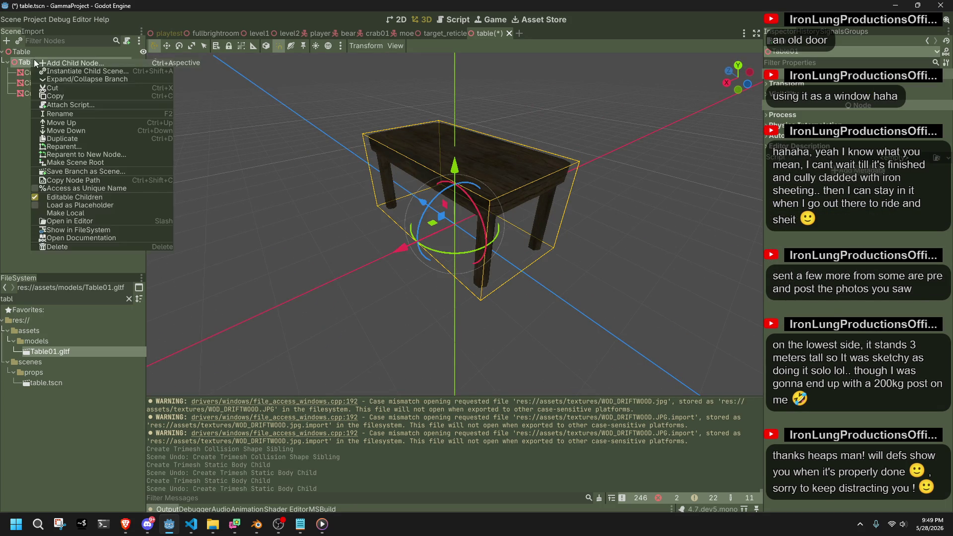
{"action": "left_click", "coordinate": [41, 61]}
Add a StaticBody3D found by searching 'staticb' and move it up beside Table01.
{"action": "type", "text": "staticb"}
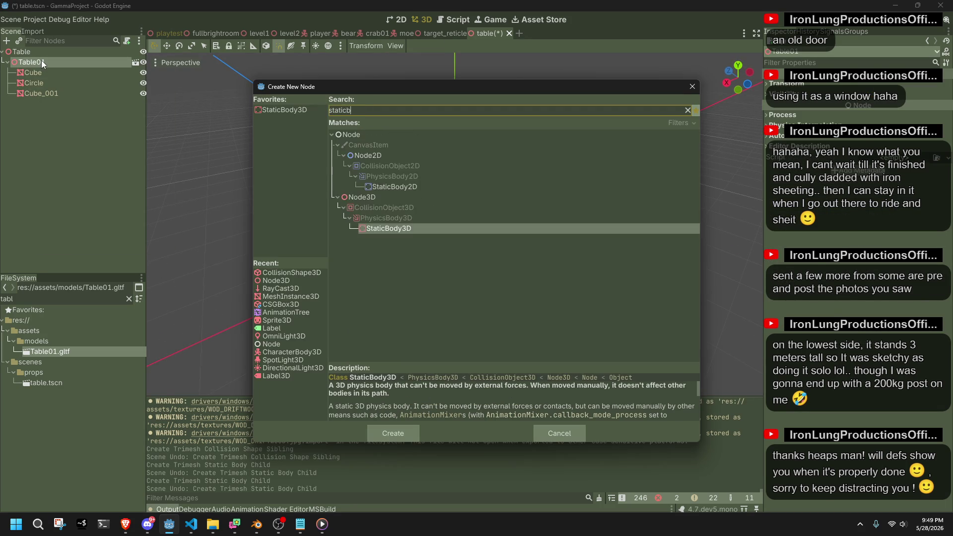
{"action": "key", "text": "Return"}
{"action": "mouse_move", "coordinate": [49, 106]}
{"action": "left_mouse_down"}
{"action": "mouse_move", "coordinate": [51, 58]}
{"action": "mouse_move", "coordinate": [65, 57]}
{"action": "mouse_move", "coordinate": [50, 56]}
{"action": "left_mouse_up"}
Add a CollisionShape3D child to the StaticBody3D and give it a new BoxShape3D.
{"action": "right_click", "coordinate": [35, 61]}
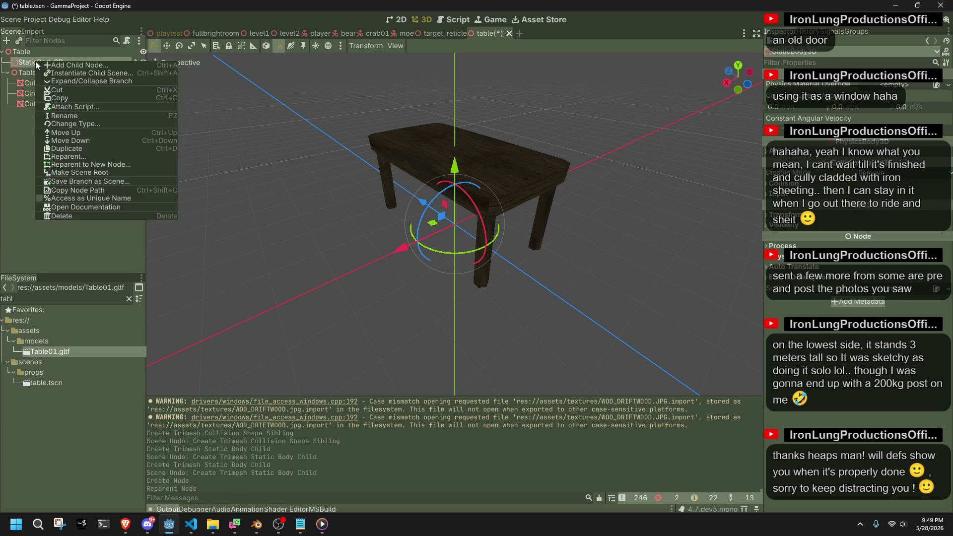
{"action": "left_click", "coordinate": [38, 71]}
{"action": "right_click", "coordinate": [38, 71]}
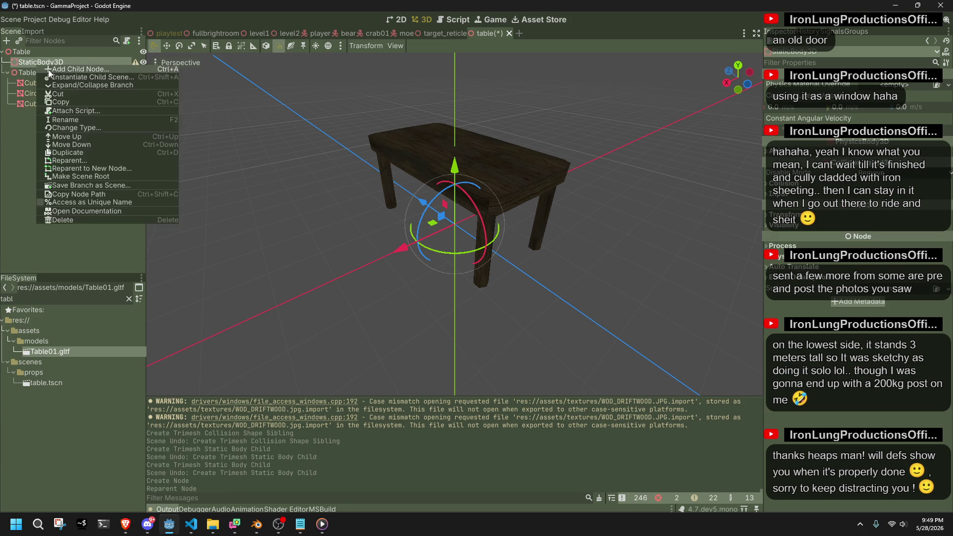
{"action": "left_click", "coordinate": [48, 69]}
{"action": "type", "text": "collision"}
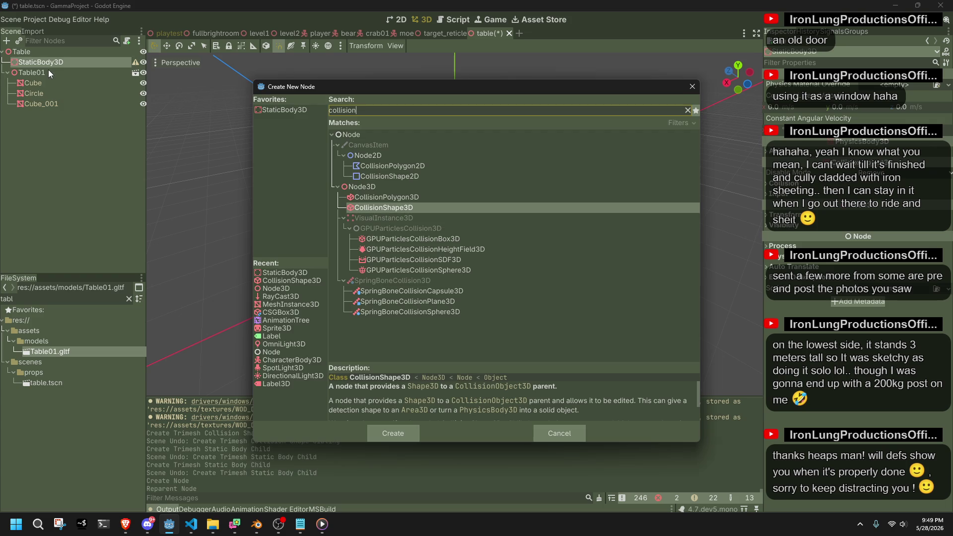
{"action": "key", "text": "Return"}
{"action": "left_click", "coordinate": [886, 90]}
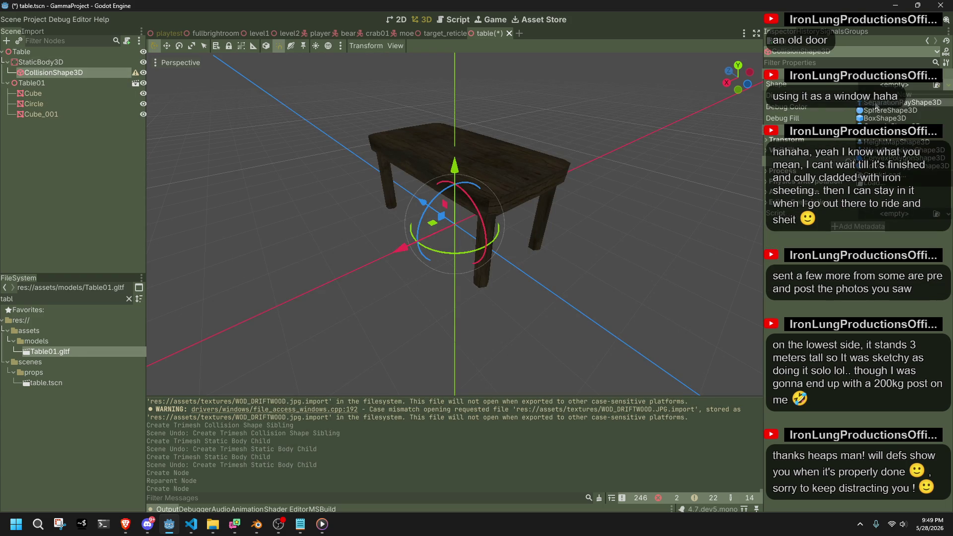
{"action": "left_click", "coordinate": [875, 120]}
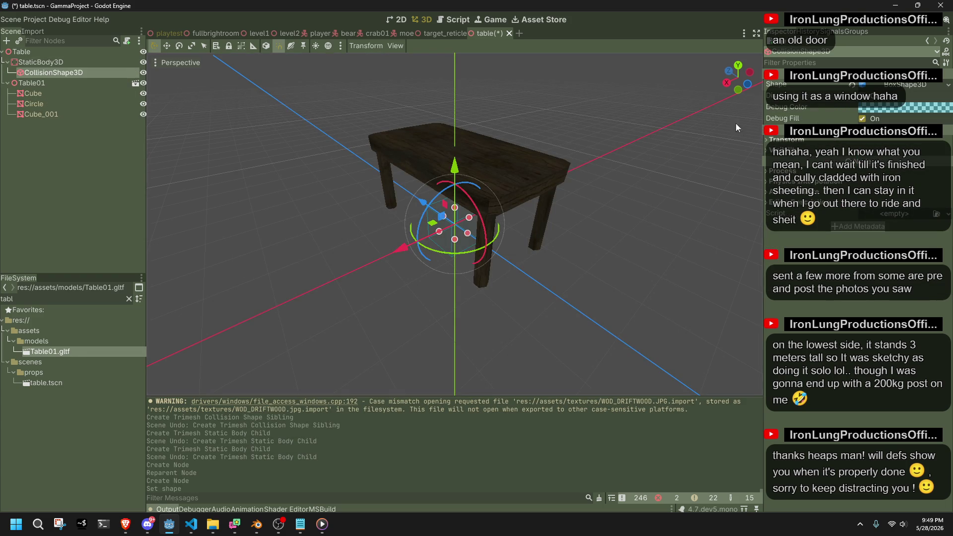
Resize the collision box in side and front views to cover the table, then save the scene.
{"action": "left_click", "coordinate": [727, 82]}
{"action": "mouse_move", "coordinate": [456, 159]}
{"action": "left_mouse_down"}
{"action": "mouse_move", "coordinate": [456, 98]}
{"action": "mouse_move", "coordinate": [469, 103]}
{"action": "mouse_move", "coordinate": [399, 166]}
{"action": "mouse_move", "coordinate": [373, 166]}
{"action": "left_mouse_up"}
{"action": "left_click_drag", "start_coordinate": [473, 167], "coordinate": [536, 166]}
{"action": "left_click_drag", "start_coordinate": [454, 185], "coordinate": [466, 224]}
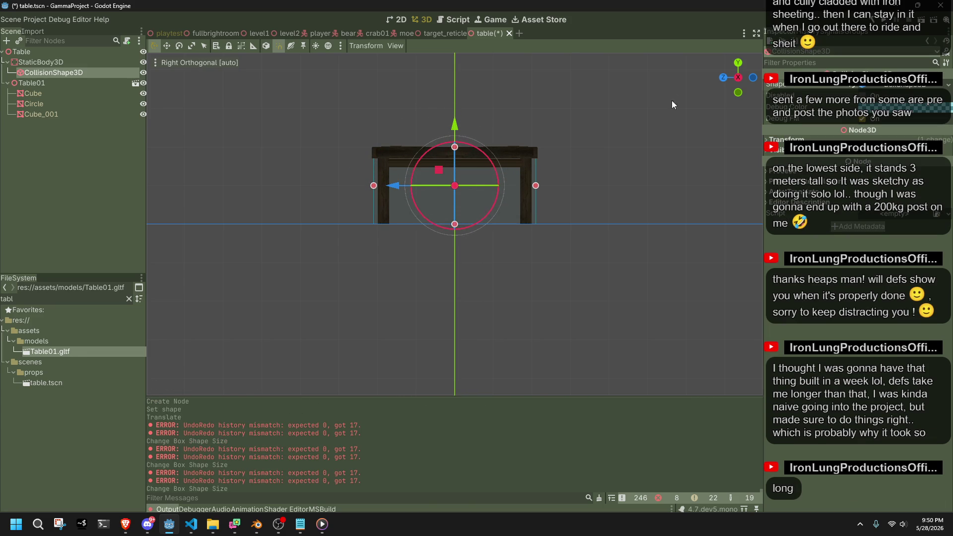
{"action": "left_click", "coordinate": [725, 78]}
{"action": "left_click_drag", "start_coordinate": [473, 185], "coordinate": [499, 190]}
{"action": "left_click_drag", "start_coordinate": [435, 186], "coordinate": [414, 190]}
{"action": "mouse_move", "coordinate": [500, 191]}
{"action": "middle_mouse_down"}
{"action": "mouse_move", "coordinate": [502, 213]}
{"action": "mouse_move", "coordinate": [636, 247]}
{"action": "middle_mouse_up"}
{"action": "key", "text": "ctrl+s"}
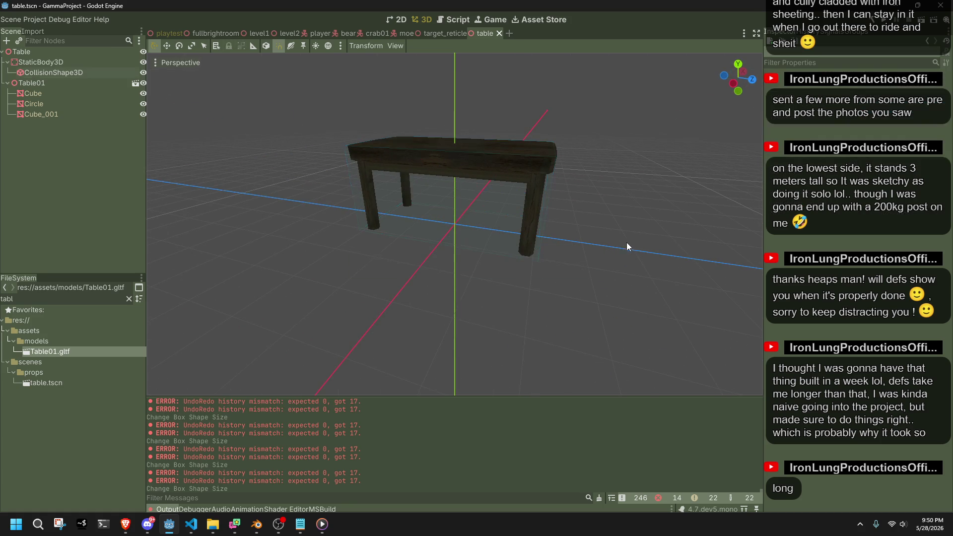
Enable Preview Sunlight and Preview Environment in the 3D viewport, then switch to Blender.
{"action": "mouse_move", "coordinate": [547, 186]}
{"action": "middle_mouse_down"}
{"action": "mouse_move", "coordinate": [604, 251]}
{"action": "mouse_move", "coordinate": [621, 213]}
{"action": "mouse_move", "coordinate": [665, 192]}
{"action": "middle_mouse_up"}
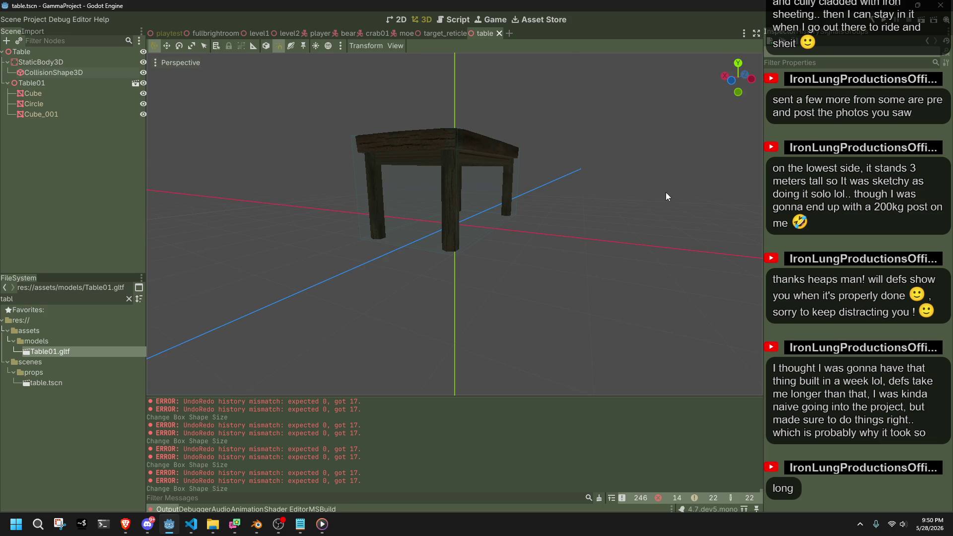
{"action": "key", "text": "alt+Tab"}
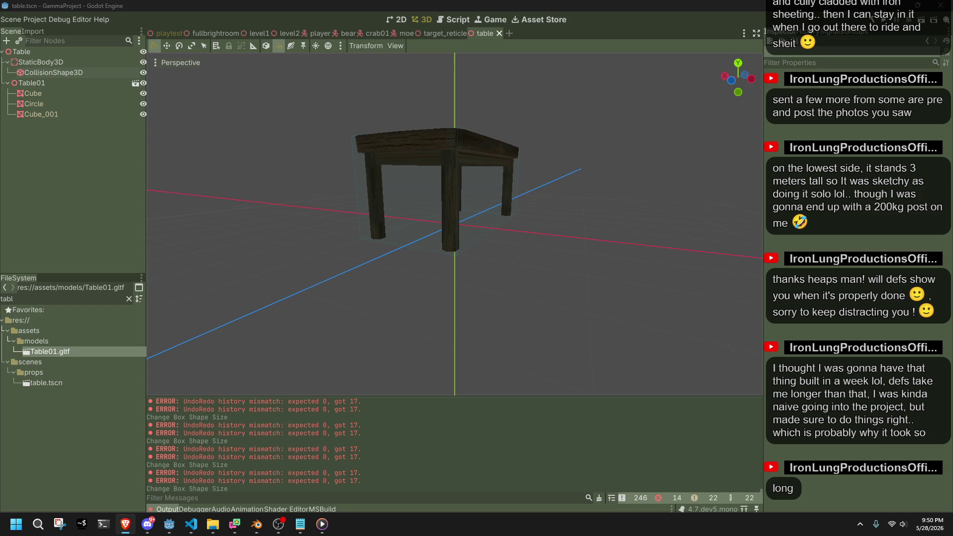
{"action": "left_click", "coordinate": [517, 255]}
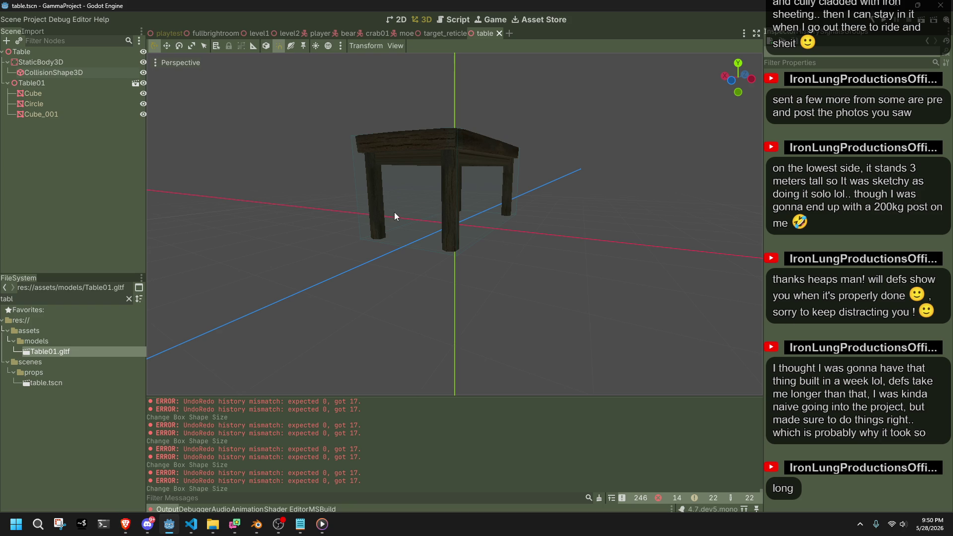
{"action": "mouse_move", "coordinate": [418, 210]}
{"action": "middle_mouse_down"}
{"action": "mouse_move", "coordinate": [439, 209]}
{"action": "mouse_move", "coordinate": [451, 175]}
{"action": "mouse_move", "coordinate": [530, 192]}
{"action": "mouse_move", "coordinate": [436, 170]}
{"action": "middle_mouse_up"}
{"action": "left_click", "coordinate": [316, 46]}
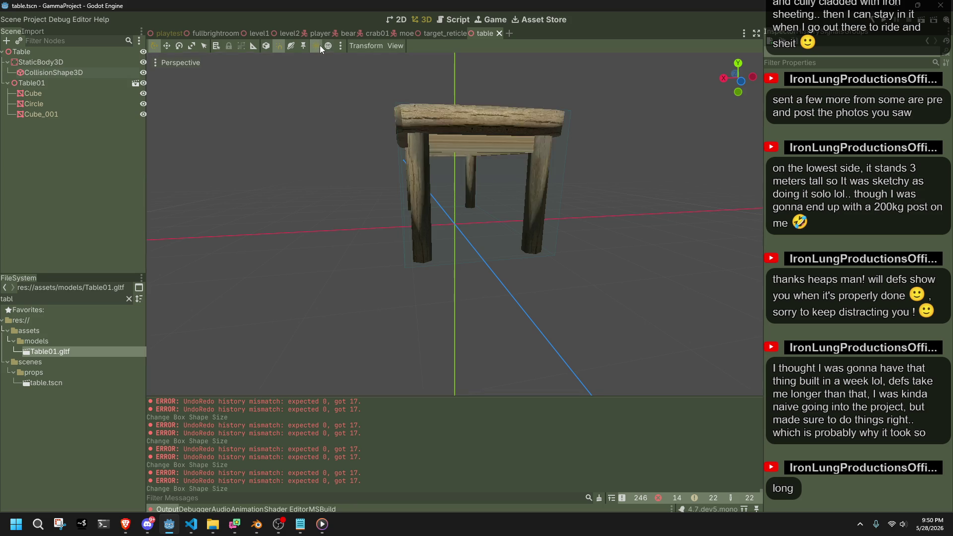
{"action": "left_click", "coordinate": [328, 45]}
{"action": "middle_click_drag", "start_coordinate": [332, 54], "coordinate": [597, 203]}
{"action": "scroll", "coordinate": [595, 203], "scroll_direction": "up", "scroll_amount": 5}
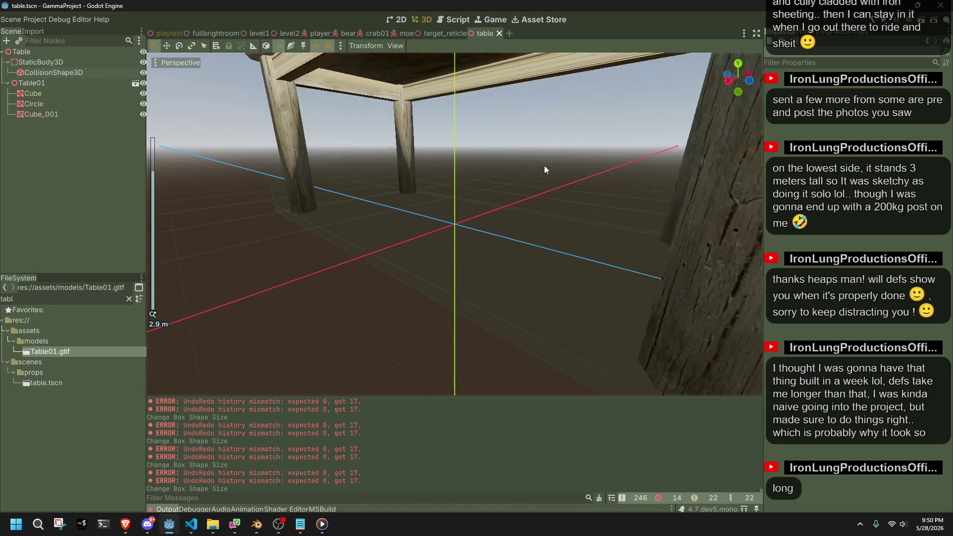
{"action": "key", "text": "alt+Tab"}
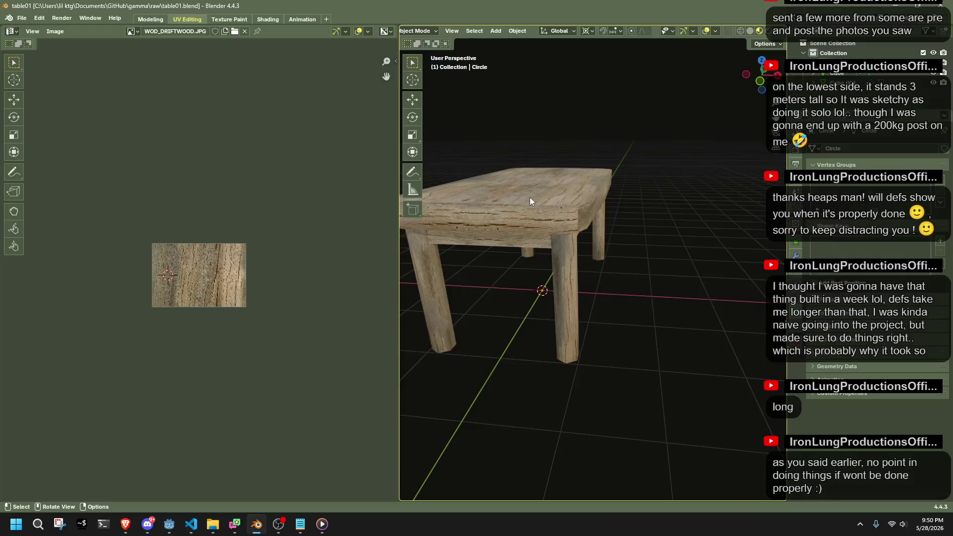
Select the Cube.001 apron mesh and enter Edit Mode, viewing it from below.
{"action": "left_click", "coordinate": [513, 231]}
{"action": "middle_click_drag", "start_coordinate": [513, 231], "coordinate": [680, 193]}
{"action": "key", "text": "Tab"}
{"action": "key", "text": "Tab"}
{"action": "scroll", "coordinate": [704, 258], "scroll_direction": "down", "scroll_amount": 5}
{"action": "middle_click_drag", "start_coordinate": [703, 258], "coordinate": [555, 269]}
Save table01.blend, export it as glTF from Quick Favorites, and return to Godot.
{"action": "key", "text": "ctrl+s"}
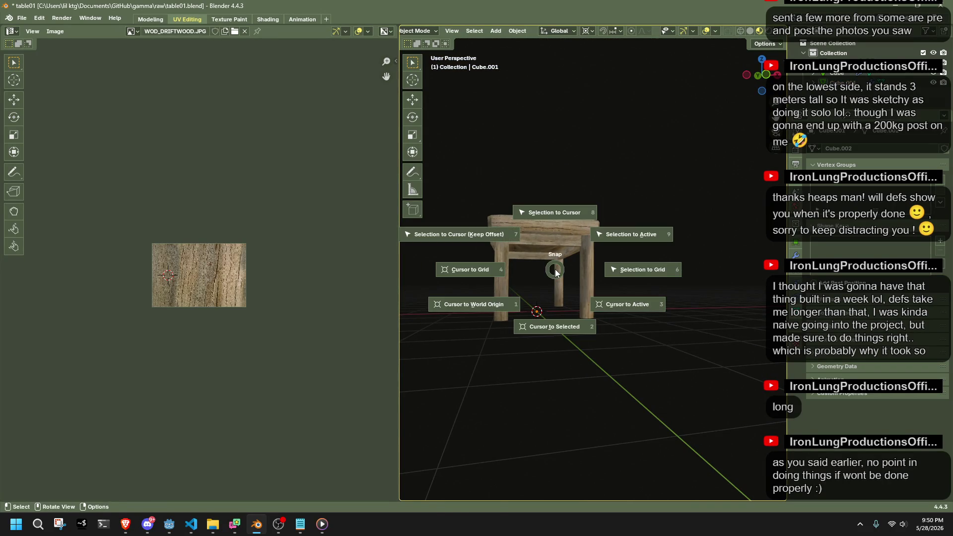
{"action": "key", "text": "q"}
{"action": "left_click", "coordinate": [555, 269]}
{"action": "left_click", "coordinate": [630, 425]}
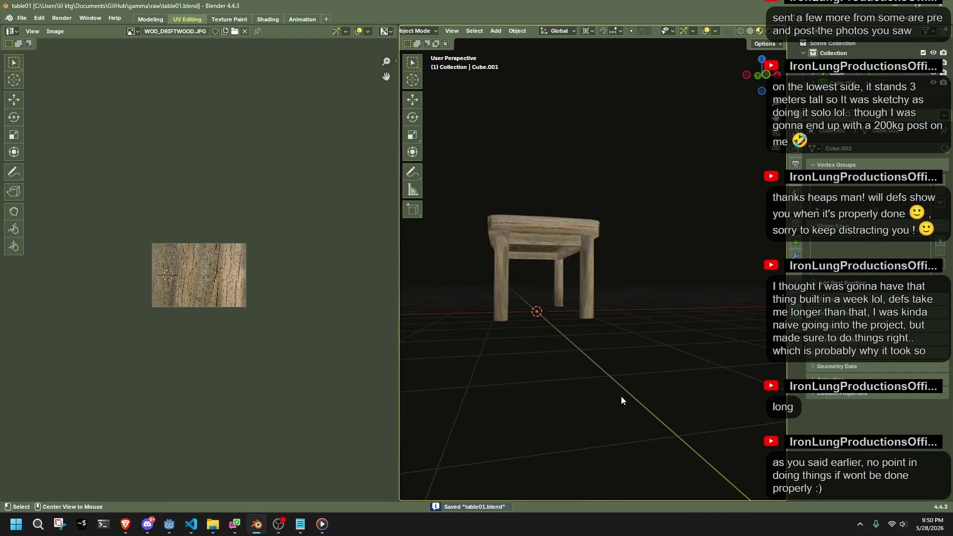
{"action": "key", "text": "alt+Tab"}
{"action": "scroll", "coordinate": [499, 147], "scroll_direction": "down", "scroll_amount": 5}
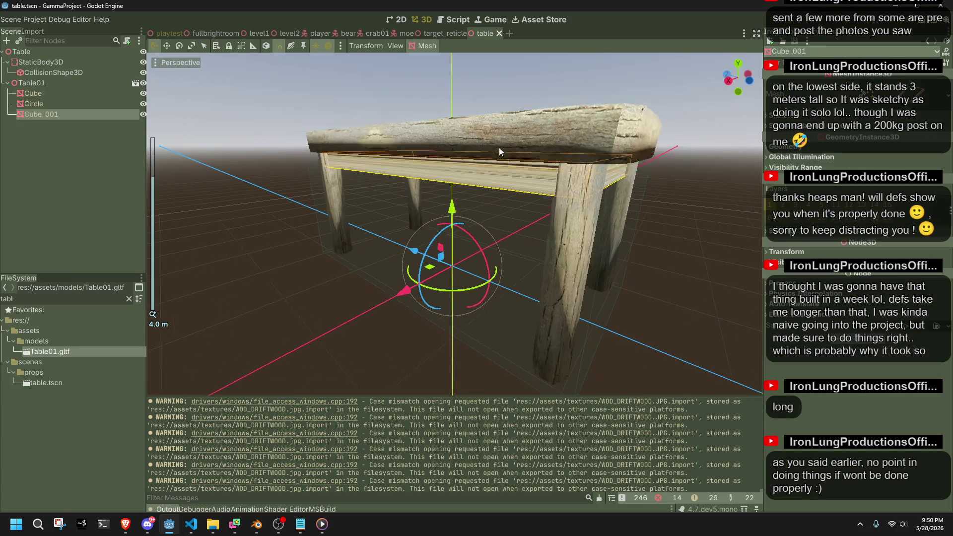
Reimport Table01.gltf from its Import settings to pick up the new export.
{"action": "left_click", "coordinate": [605, 170]}
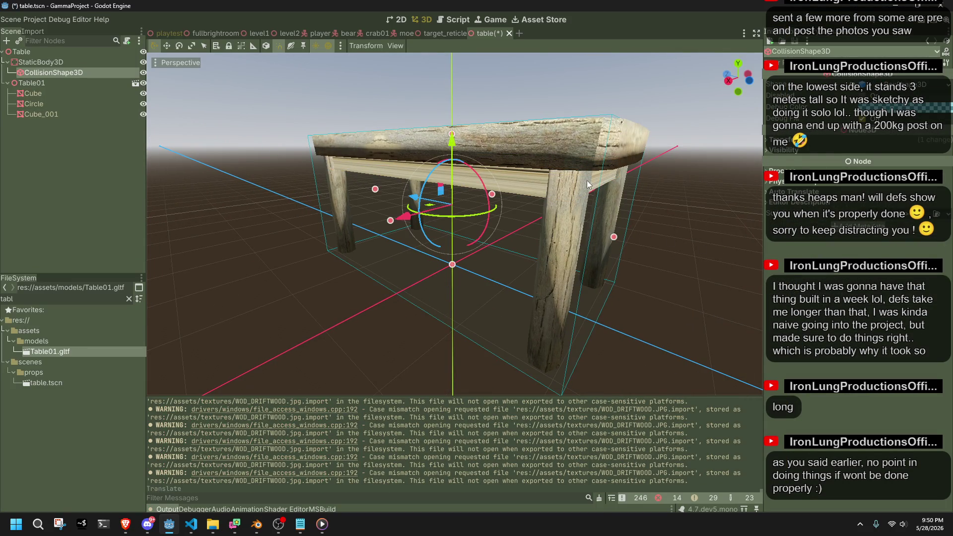
{"action": "left_click_drag", "start_coordinate": [600, 181], "coordinate": [537, 184]}
{"action": "key", "text": "alt+Tab"}
{"action": "key", "text": "alt+Tab"}
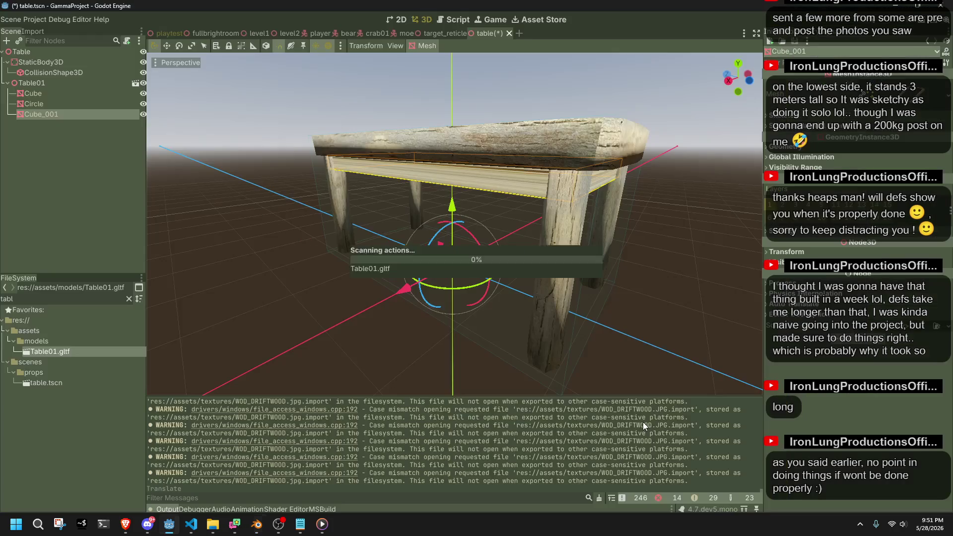
{"action": "left_click", "coordinate": [660, 269]}
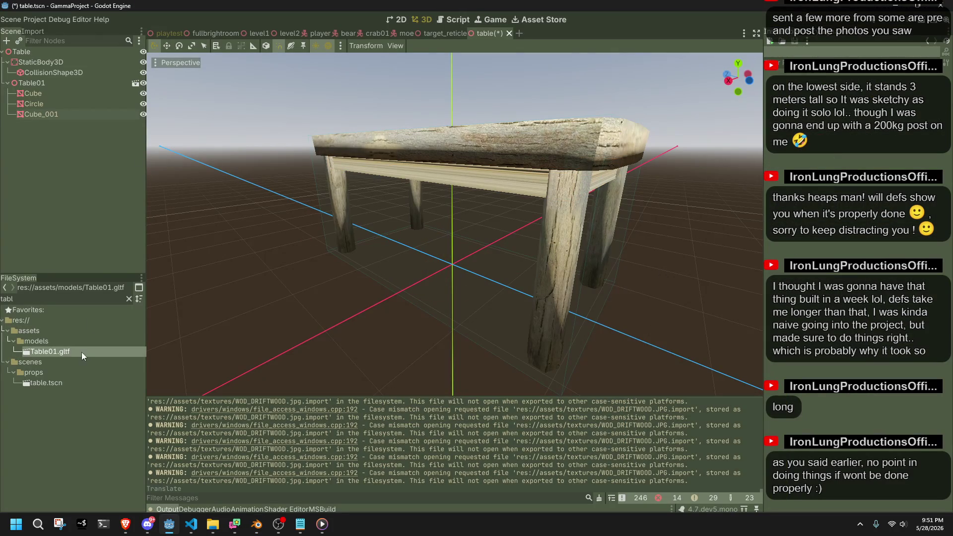
{"action": "right_click", "coordinate": [59, 354]}
{"action": "left_click", "coordinate": [73, 118]}
{"action": "left_click", "coordinate": [38, 30]}
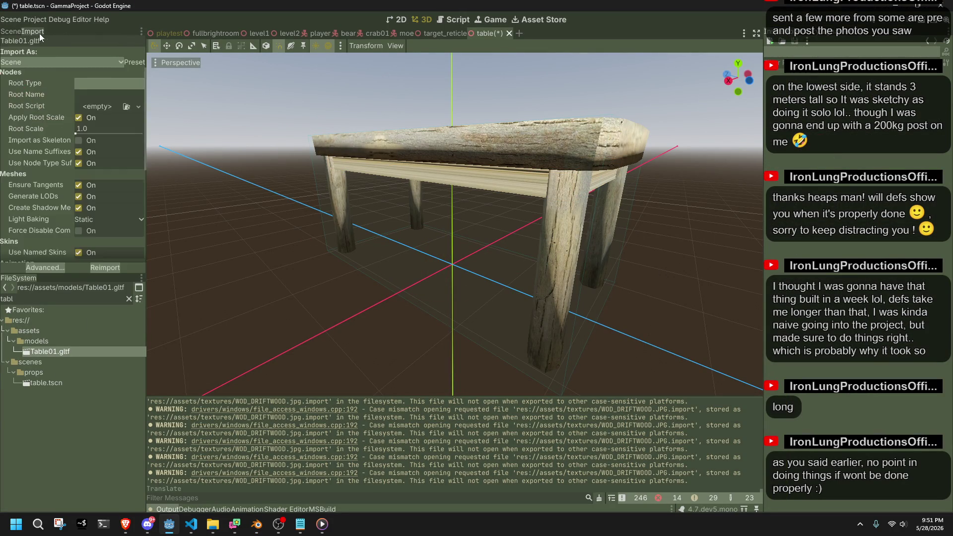
{"action": "left_click", "coordinate": [91, 267]}
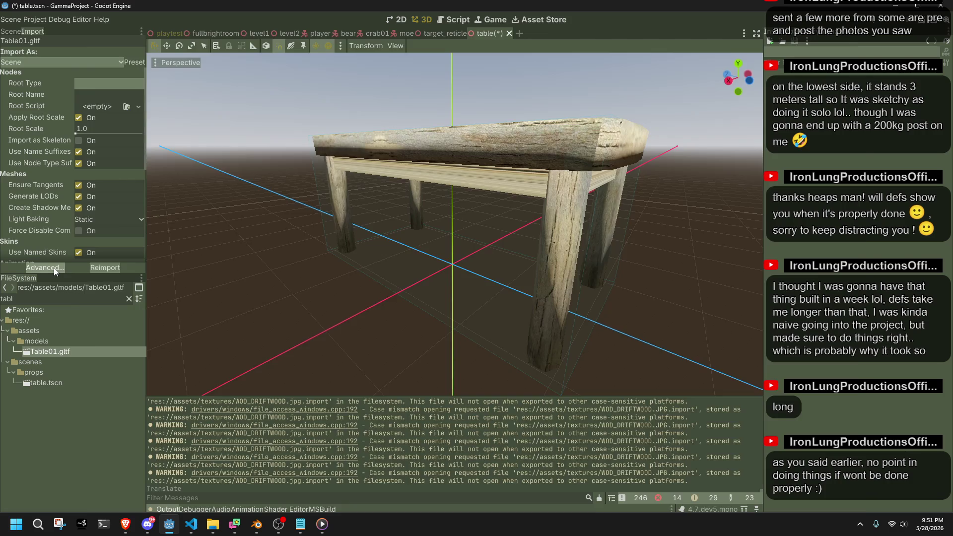
Preview the Table01_Circle legs and Table01_Cube_002 frame meshes in Advanced import settings, then return to Blender.
{"action": "left_click", "coordinate": [53, 267]}
{"action": "left_click_drag", "start_coordinate": [480, 289], "coordinate": [467, 261]}
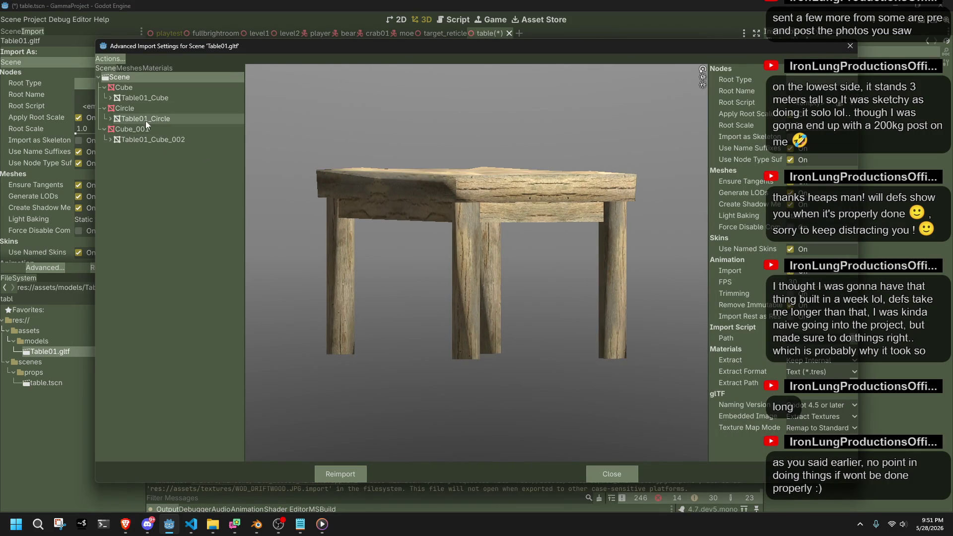
{"action": "left_click", "coordinate": [143, 118]}
{"action": "left_click", "coordinate": [165, 140]}
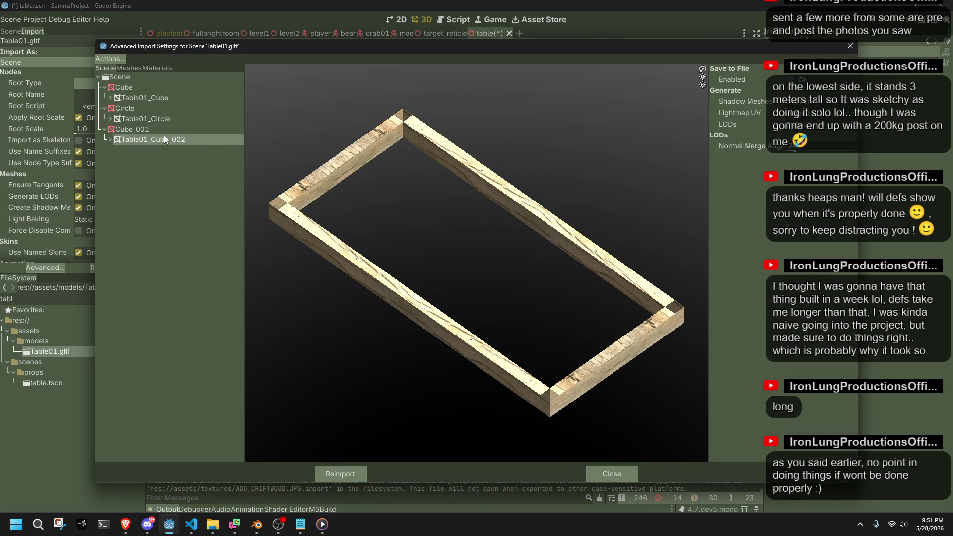
{"action": "left_click_drag", "start_coordinate": [484, 314], "coordinate": [436, 386]}
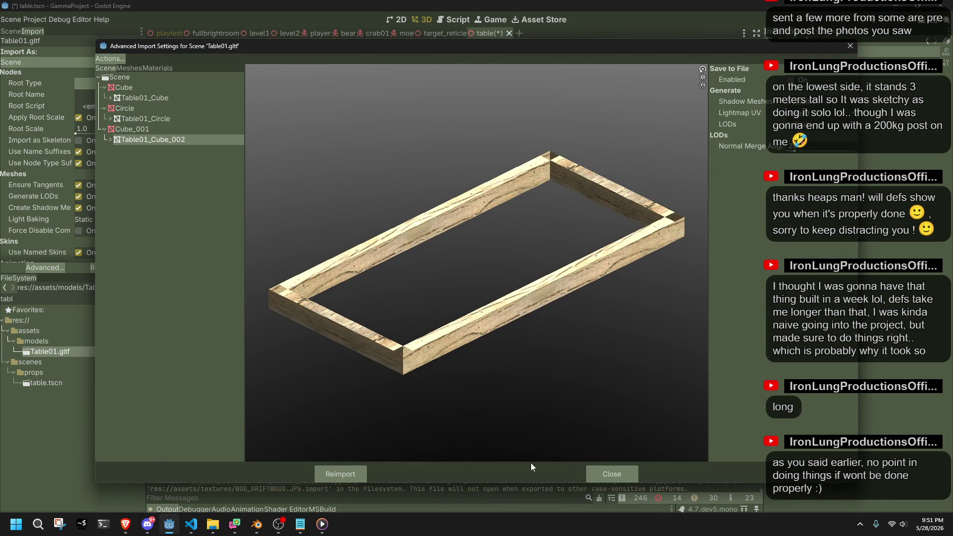
{"action": "left_click", "coordinate": [596, 469]}
{"action": "left_click", "coordinate": [257, 524]}
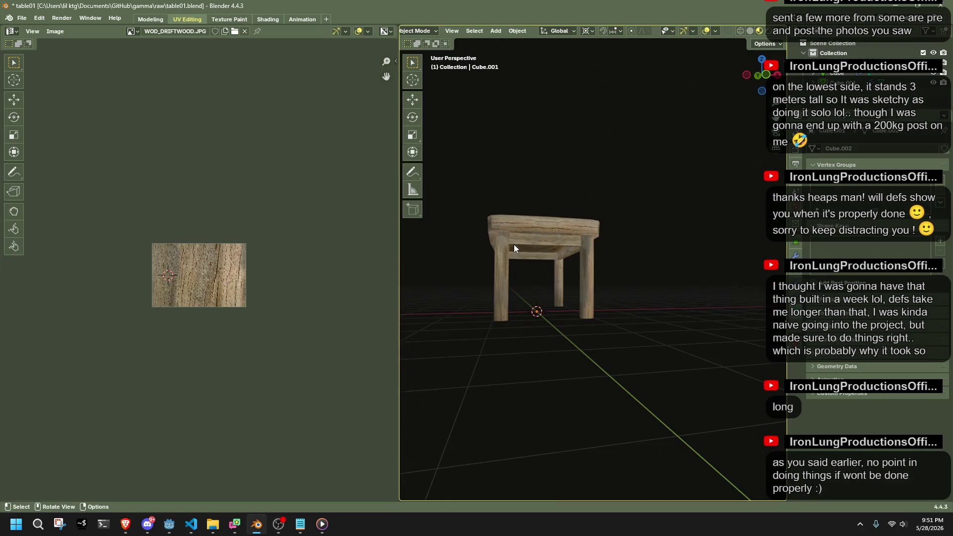
Delete the top faces of the Cube.001 apron in Edit Mode.
{"action": "left_click", "coordinate": [504, 196]}
{"action": "key", "text": "Tab"}
{"action": "mouse_move", "coordinate": [504, 196]}
{"action": "middle_mouse_down"}
{"action": "mouse_move", "coordinate": [580, 253]}
{"action": "mouse_move", "coordinate": [695, 253]}
{"action": "middle_mouse_up"}
{"action": "left_click", "coordinate": [528, 204], "text": "alt"}
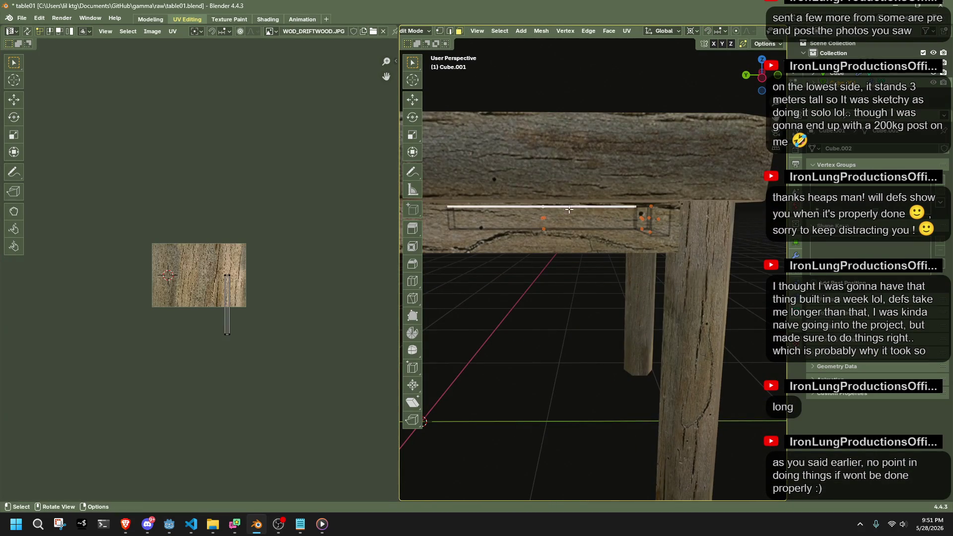
{"action": "left_click", "coordinate": [661, 212], "text": "alt+shift"}
{"action": "key", "text": "x"}
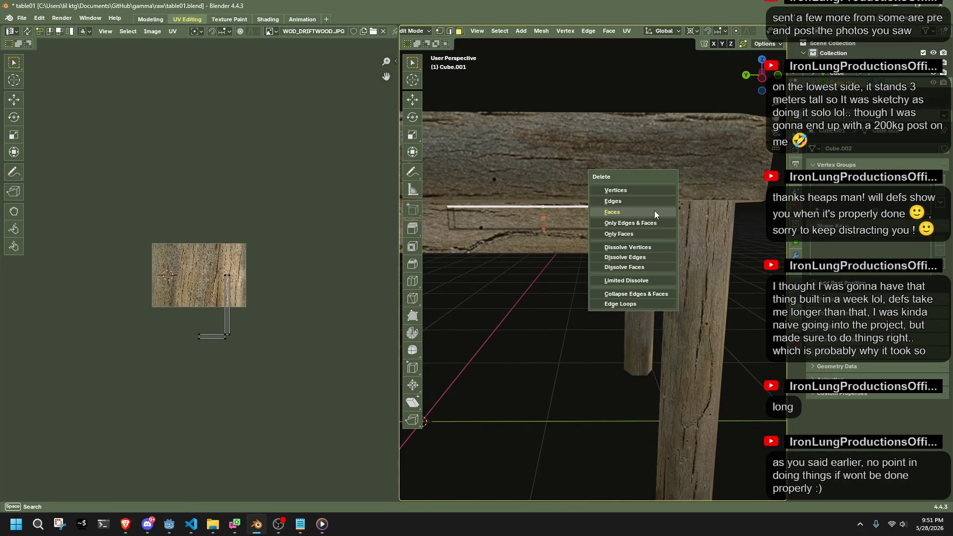
{"action": "left_click", "coordinate": [649, 212]}
Edge-slide the apron's corner edge toward the leg and save table01.blend.
{"action": "mouse_move", "coordinate": [649, 213]}
{"action": "middle_mouse_down"}
{"action": "mouse_move", "coordinate": [622, 219]}
{"action": "mouse_move", "coordinate": [632, 250]}
{"action": "mouse_move", "coordinate": [668, 207]}
{"action": "mouse_move", "coordinate": [589, 165]}
{"action": "middle_mouse_up"}
{"action": "scroll", "coordinate": [589, 166], "scroll_direction": "up", "scroll_amount": 5}
{"action": "left_click_drag", "start_coordinate": [589, 178], "coordinate": [600, 200]}
{"action": "key", "text": "g"}
{"action": "key", "text": "g"}
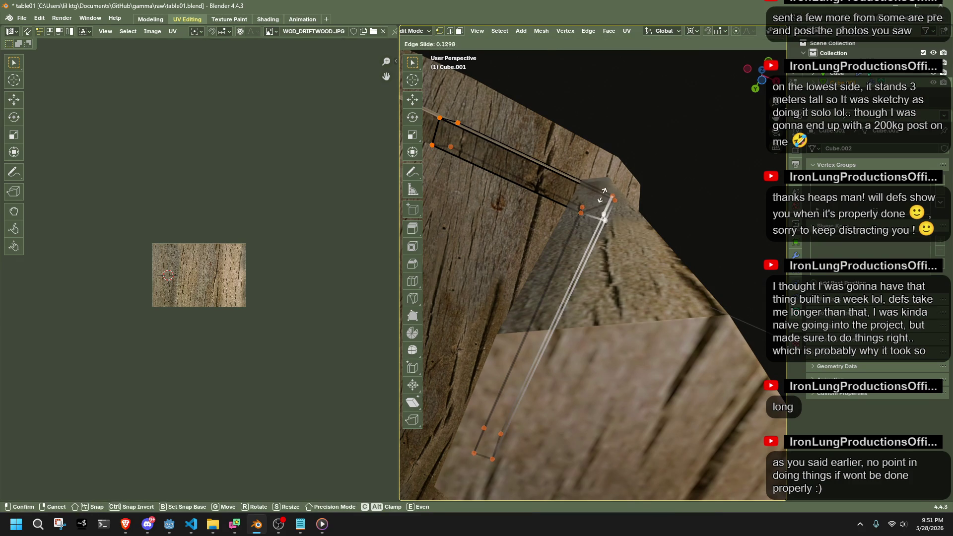
{"action": "left_click", "coordinate": [646, 94]}
{"action": "mouse_move", "coordinate": [646, 94]}
{"action": "middle_mouse_down"}
{"action": "mouse_move", "coordinate": [735, 280]}
{"action": "mouse_move", "coordinate": [523, 197]}
{"action": "mouse_move", "coordinate": [555, 179]}
{"action": "mouse_move", "coordinate": [593, 189]}
{"action": "middle_mouse_up"}
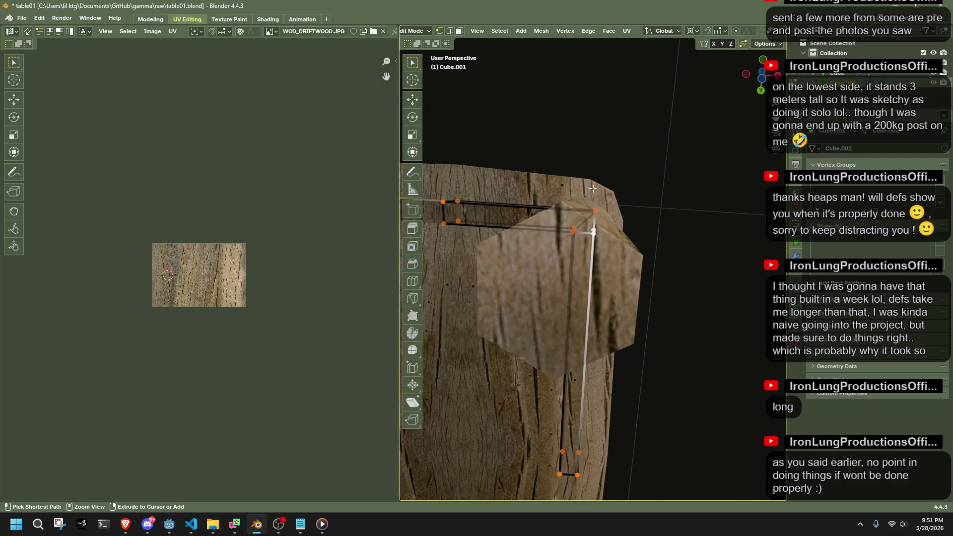
{"action": "mouse_move", "coordinate": [670, 234]}
{"action": "middle_mouse_down"}
{"action": "mouse_move", "coordinate": [664, 257]}
{"action": "mouse_move", "coordinate": [552, 382]}
{"action": "mouse_move", "coordinate": [602, 393]}
{"action": "mouse_move", "coordinate": [651, 385]}
{"action": "mouse_move", "coordinate": [729, 334]}
{"action": "mouse_move", "coordinate": [685, 320]}
{"action": "middle_mouse_up"}
{"action": "scroll", "coordinate": [664, 258], "scroll_direction": "down", "scroll_amount": 5}
{"action": "key", "text": "ctrl+s"}
{"action": "key", "text": "Tab"}
{"action": "left_click", "coordinate": [674, 270]}
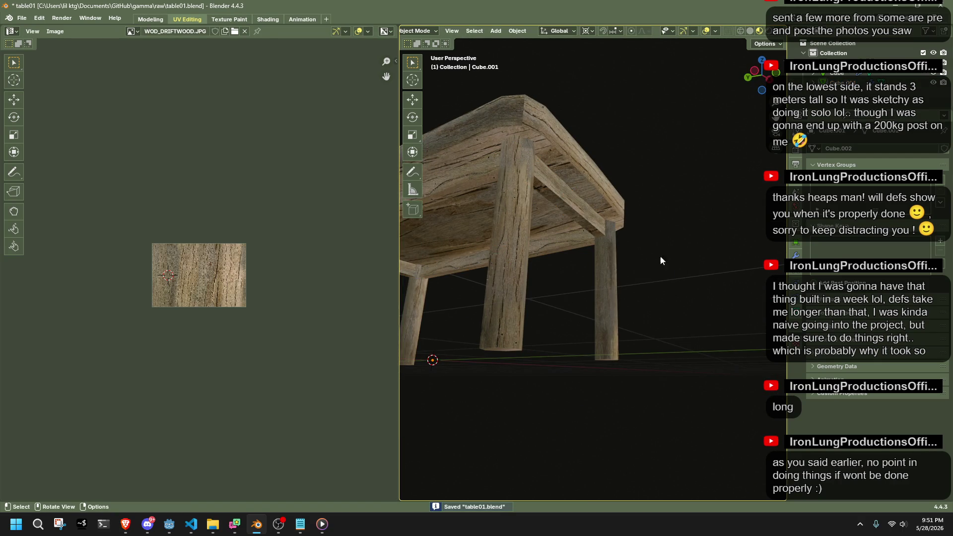
Add a centred loop cut through the Cube.001 apron face in front orthographic view.
{"action": "key", "text": "Tab"}
{"action": "scroll", "coordinate": [671, 263], "scroll_direction": "up", "scroll_amount": 5}
{"action": "mouse_move", "coordinate": [671, 263]}
{"action": "middle_mouse_down"}
{"action": "mouse_move", "coordinate": [710, 313]}
{"action": "mouse_move", "coordinate": [731, 324]}
{"action": "mouse_move", "coordinate": [523, 296]}
{"action": "mouse_move", "coordinate": [547, 248]}
{"action": "middle_mouse_up"}
{"action": "middle_click_drag", "start_coordinate": [612, 250], "coordinate": [744, 114]}
{"action": "left_click", "coordinate": [754, 77]}
{"action": "key", "text": "g"}
{"action": "key", "text": "z"}
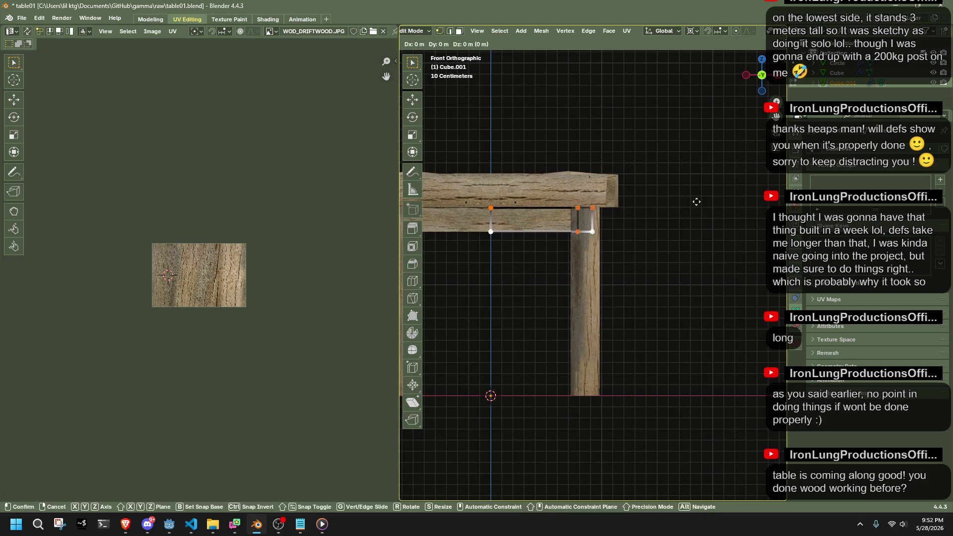
{"action": "right_click", "coordinate": [694, 191]}
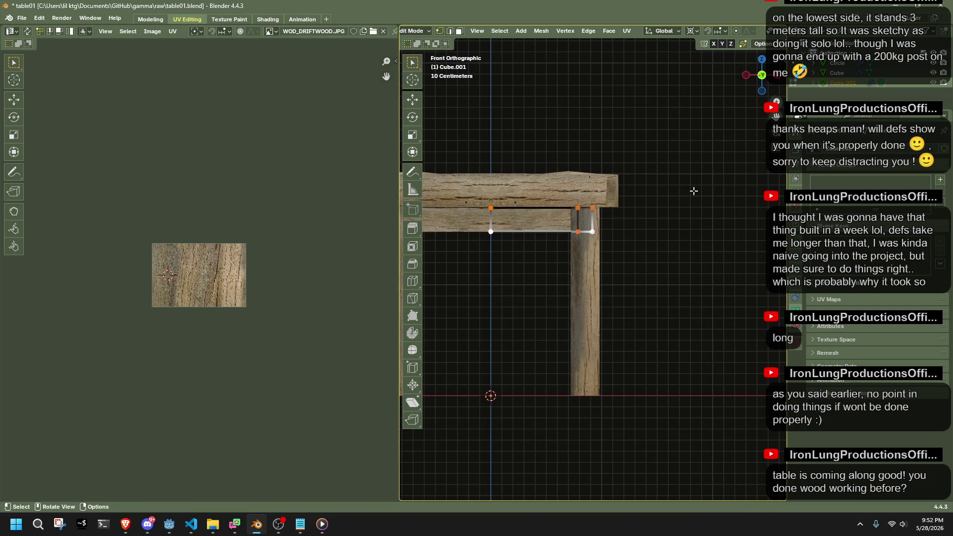
{"action": "key", "text": "ctrl+r"}
{"action": "left_click", "coordinate": [692, 191]}
{"action": "right_click", "coordinate": [692, 191]}
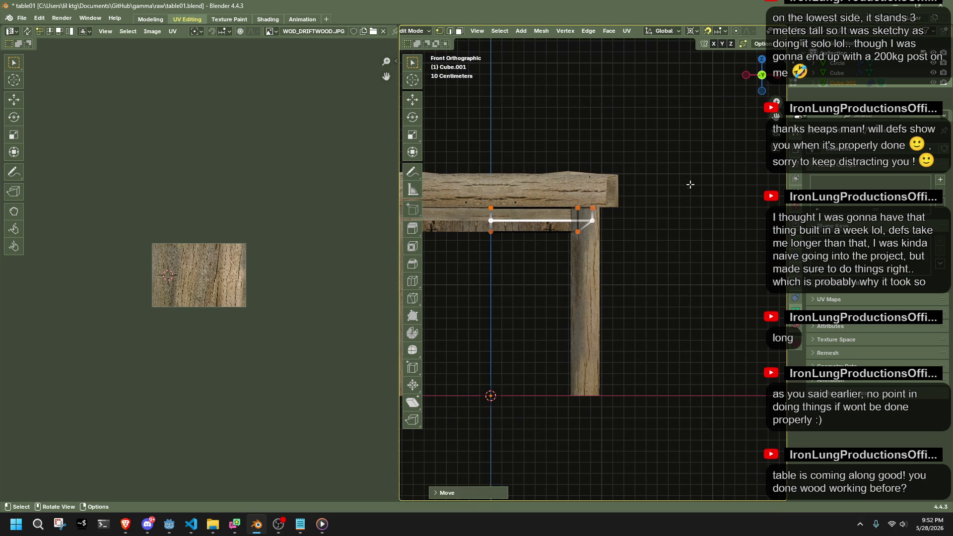
{"action": "key", "text": "Tab"}
Average the normals of the apron mesh.
{"action": "middle_click_drag", "start_coordinate": [648, 269], "coordinate": [750, 275]}
{"action": "key", "text": "Tab"}
{"action": "right_click", "coordinate": [697, 219]}
{"action": "mouse_move", "coordinate": [701, 221]}
{"action": "left_click", "coordinate": [738, 234]}
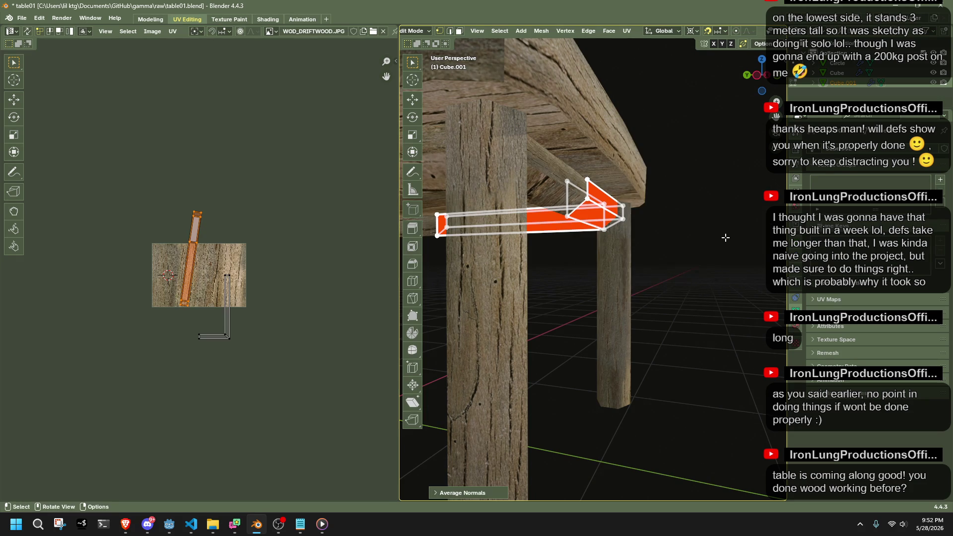
{"action": "key", "text": "Tab"}
{"action": "mouse_move", "coordinate": [724, 237]}
{"action": "middle_mouse_down"}
{"action": "mouse_move", "coordinate": [658, 252]}
{"action": "mouse_move", "coordinate": [575, 239]}
{"action": "mouse_move", "coordinate": [672, 263]}
{"action": "middle_mouse_up"}
{"action": "scroll", "coordinate": [654, 252], "scroll_direction": "down", "scroll_amount": 4}
Unwrap the Cube.001 apron face using cube projection.
{"action": "left_click", "coordinate": [560, 241]}
{"action": "left_click", "coordinate": [547, 220]}
{"action": "key", "text": "Tab"}
{"action": "key", "text": "Tab"}
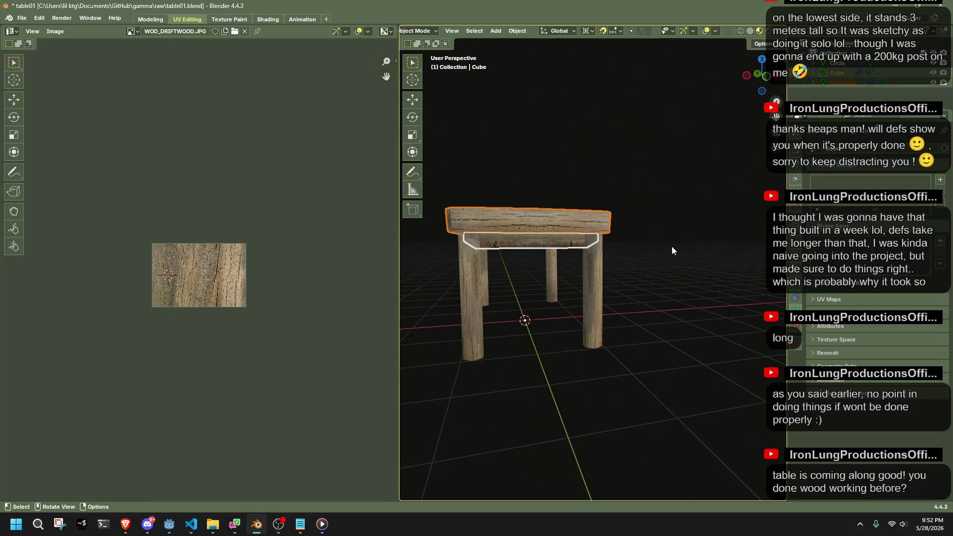
{"action": "left_click", "coordinate": [564, 245]}
{"action": "key", "text": "Tab"}
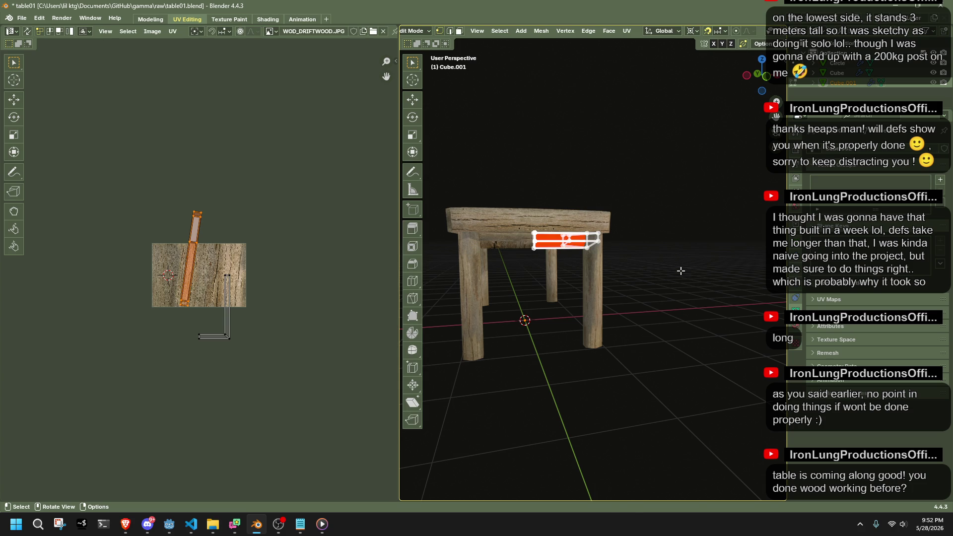
{"action": "right_click", "coordinate": [681, 273]}
{"action": "mouse_move", "coordinate": [674, 383]}
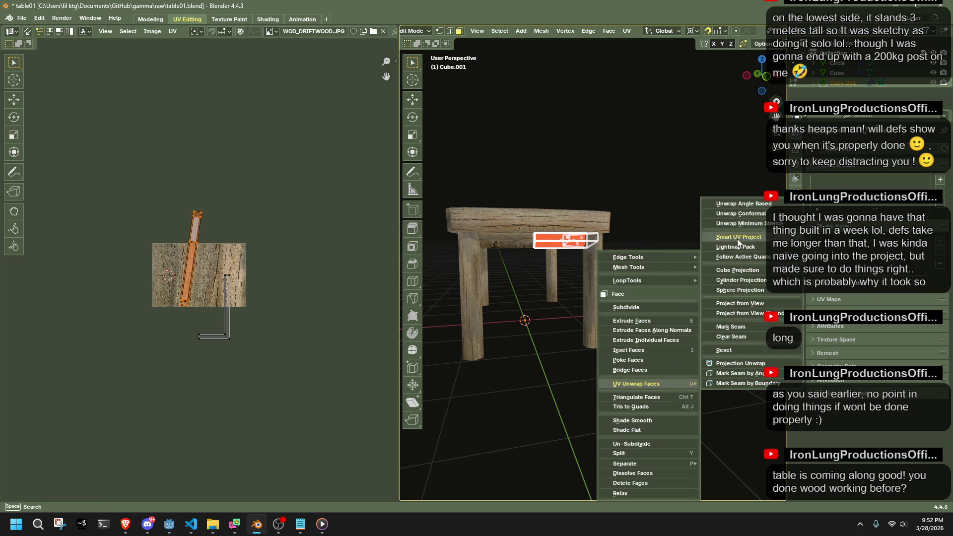
{"action": "left_click", "coordinate": [747, 271]}
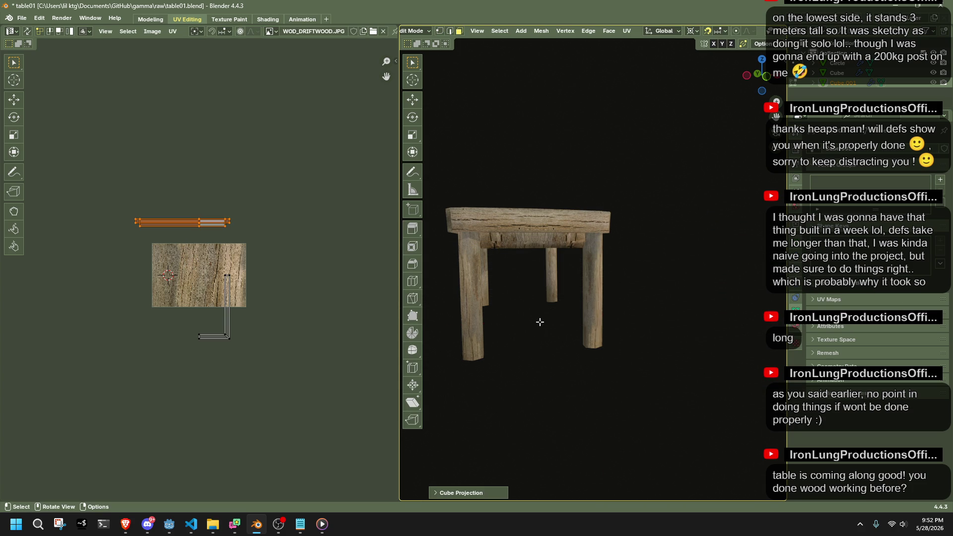
Rotate and move the apron UV strip and L-shaped island onto the wood texture.
{"action": "left_click_drag", "start_coordinate": [114, 195], "coordinate": [240, 248]}
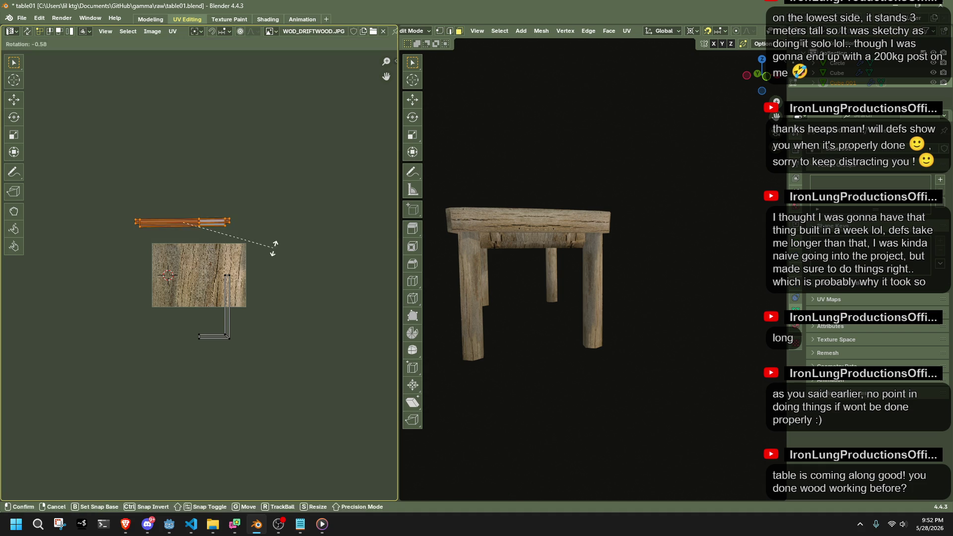
{"action": "key", "text": "r"}
{"action": "left_click", "coordinate": [210, 176]}
{"action": "key", "text": "g"}
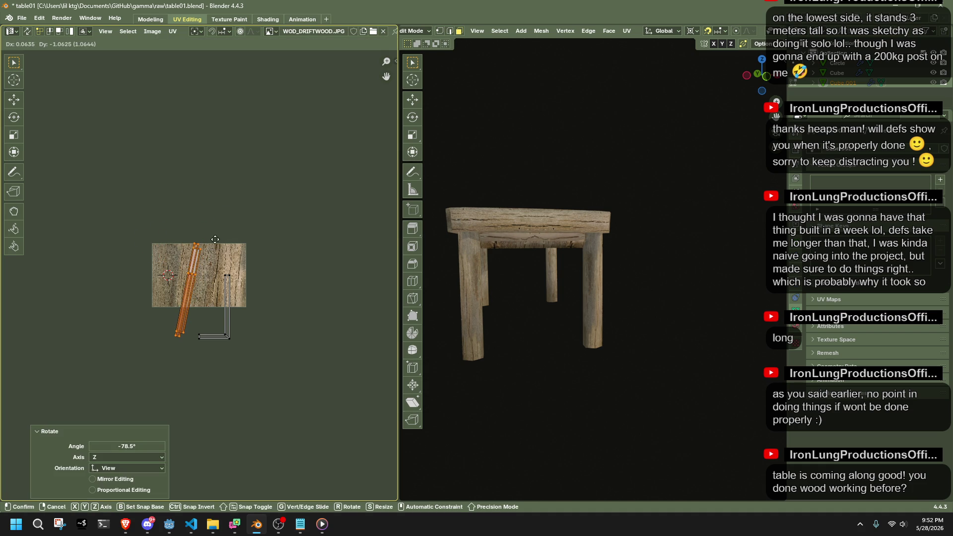
{"action": "left_click", "coordinate": [212, 230]}
{"action": "scroll", "coordinate": [699, 142], "scroll_direction": "up", "scroll_amount": 5}
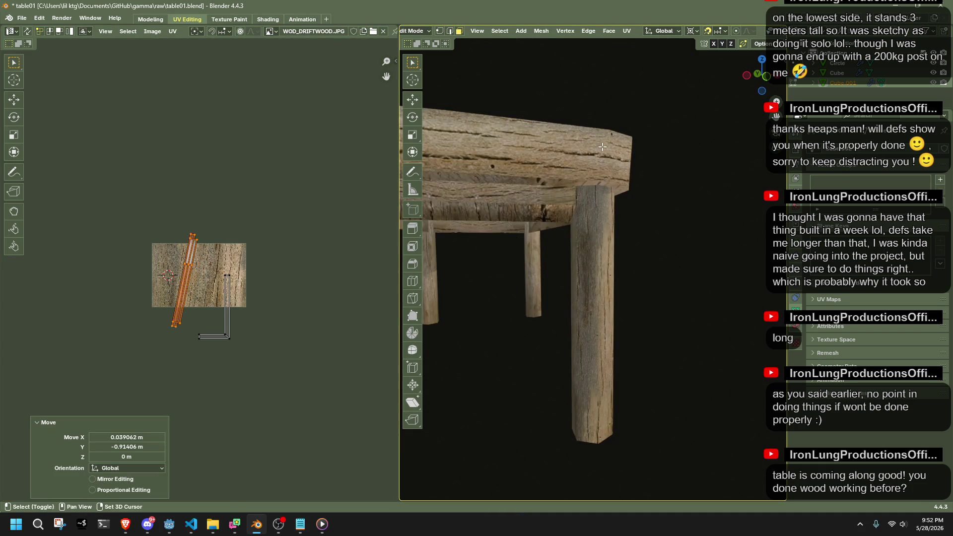
{"action": "key", "text": "r"}
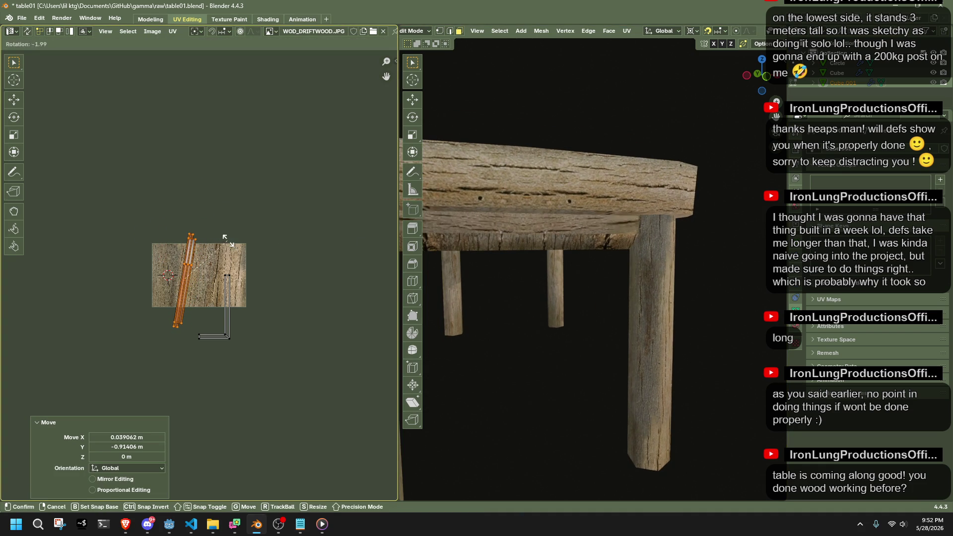
{"action": "left_click", "coordinate": [225, 243]}
{"action": "mouse_move", "coordinate": [264, 386]}
{"action": "left_mouse_down"}
{"action": "mouse_move", "coordinate": [194, 292]}
{"action": "mouse_move", "coordinate": [194, 257]}
{"action": "left_mouse_up"}
{"action": "key", "text": "g"}
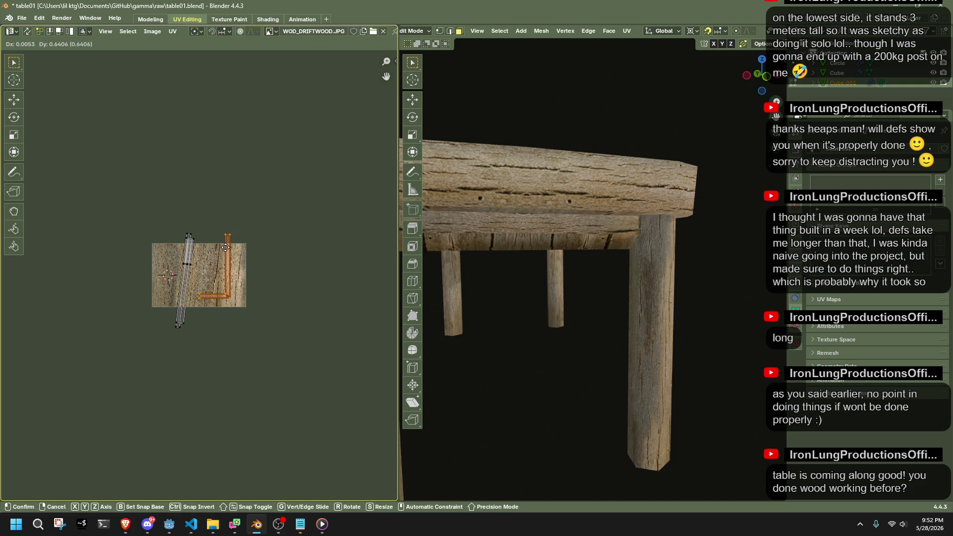
{"action": "left_click", "coordinate": [226, 246]}
Save table01.blend and export the table as Table01.gltf to the models folder.
{"action": "mouse_move", "coordinate": [497, 258]}
{"action": "middle_mouse_down"}
{"action": "mouse_move", "coordinate": [611, 272]}
{"action": "mouse_move", "coordinate": [674, 265]}
{"action": "mouse_move", "coordinate": [441, 266]}
{"action": "middle_mouse_up"}
{"action": "key", "text": "Tab"}
{"action": "scroll", "coordinate": [678, 272], "scroll_direction": "down", "scroll_amount": 5}
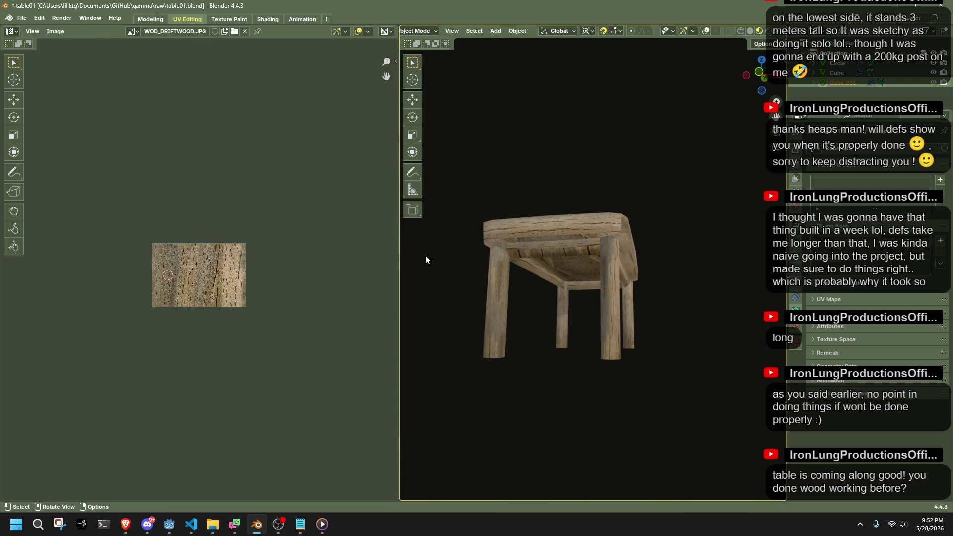
{"action": "key", "text": "ctrl+shift+s"}
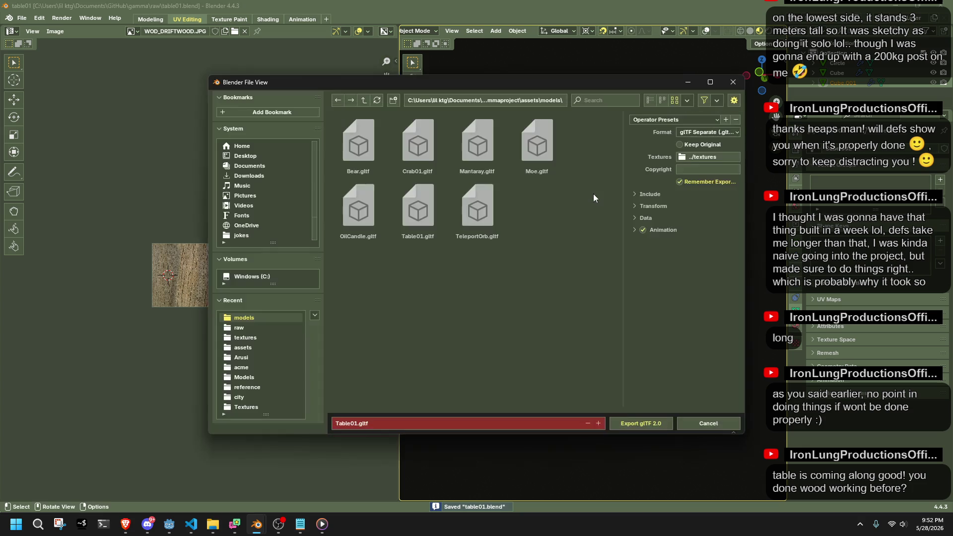
{"action": "left_click", "coordinate": [640, 421]}
Inspect the reimported table in Godot and save the table scene.
{"action": "key", "text": "alt+Tab"}
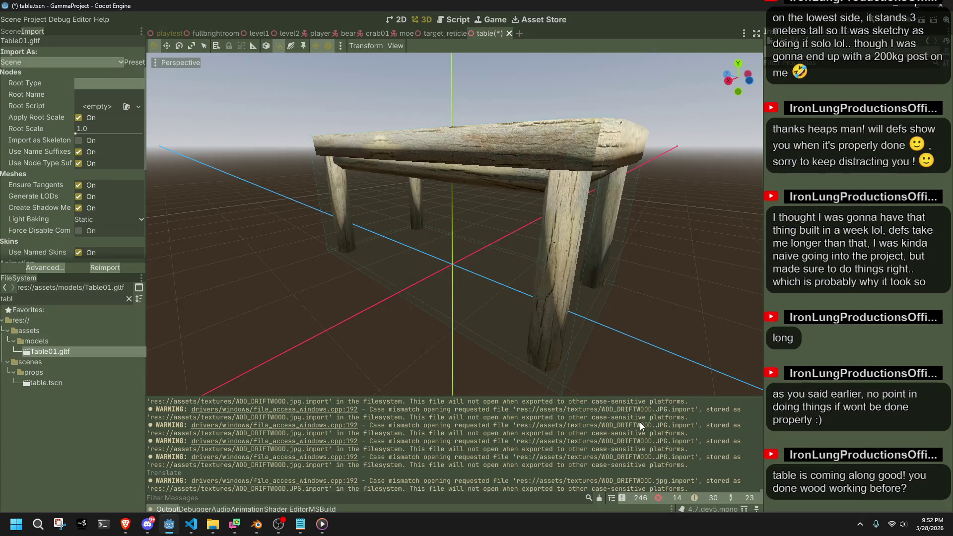
{"action": "mouse_move", "coordinate": [523, 288]}
{"action": "middle_mouse_down"}
{"action": "mouse_move", "coordinate": [445, 285]}
{"action": "mouse_move", "coordinate": [314, 318]}
{"action": "middle_mouse_up"}
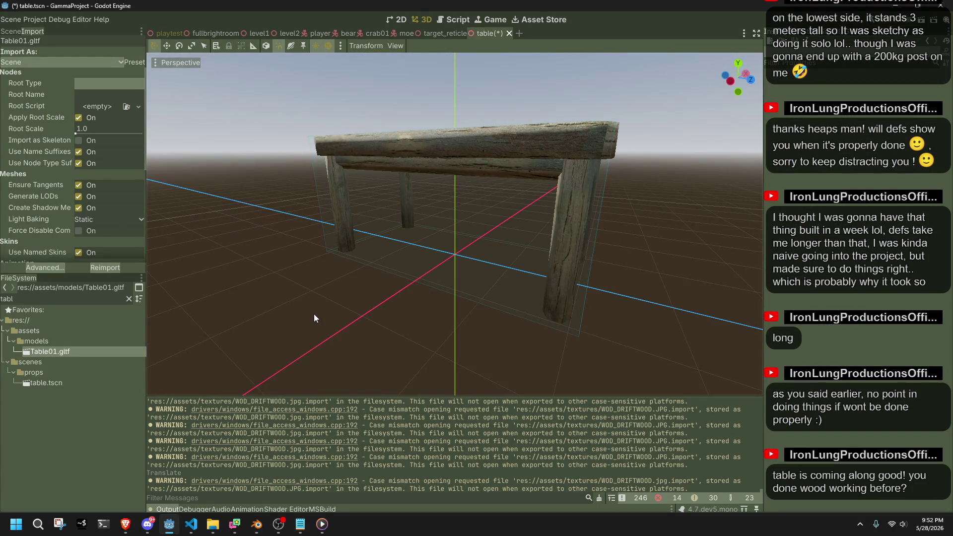
{"action": "scroll", "coordinate": [329, 322], "scroll_direction": "down", "scroll_amount": 5}
{"action": "middle_click_drag", "start_coordinate": [335, 281], "coordinate": [496, 281]}
{"action": "key", "text": "ctrl+s"}
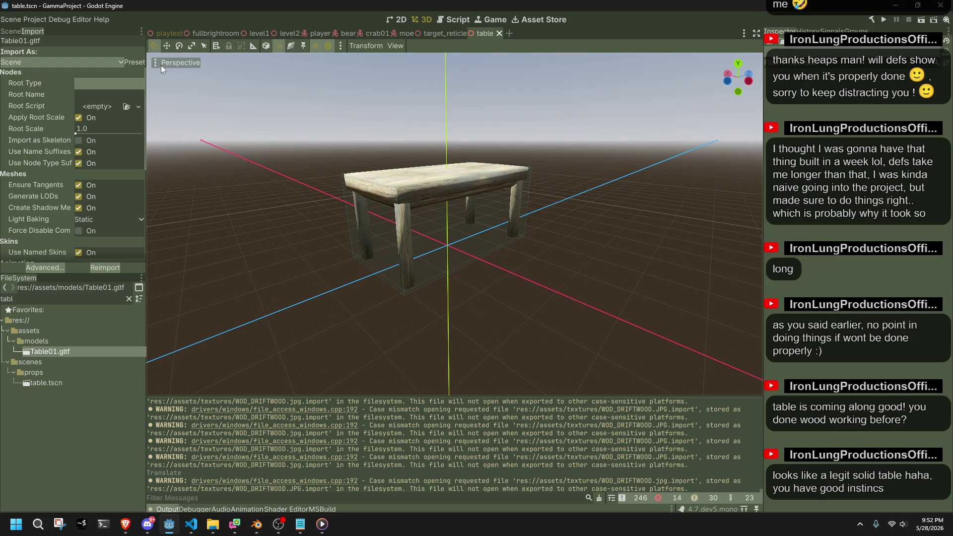
Drop table.tscn into the playtest level, save the level and run the game.
{"action": "left_click", "coordinate": [163, 32]}
{"action": "scroll", "coordinate": [487, 263], "scroll_direction": "down", "scroll_amount": 5}
{"action": "mouse_move", "coordinate": [397, 249]}
{"action": "middle_mouse_down"}
{"action": "mouse_move", "coordinate": [487, 263]}
{"action": "mouse_move", "coordinate": [518, 333]}
{"action": "mouse_move", "coordinate": [663, 374]}
{"action": "mouse_move", "coordinate": [231, 56]}
{"action": "mouse_move", "coordinate": [481, 366]}
{"action": "mouse_move", "coordinate": [526, 275]}
{"action": "mouse_move", "coordinate": [397, 273]}
{"action": "mouse_move", "coordinate": [525, 294]}
{"action": "middle_mouse_up"}
{"action": "scroll", "coordinate": [525, 298], "scroll_direction": "up", "scroll_amount": 3}
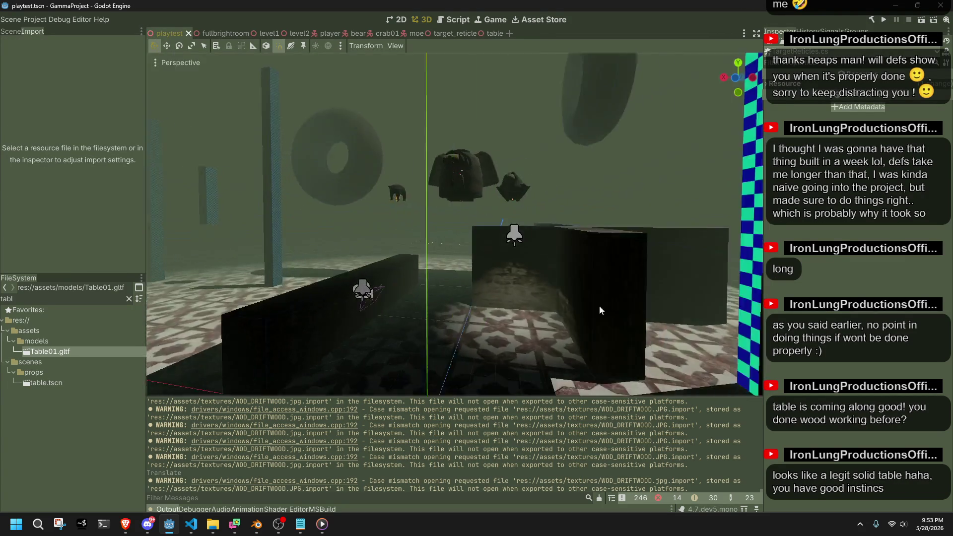
{"action": "left_click_drag", "start_coordinate": [46, 383], "coordinate": [478, 344]}
{"action": "left_click_drag", "start_coordinate": [487, 346], "coordinate": [472, 350]}
{"action": "mouse_move", "coordinate": [472, 350]}
{"action": "middle_mouse_down"}
{"action": "mouse_move", "coordinate": [567, 344]}
{"action": "mouse_move", "coordinate": [611, 330]}
{"action": "mouse_move", "coordinate": [551, 325]}
{"action": "mouse_move", "coordinate": [668, 326]}
{"action": "mouse_move", "coordinate": [532, 310]}
{"action": "mouse_move", "coordinate": [555, 315]}
{"action": "middle_mouse_up"}
{"action": "scroll", "coordinate": [551, 325], "scroll_direction": "up", "scroll_amount": 5}
{"action": "key", "text": "ctrl+s"}
{"action": "left_click", "coordinate": [887, 19]}
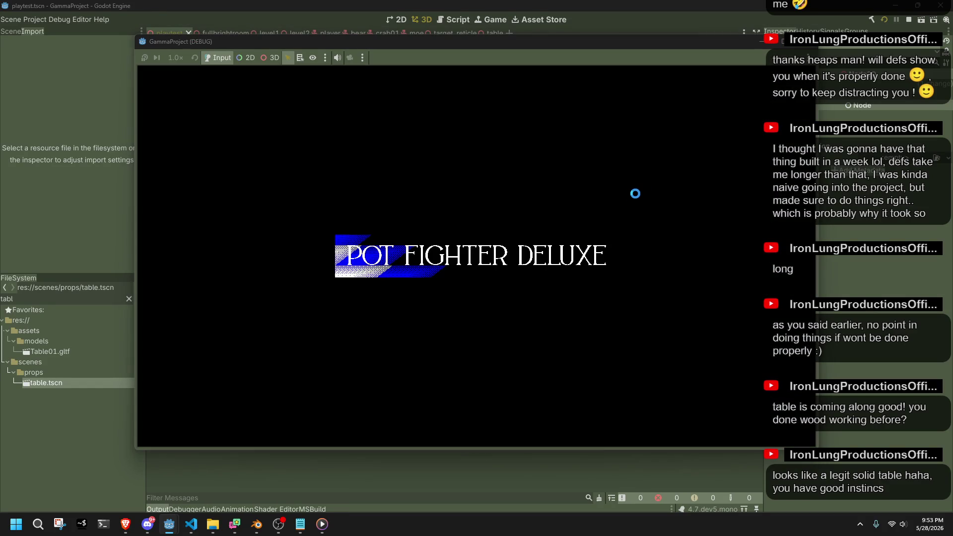
Run the character across the tiled floor to the table and swing the camera around it.
{"action": "key", "text": "w"}
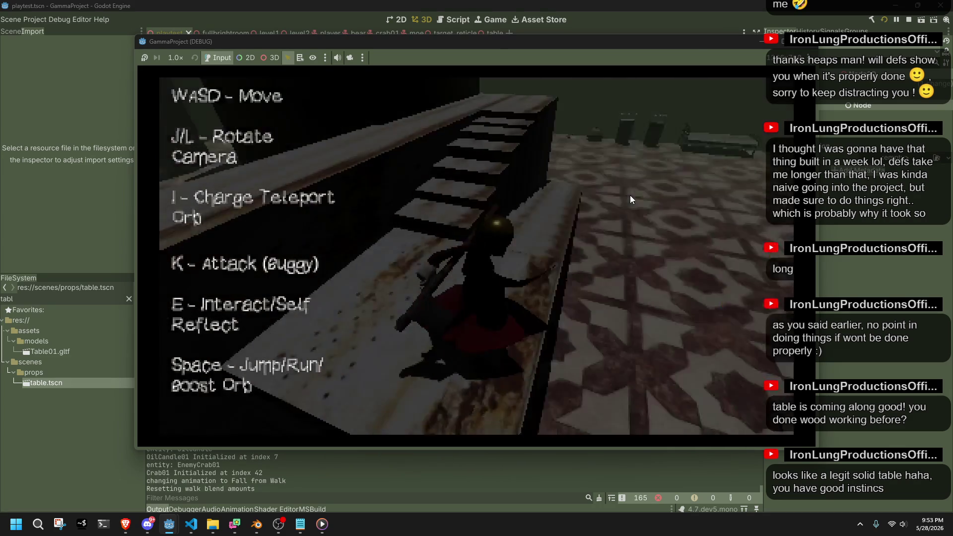
{"action": "key", "text": "space"}
{"action": "key", "text": "w"}
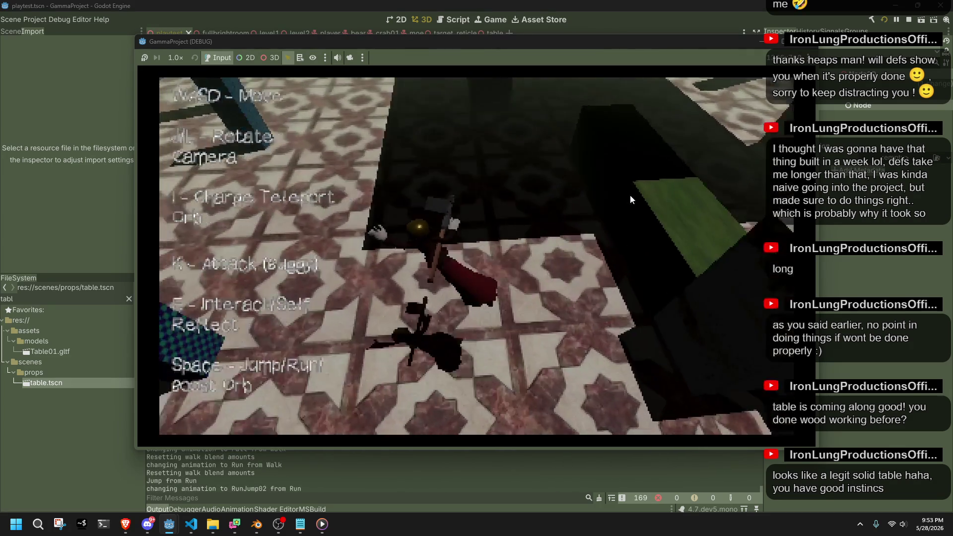
{"action": "key", "text": "w"}
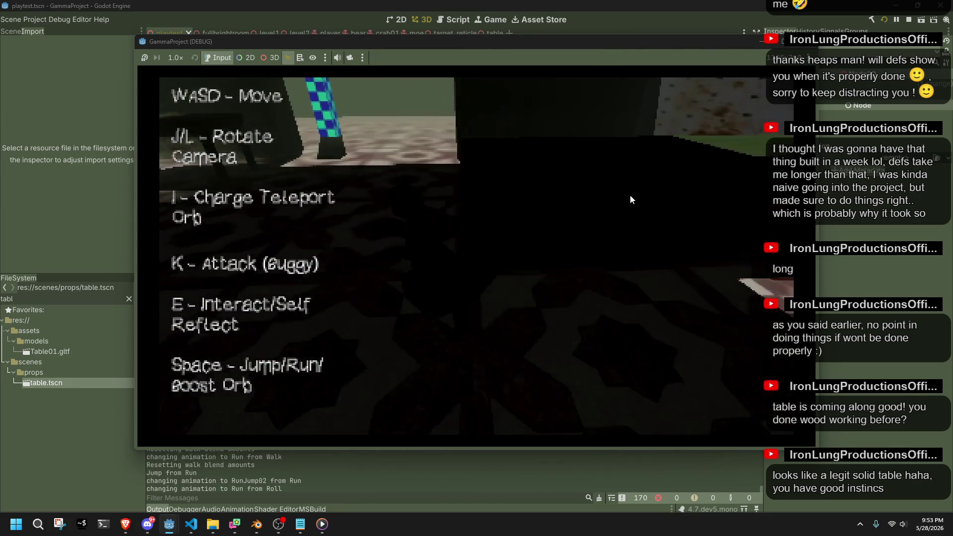
{"action": "key", "text": "l"}
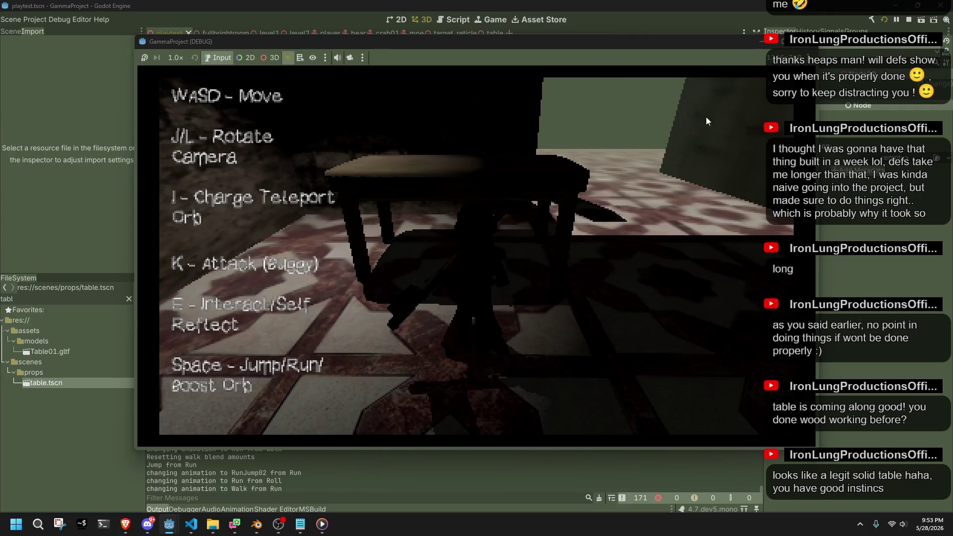
{"action": "key", "text": "alt+Tab"}
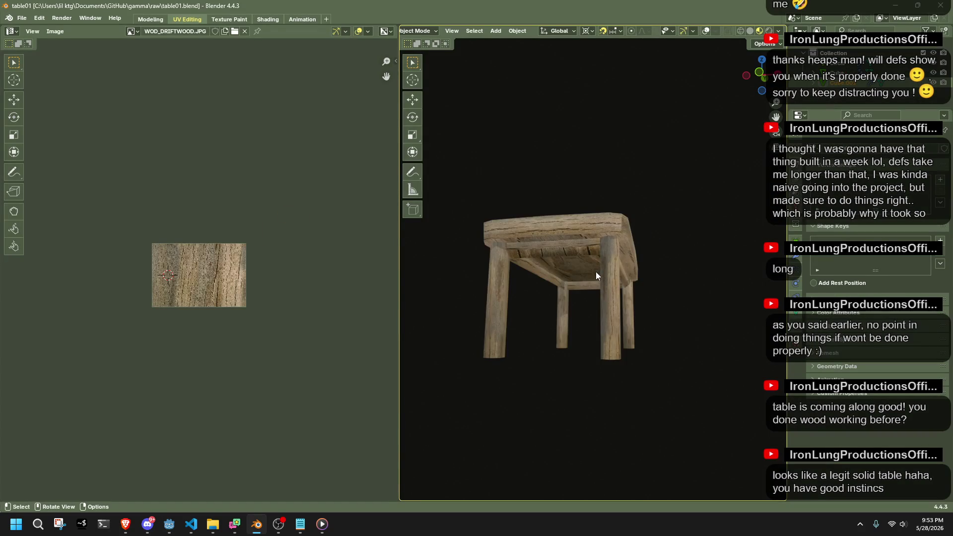
Select every table part in front view and scale the whole table down.
{"action": "mouse_move", "coordinate": [620, 273]}
{"action": "middle_mouse_down"}
{"action": "mouse_move", "coordinate": [695, 222]}
{"action": "mouse_move", "coordinate": [696, 259]}
{"action": "middle_mouse_up"}
{"action": "key", "text": "alt+z"}
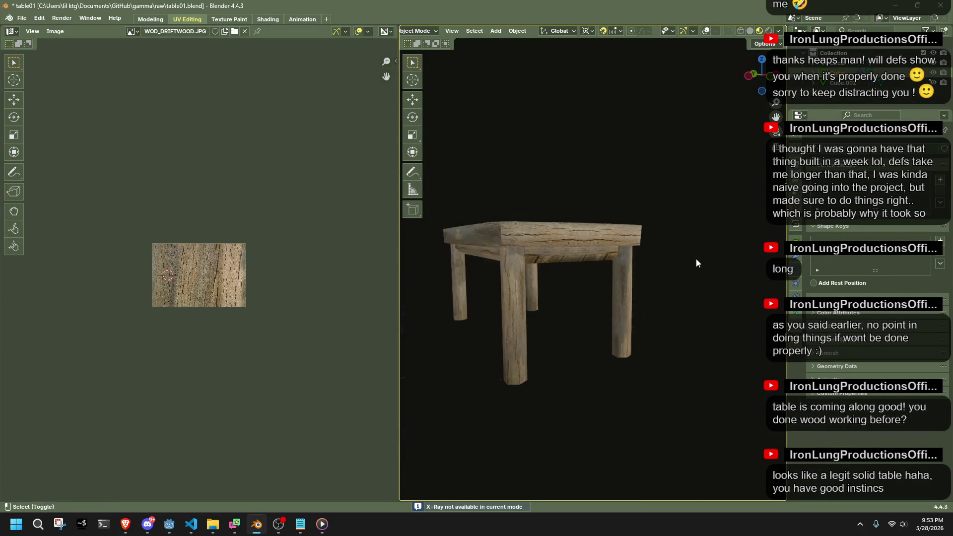
{"action": "key", "text": "shift+alt+z"}
{"action": "key", "text": "a"}
{"action": "key", "text": "KP_1"}
{"action": "key", "text": "grave"}
{"action": "key", "text": "s"}
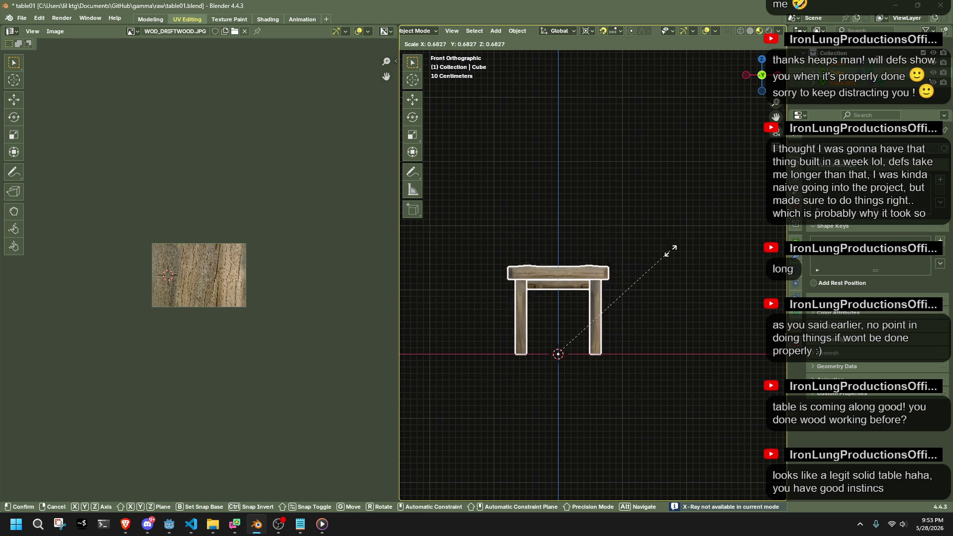
{"action": "left_click", "coordinate": [654, 288]}
Set the Resize scale to exactly 0.5 on X, Y and Z.
{"action": "left_click", "coordinate": [437, 489]}
{"action": "left_click", "coordinate": [536, 442]}
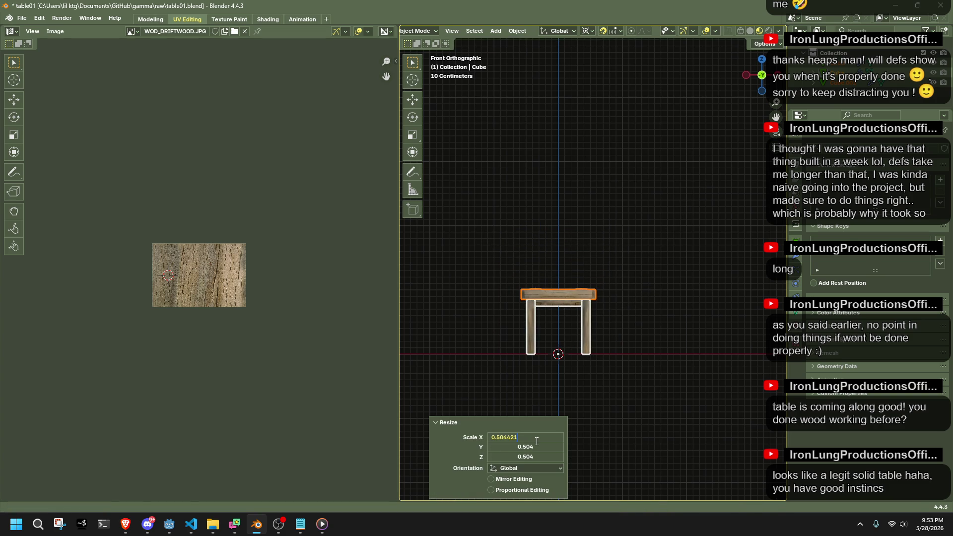
{"action": "key", "text": "Return"}
{"action": "left_click", "coordinate": [536, 448]}
{"action": "type", "text": ".5"}
{"action": "key", "text": "Return"}
{"action": "left_click", "coordinate": [537, 458]}
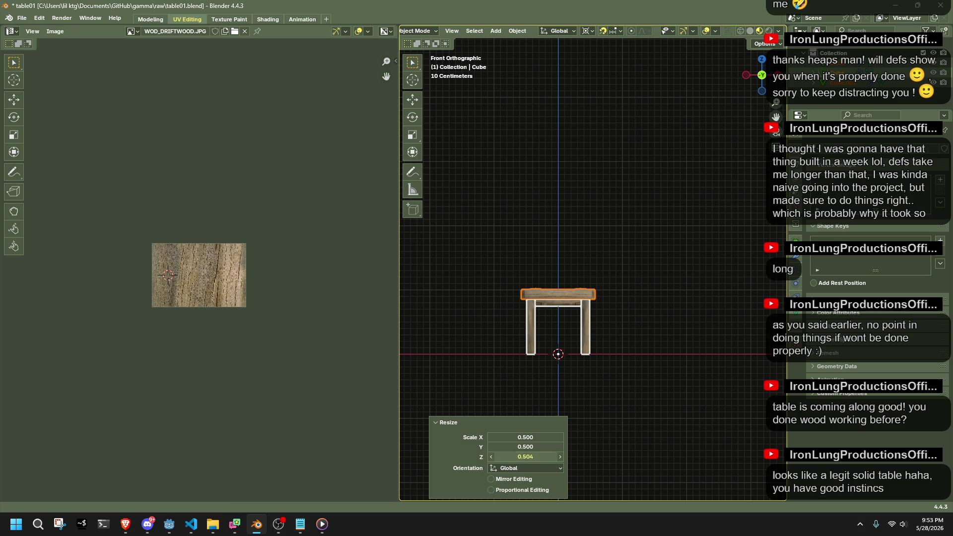
{"action": "type", "text": "0.5"}
{"action": "key", "text": "Return"}
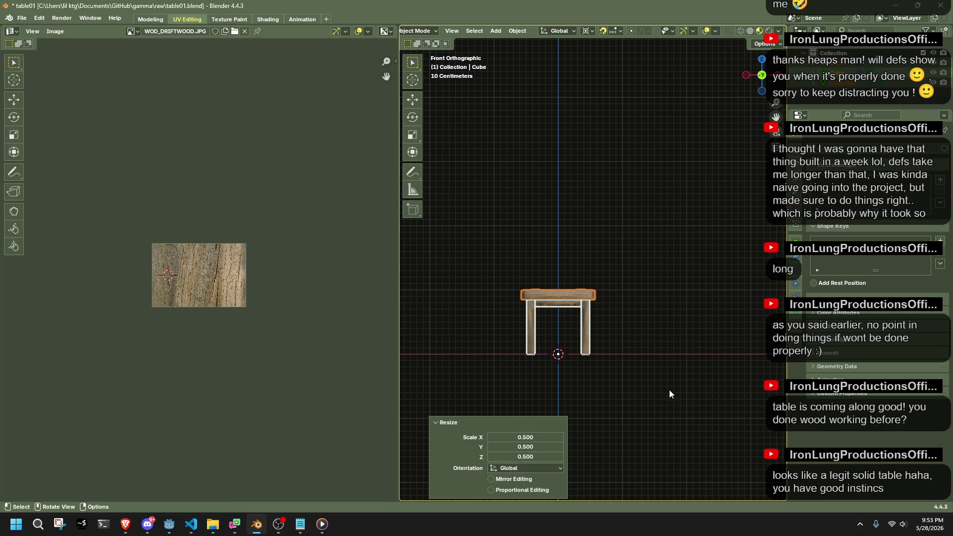
Save table01.blend and re-export the resized table as glTF.
{"action": "left_click", "coordinate": [671, 393]}
{"action": "scroll", "coordinate": [541, 323], "scroll_direction": "up", "scroll_amount": 2}
{"action": "key", "text": "ctrl+s"}
{"action": "middle_click_drag", "start_coordinate": [538, 323], "coordinate": [669, 327]}
{"action": "key", "text": "a"}
{"action": "left_click", "coordinate": [669, 327]}
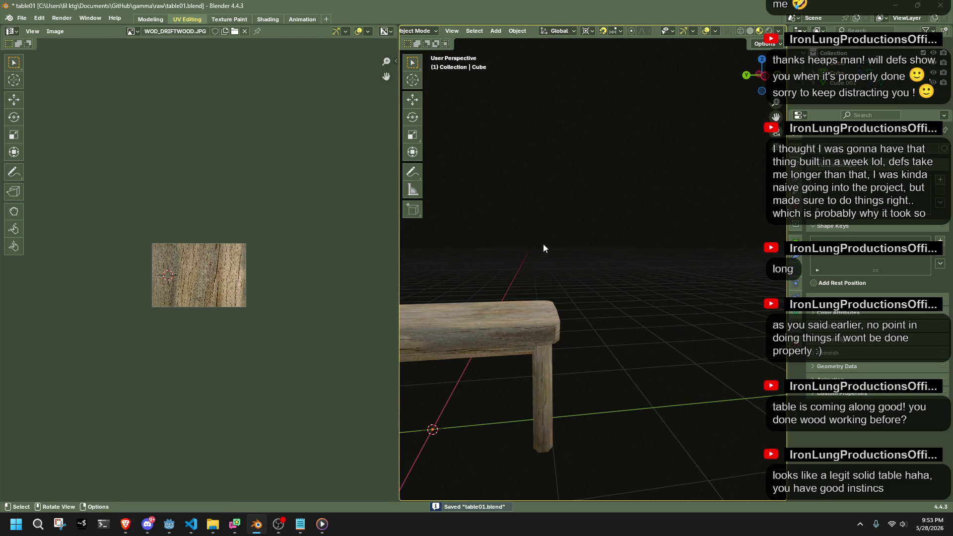
{"action": "key", "text": "ctrl+s"}
{"action": "key", "text": "ctrl+shift+s"}
{"action": "key", "text": "Escape"}
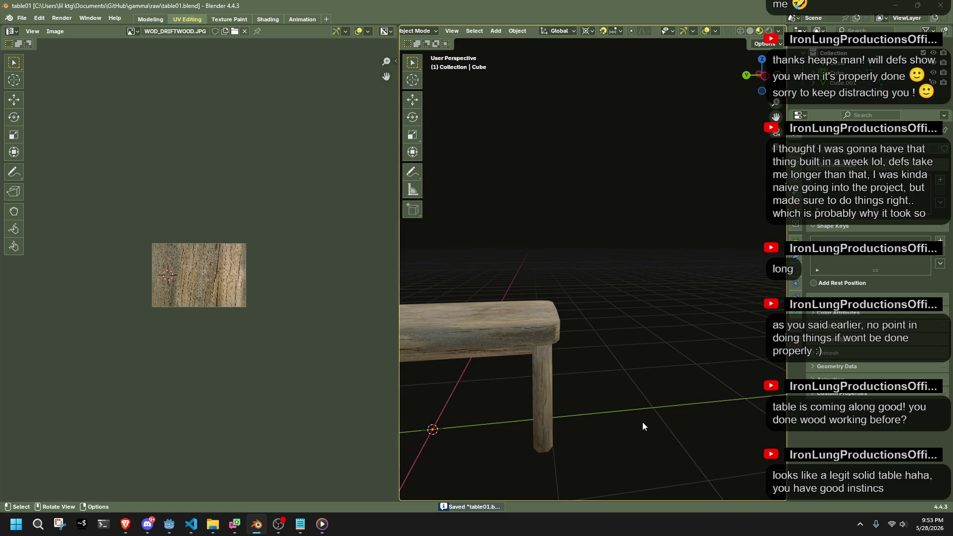
{"action": "key", "text": "Home"}
{"action": "mouse_move", "coordinate": [633, 420]}
{"action": "middle_mouse_down"}
{"action": "mouse_move", "coordinate": [610, 391]}
{"action": "mouse_move", "coordinate": [600, 311]}
{"action": "mouse_move", "coordinate": [682, 317]}
{"action": "mouse_move", "coordinate": [501, 368]}
{"action": "middle_mouse_up"}
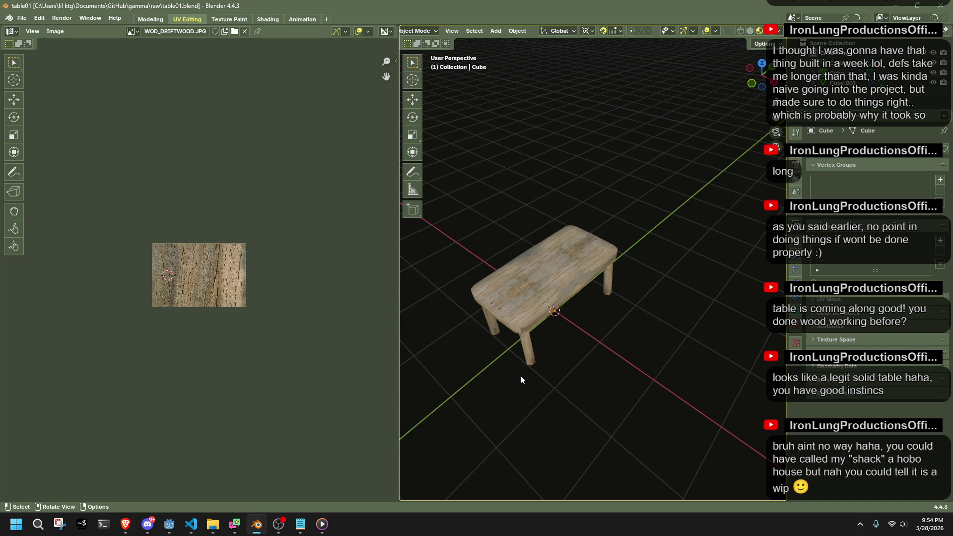
In the table scene, pull the box collision's left and right sides to the table edges.
{"action": "left_click", "coordinate": [170, 524]}
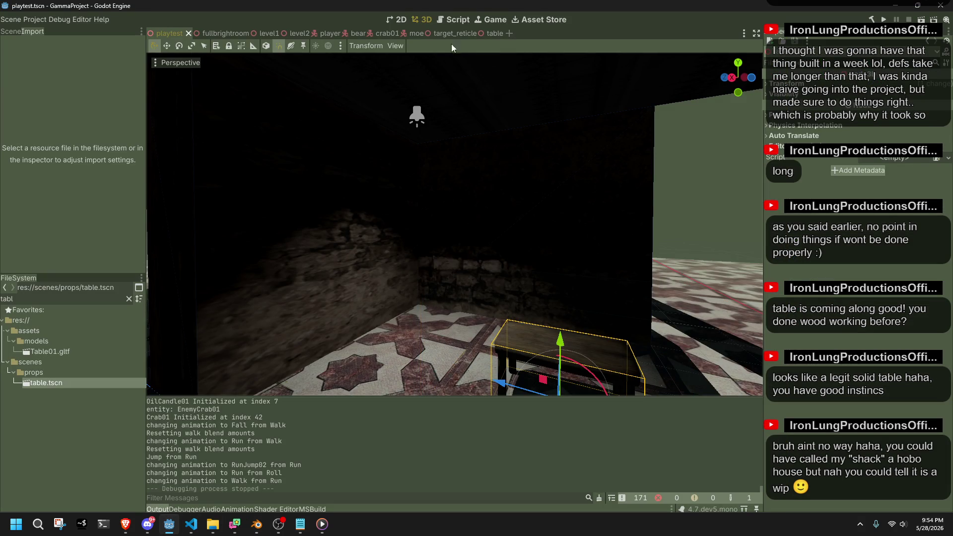
{"action": "left_click", "coordinate": [494, 33]}
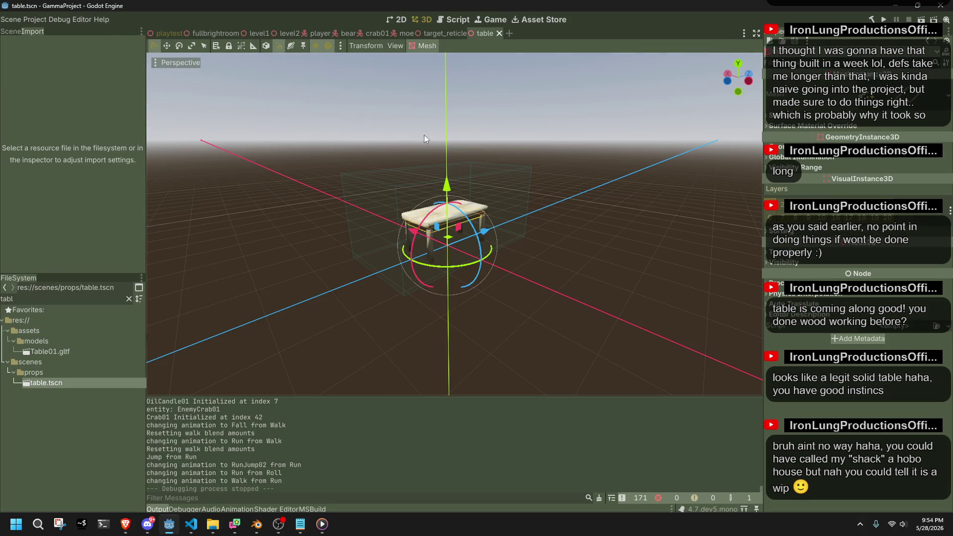
{"action": "left_click", "coordinate": [512, 171]}
{"action": "left_click", "coordinate": [748, 82]}
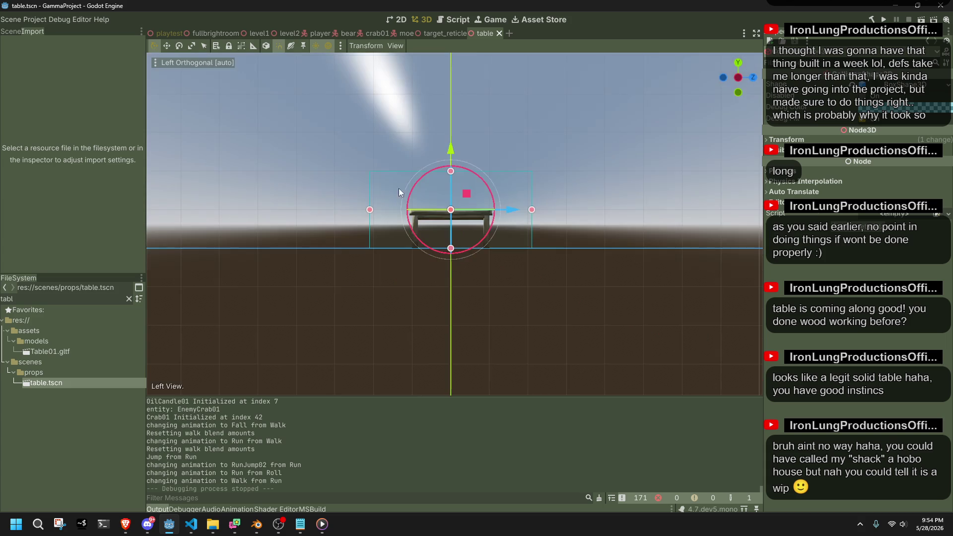
{"action": "left_click_drag", "start_coordinate": [370, 206], "coordinate": [410, 211]}
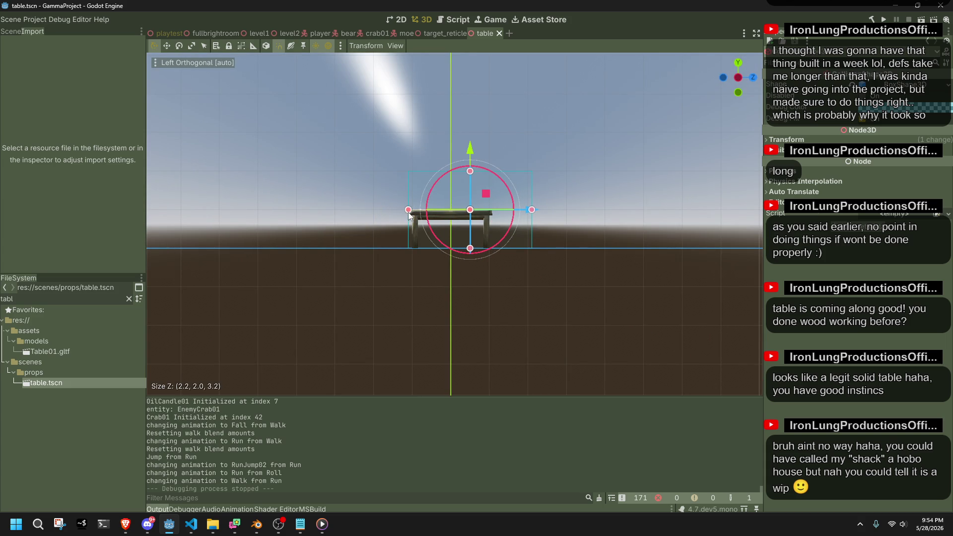
{"action": "scroll", "coordinate": [588, 196], "scroll_direction": "up", "scroll_amount": 5}
{"action": "left_click_drag", "start_coordinate": [604, 198], "coordinate": [519, 199]}
{"action": "left_click", "coordinate": [370, 204]}
{"action": "mouse_move", "coordinate": [425, 263]}
{"action": "middle_mouse_down"}
{"action": "mouse_move", "coordinate": [506, 260]}
{"action": "mouse_move", "coordinate": [695, 67]}
{"action": "middle_mouse_up"}
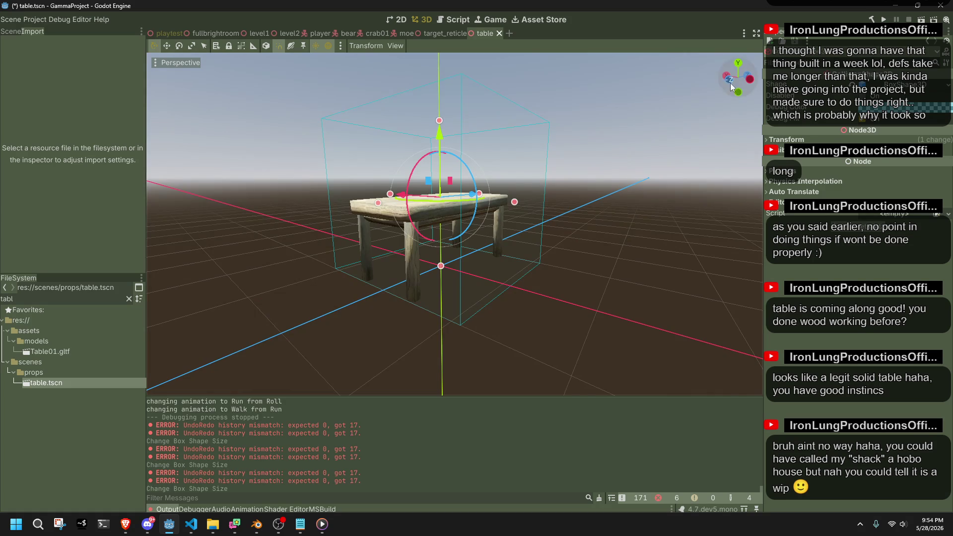
From the rear view, lower the collision box top and trim its width to 1.0.
{"action": "left_click", "coordinate": [728, 81]}
{"action": "mouse_move", "coordinate": [461, 134]}
{"action": "left_mouse_down"}
{"action": "mouse_move", "coordinate": [455, 162]}
{"action": "mouse_move", "coordinate": [467, 200]}
{"action": "left_mouse_up"}
{"action": "left_click_drag", "start_coordinate": [520, 233], "coordinate": [484, 234]}
{"action": "left_click_drag", "start_coordinate": [362, 238], "coordinate": [398, 246]}
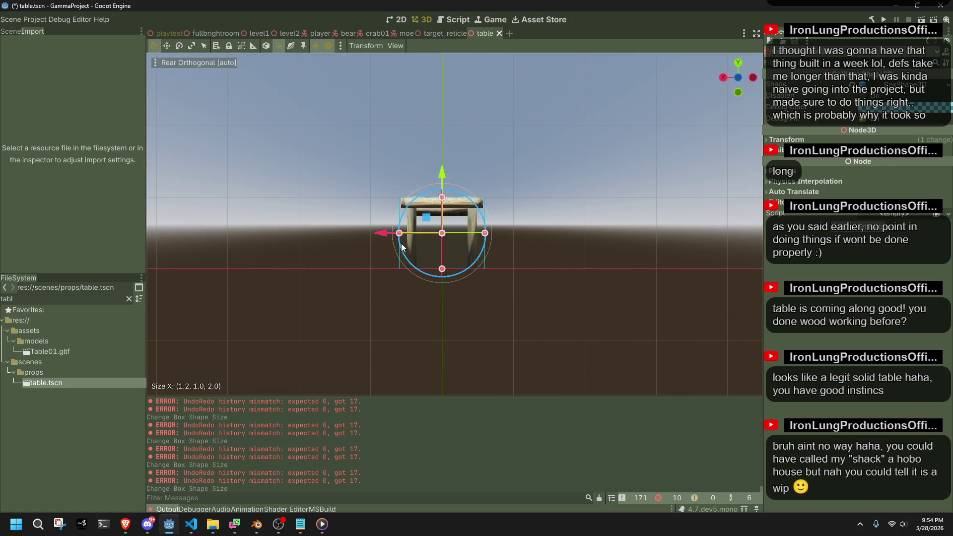
{"action": "scroll", "coordinate": [386, 197], "scroll_direction": "up", "scroll_amount": 4}
{"action": "left_click_drag", "start_coordinate": [335, 246], "coordinate": [344, 248]}
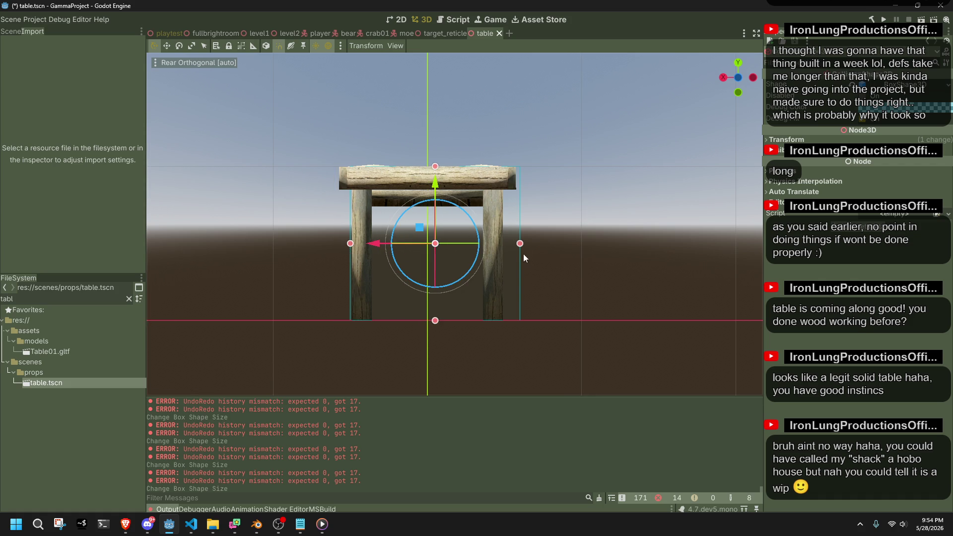
{"action": "left_click_drag", "start_coordinate": [519, 245], "coordinate": [512, 245]}
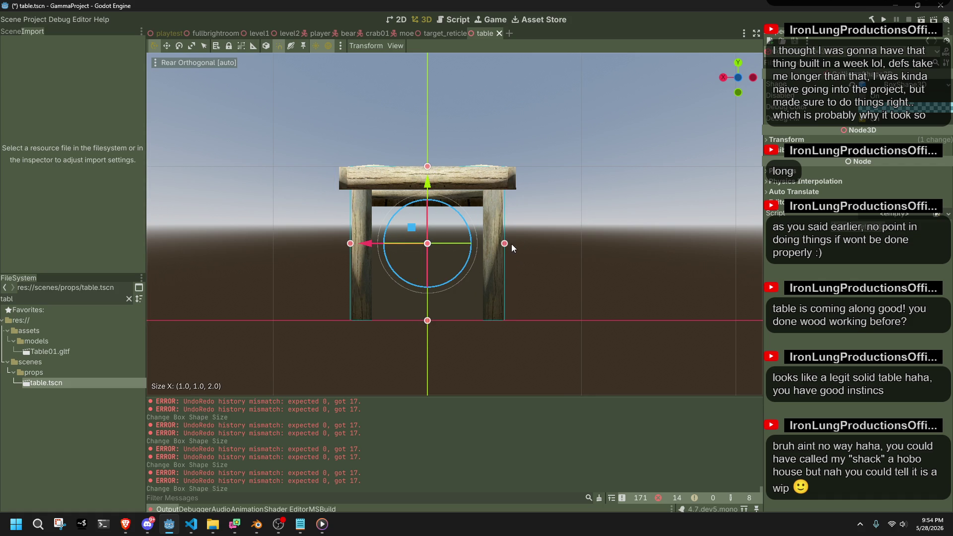
Check the table and collision box from front and rear, then save the table scene.
{"action": "left_click", "coordinate": [751, 81]}
{"action": "left_click", "coordinate": [752, 81]}
{"action": "scroll", "coordinate": [531, 267], "scroll_direction": "down", "scroll_amount": 2}
{"action": "mouse_move", "coordinate": [531, 270]}
{"action": "middle_mouse_down"}
{"action": "mouse_move", "coordinate": [600, 308]}
{"action": "mouse_move", "coordinate": [734, 299]}
{"action": "mouse_move", "coordinate": [305, 287]}
{"action": "middle_mouse_up"}
{"action": "mouse_move", "coordinate": [379, 278]}
{"action": "middle_mouse_down"}
{"action": "mouse_move", "coordinate": [423, 269]}
{"action": "mouse_move", "coordinate": [431, 246]}
{"action": "middle_mouse_up"}
{"action": "scroll", "coordinate": [431, 247], "scroll_direction": "down", "scroll_amount": 1}
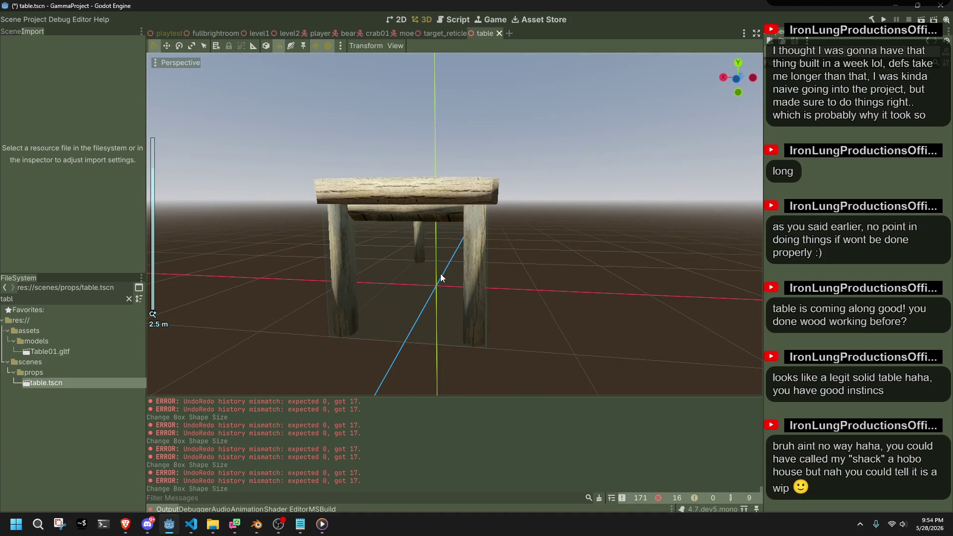
{"action": "middle_click_drag", "start_coordinate": [441, 279], "coordinate": [451, 279]}
{"action": "left_click", "coordinate": [387, 314]}
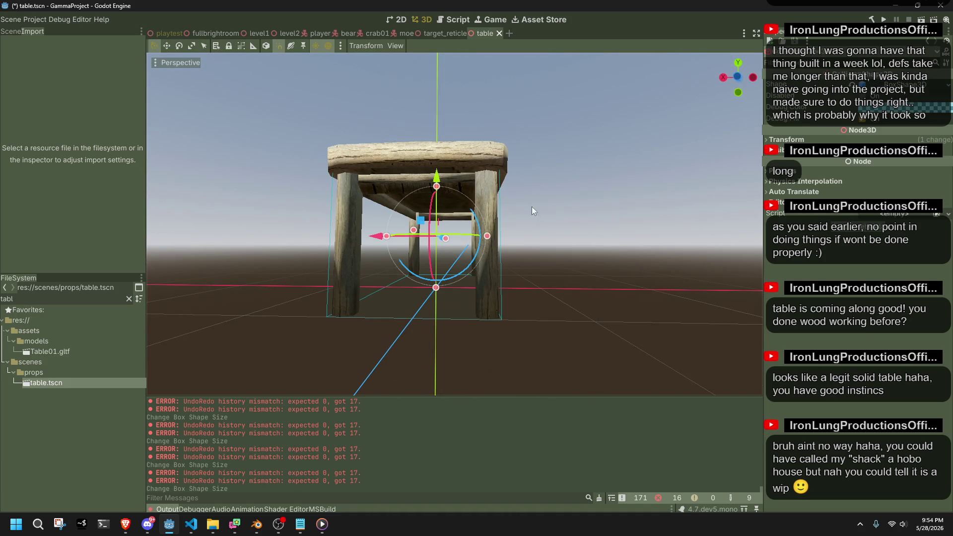
{"action": "left_click", "coordinate": [735, 79]}
{"action": "scroll", "coordinate": [457, 174], "scroll_direction": "up", "scroll_amount": 5}
{"action": "key", "text": "ctrl+s"}
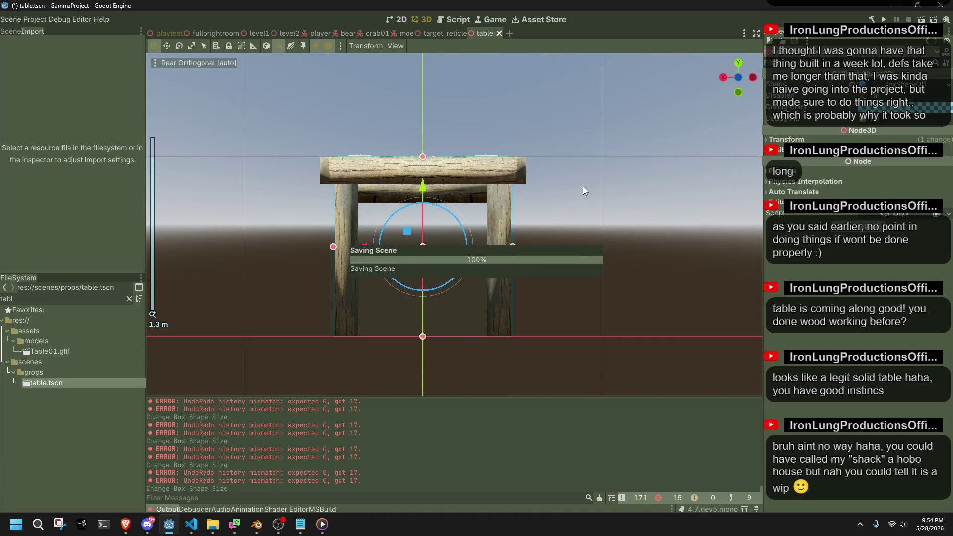
In Blender, re-export the table model as glTF via Quick Favorites.
{"action": "key", "text": "alt+Tab"}
{"action": "key", "text": "q"}
{"action": "left_click", "coordinate": [589, 211]}
{"action": "left_click", "coordinate": [645, 420]}
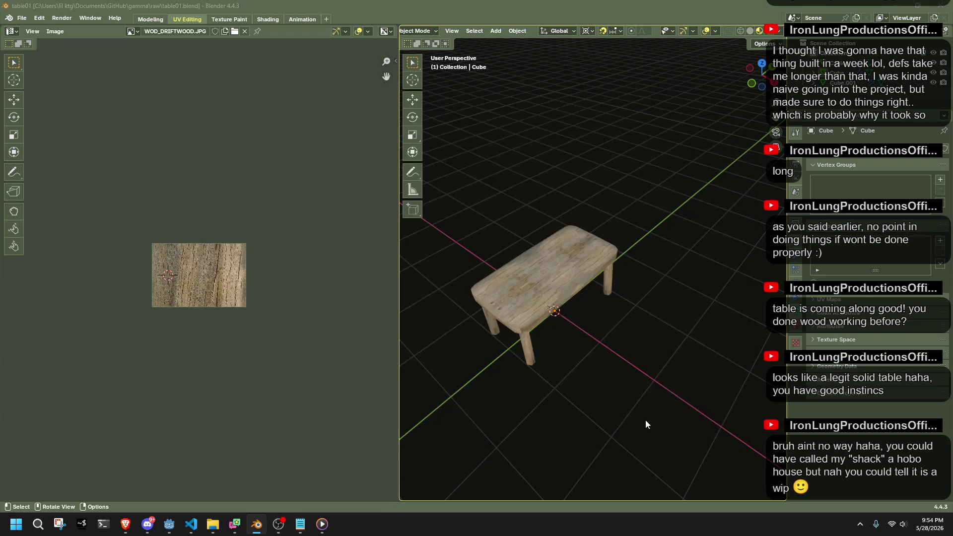
{"action": "key", "text": "alt+Tab"}
Back in Godot, deselect the table and run the game.
{"action": "left_click", "coordinate": [621, 340]}
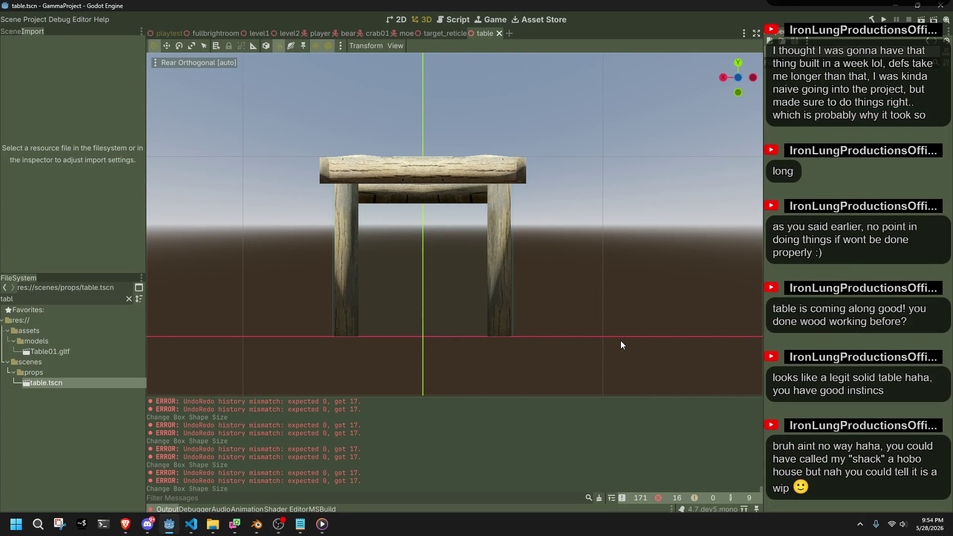
{"action": "scroll", "coordinate": [603, 325], "scroll_direction": "down", "scroll_amount": 2}
{"action": "left_click_drag", "start_coordinate": [386, 229], "coordinate": [484, 339]}
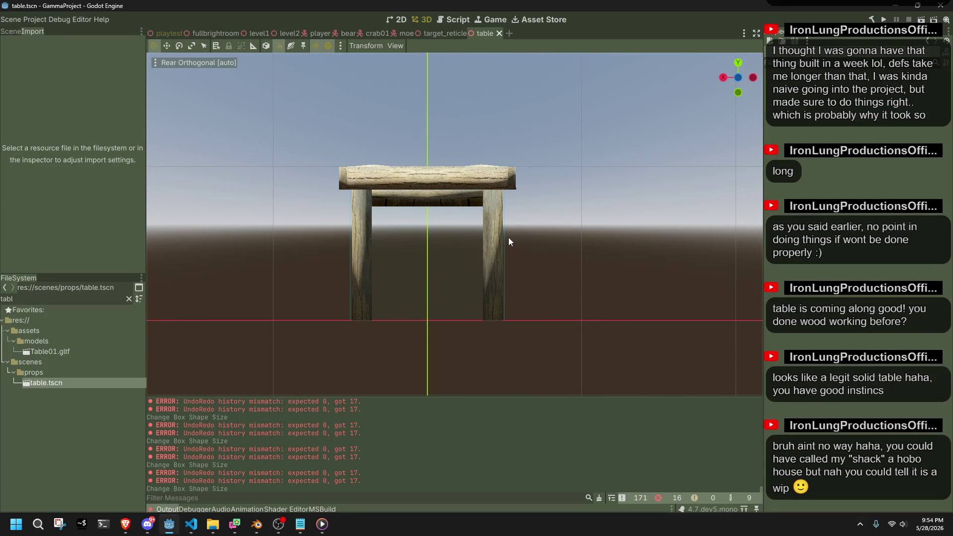
{"action": "left_click", "coordinate": [884, 19]}
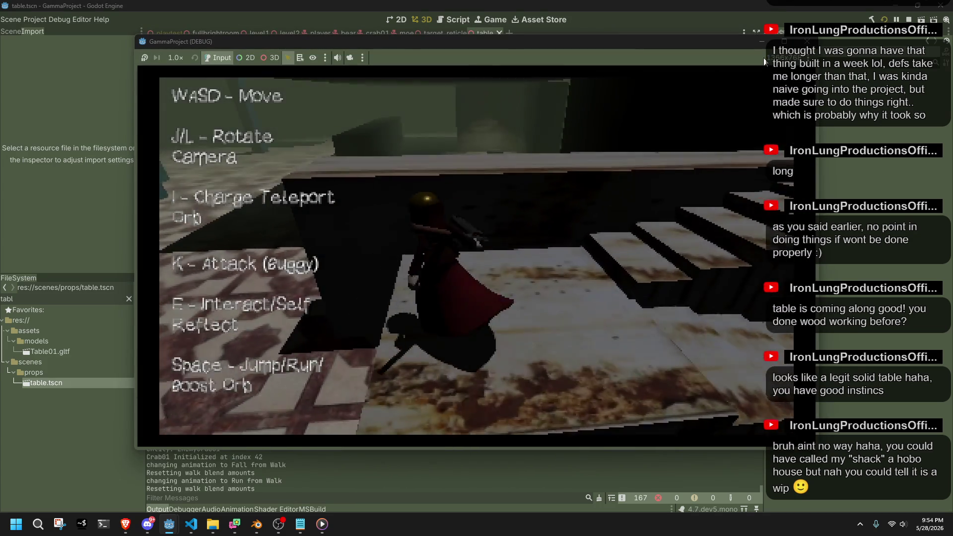
Jump and walk the character around the table with the camera circling, then stop the game.
{"action": "key", "text": "space"}
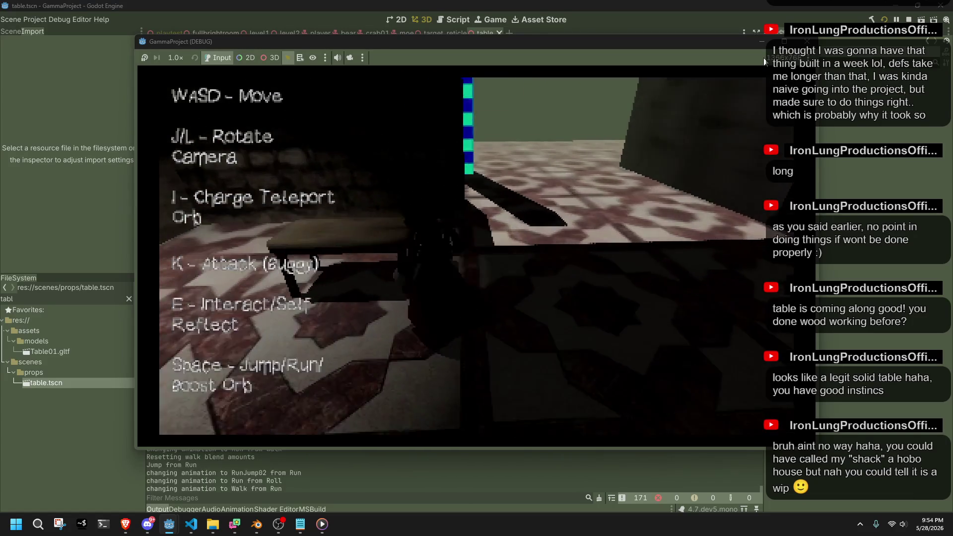
{"action": "key", "text": "w"}
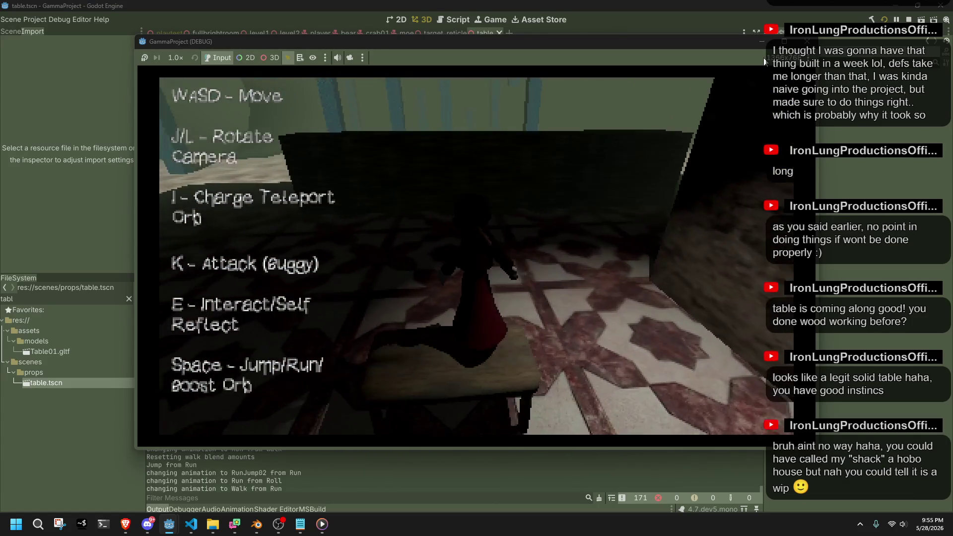
{"action": "key", "text": "w"}
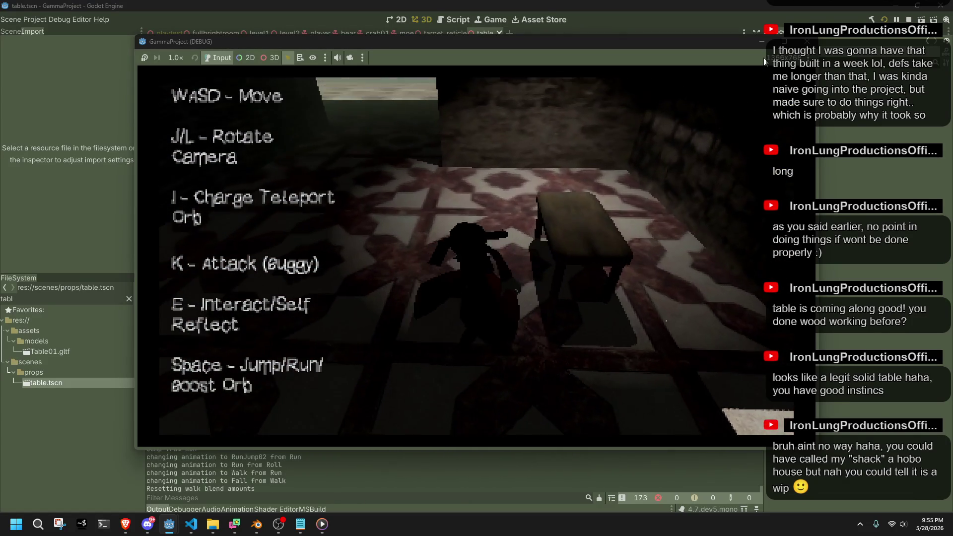
{"action": "key", "text": "w"}
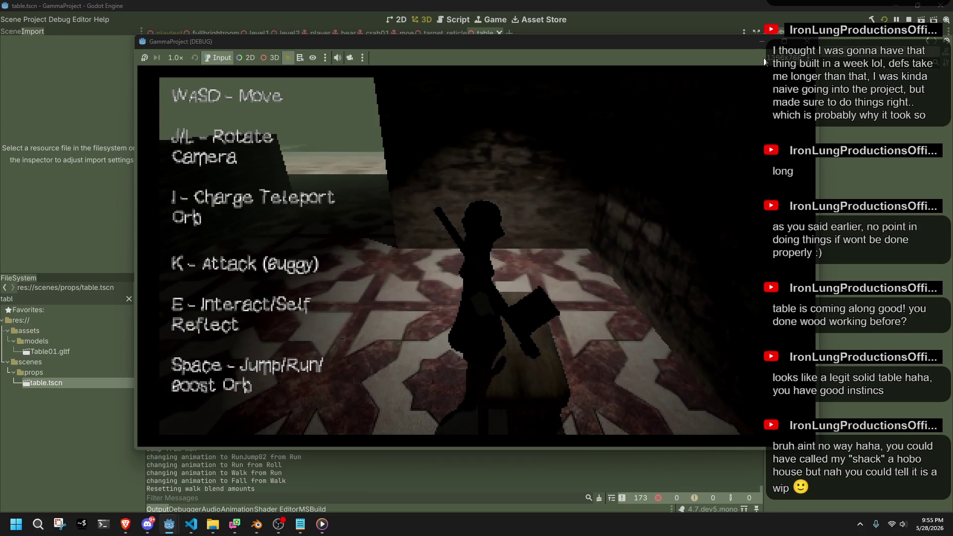
{"action": "key", "text": "w"}
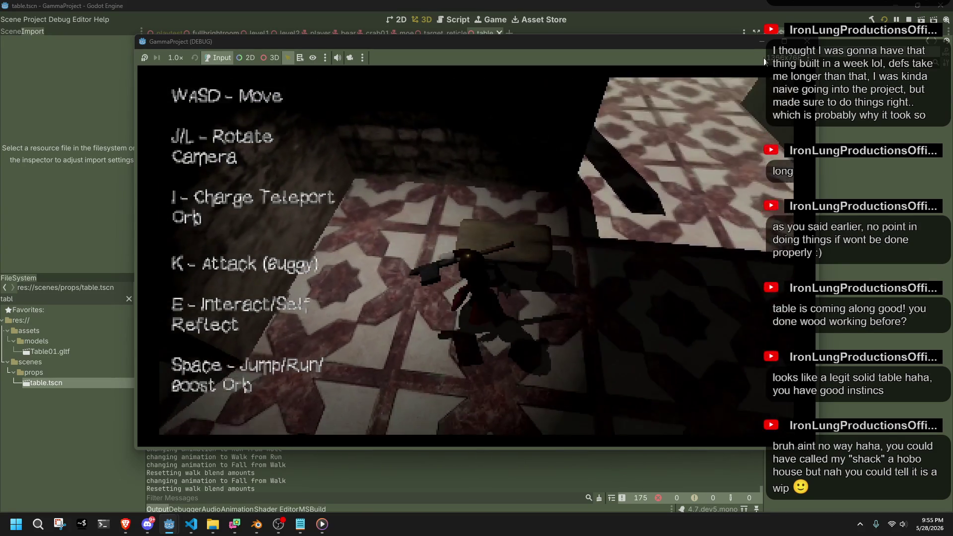
{"action": "key", "text": "l"}
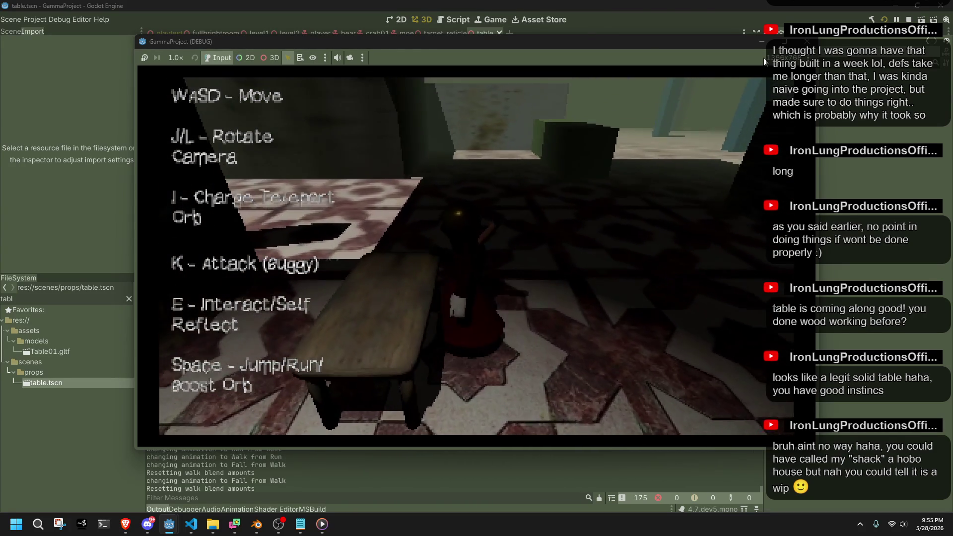
{"action": "key", "text": "l"}
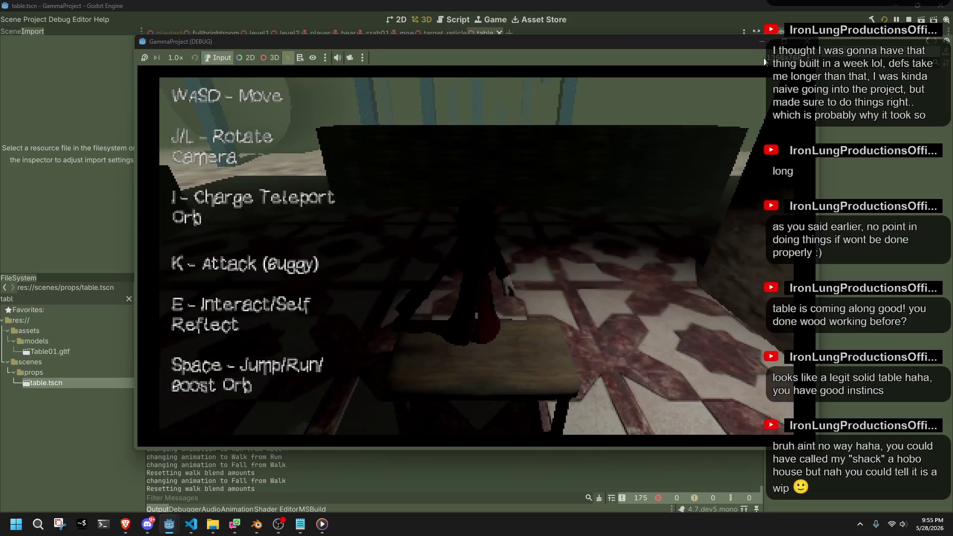
{"action": "key", "text": "l"}
{"action": "key", "text": "l"}
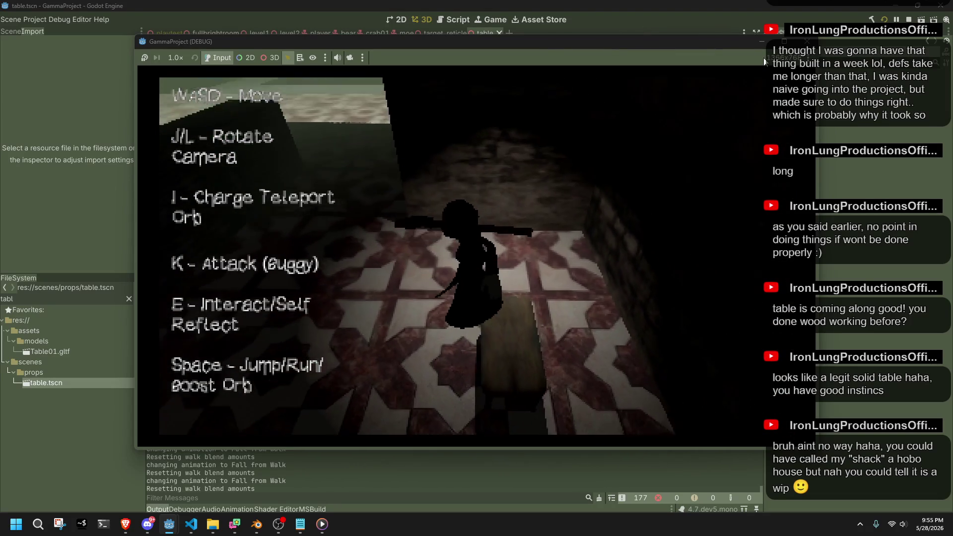
{"action": "key", "text": "l"}
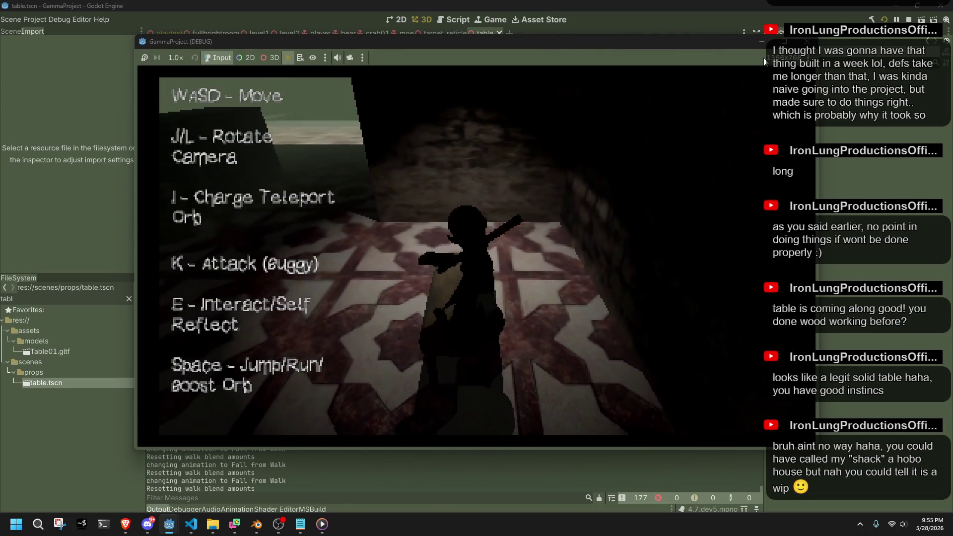
{"action": "key", "text": "l"}
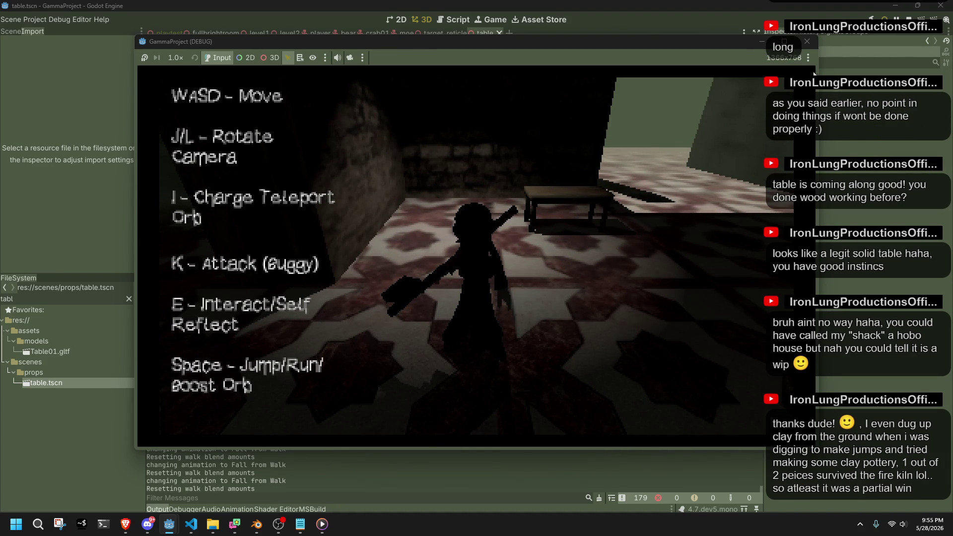
{"action": "left_click", "coordinate": [806, 41]}
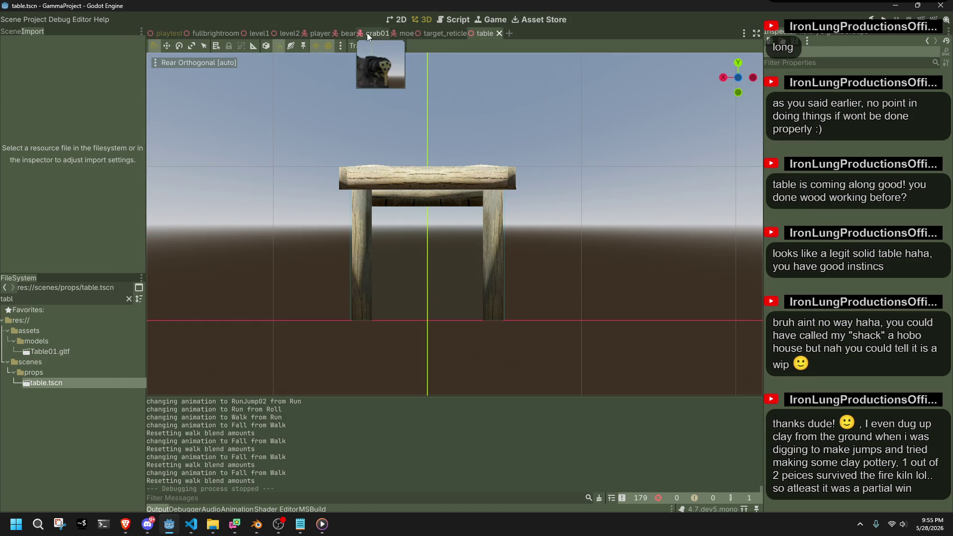
Open the player scene, hide the Slink model and view the capsule collision from behind.
{"action": "left_click", "coordinate": [314, 44]}
{"action": "left_click", "coordinate": [313, 34]}
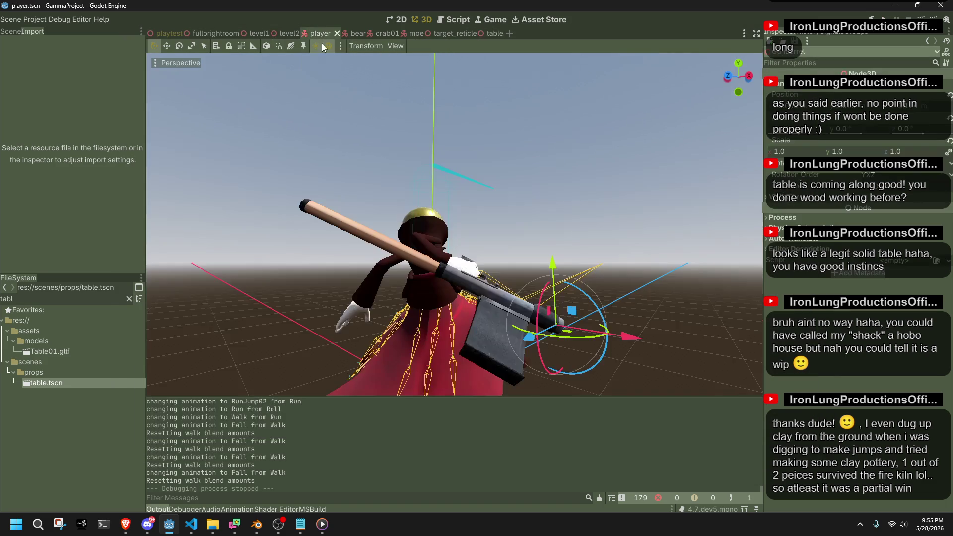
{"action": "scroll", "coordinate": [479, 206], "scroll_direction": "down", "scroll_amount": 3}
{"action": "left_click", "coordinate": [11, 32]}
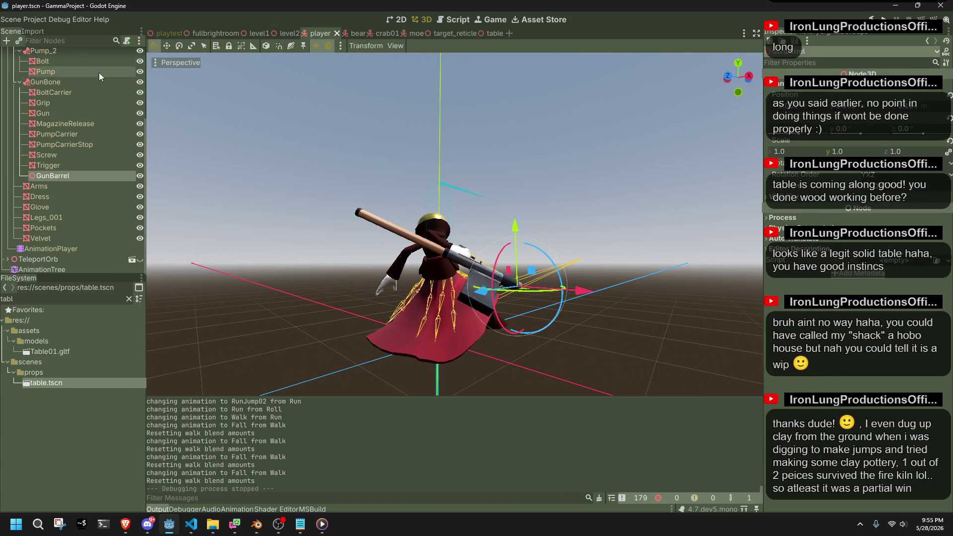
{"action": "left_click", "coordinate": [141, 96]}
{"action": "mouse_move", "coordinate": [624, 191]}
{"action": "middle_mouse_down"}
{"action": "mouse_move", "coordinate": [449, 214]}
{"action": "mouse_move", "coordinate": [519, 207]}
{"action": "mouse_move", "coordinate": [716, 141]}
{"action": "middle_mouse_up"}
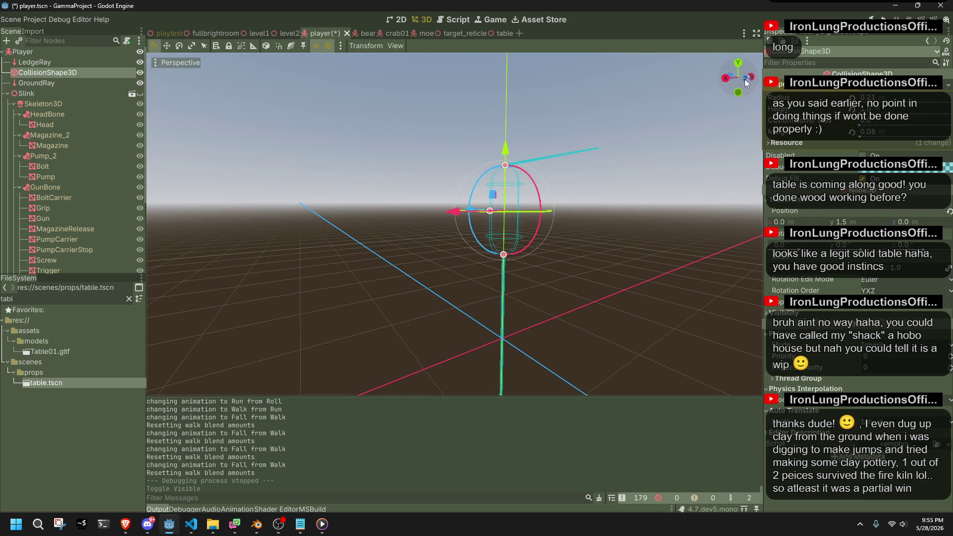
{"action": "left_click", "coordinate": [747, 79]}
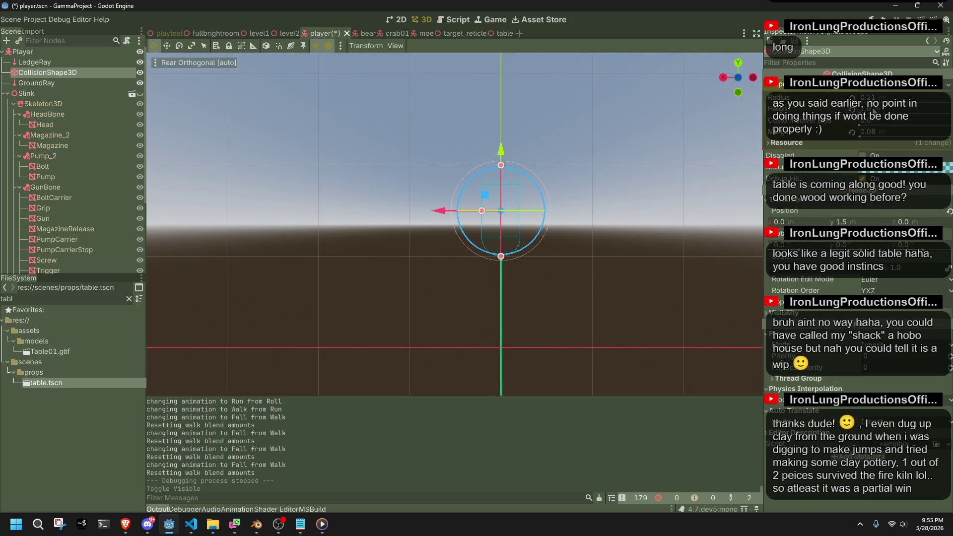
Shrink the capsule's height and radius, set its position y to 1.25 m, and save.
{"action": "key", "text": "Return"}
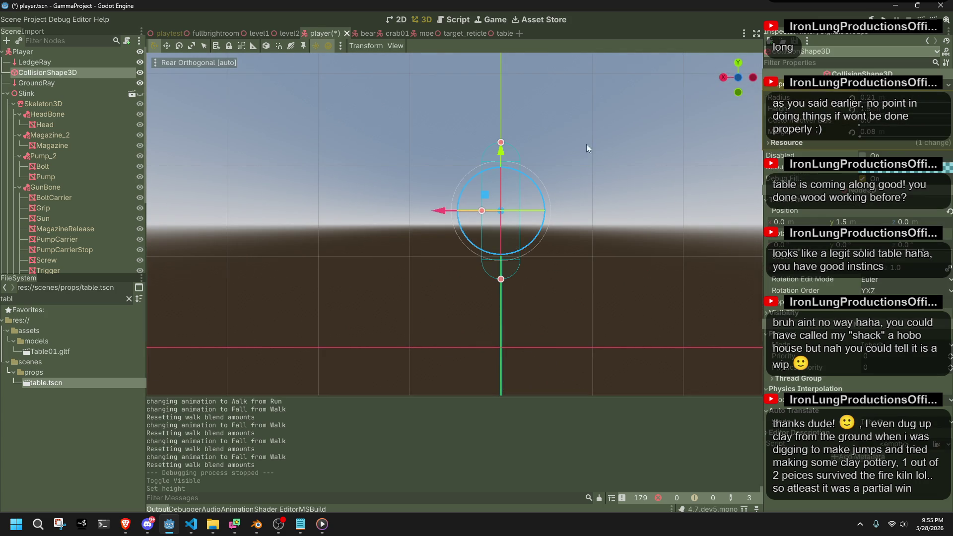
{"action": "left_click_drag", "start_coordinate": [500, 153], "coordinate": [508, 171]}
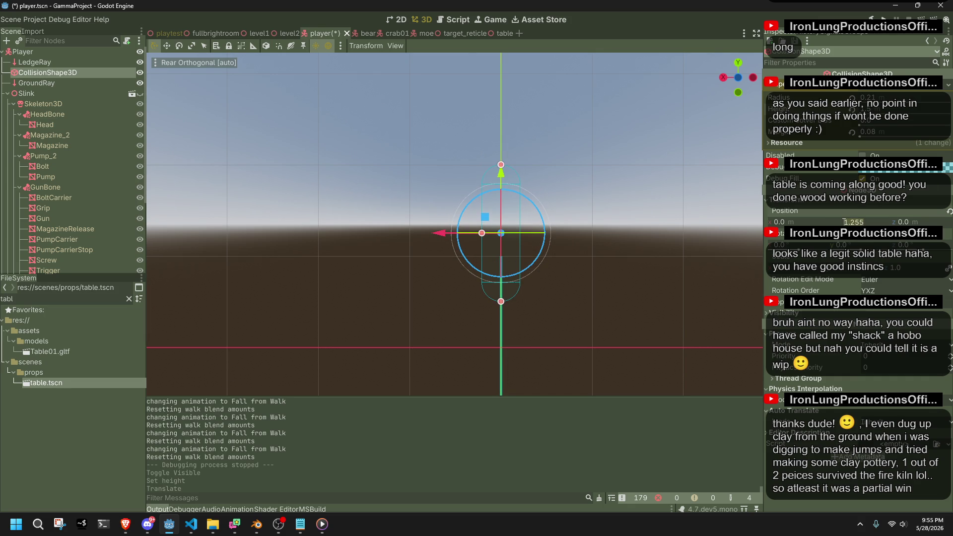
{"action": "key", "text": "Return"}
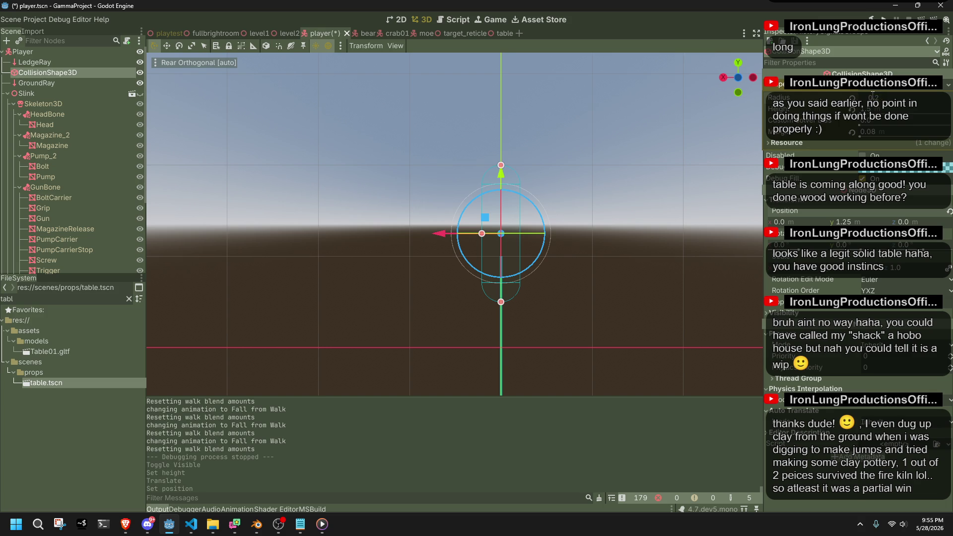
{"action": "key", "text": "Return"}
{"action": "key", "text": "ctrl+s"}
Deselect the collision shape and run the game to test it.
{"action": "left_click", "coordinate": [637, 153]}
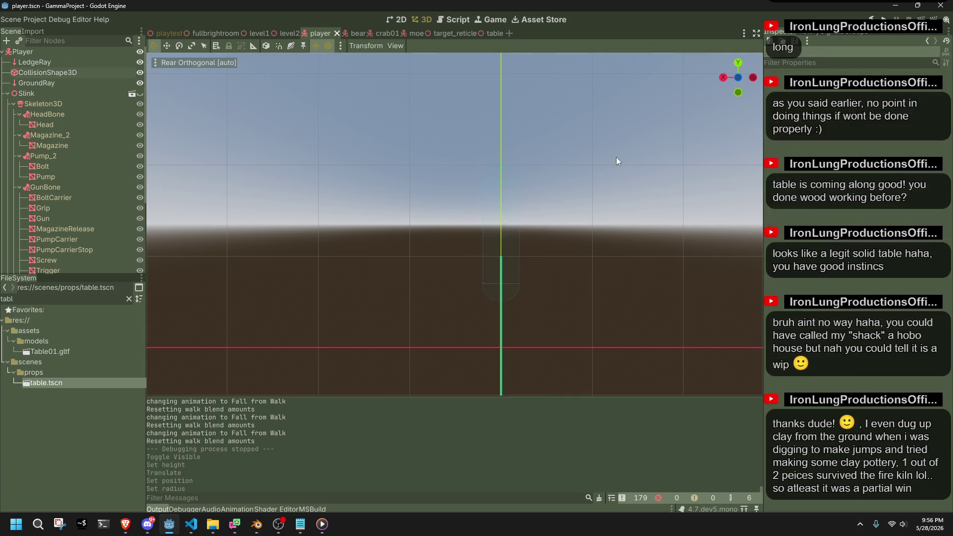
{"action": "middle_click_drag", "start_coordinate": [638, 153], "coordinate": [629, 197]}
{"action": "left_click", "coordinate": [884, 15]}
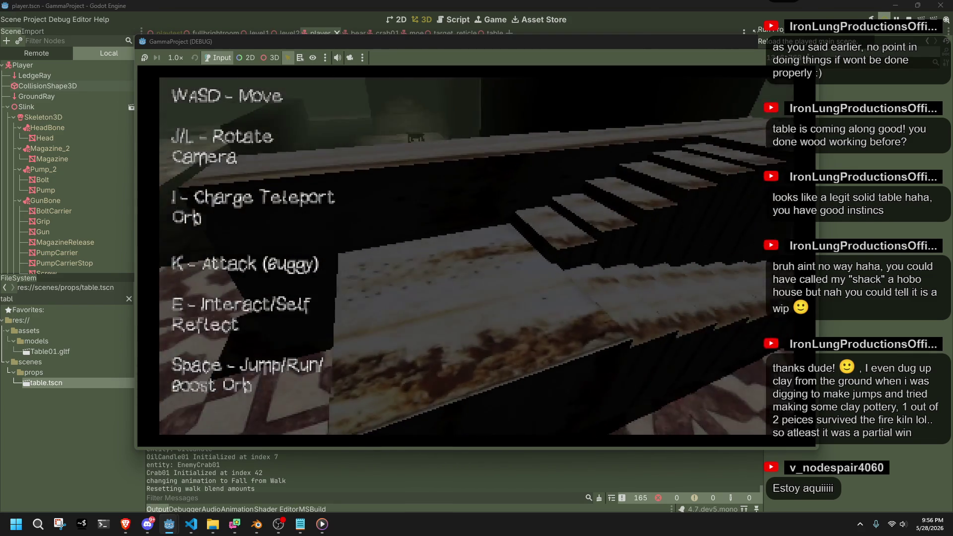
Walk the character up to and around the table with WASD and J/L, then stop the game.
{"action": "key", "text": "w"}
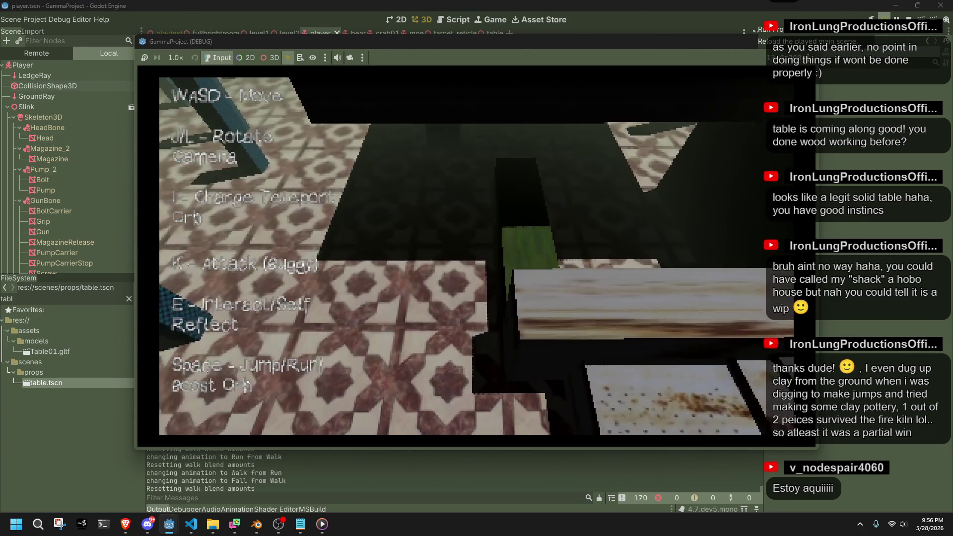
{"action": "key", "text": "w"}
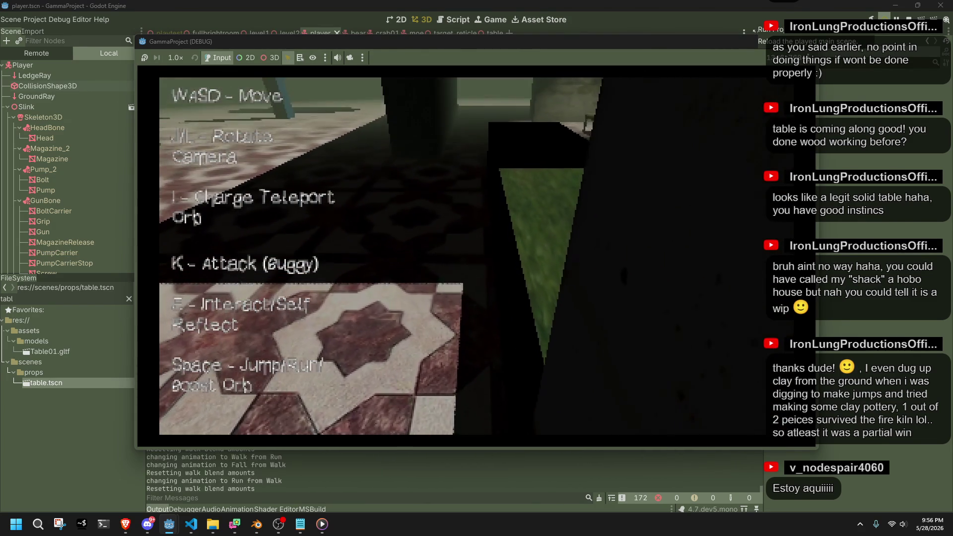
{"action": "key", "text": "w"}
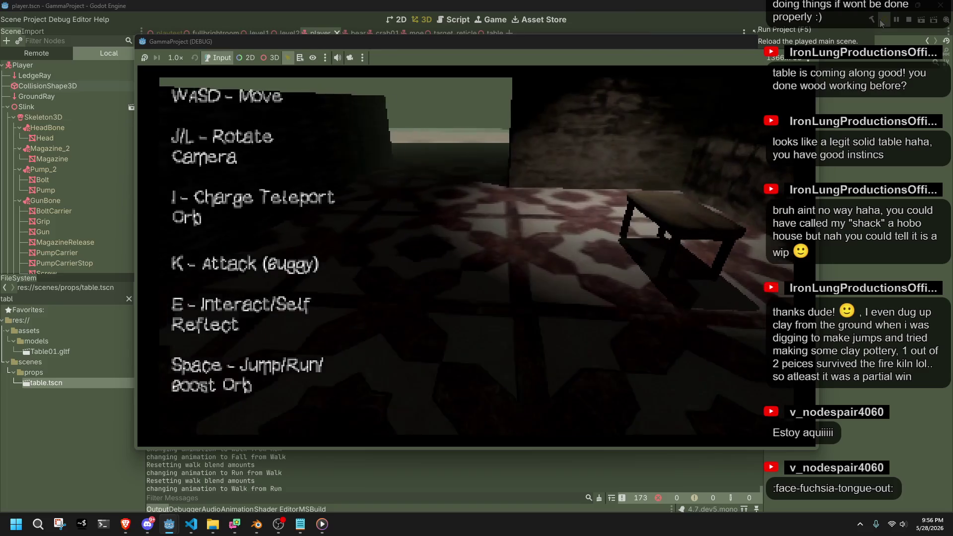
{"action": "key", "text": "l"}
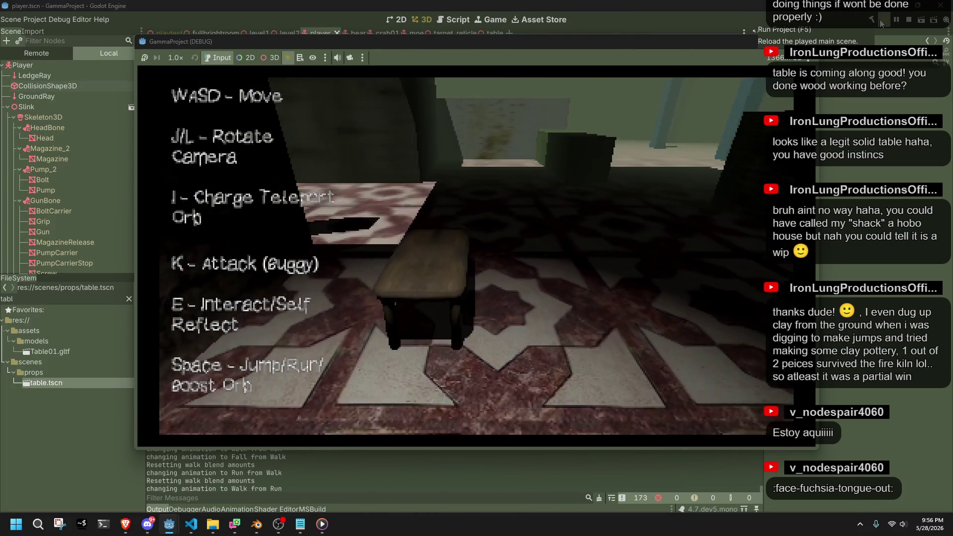
{"action": "key", "text": "j"}
{"action": "key", "text": "w"}
{"action": "key", "text": "l"}
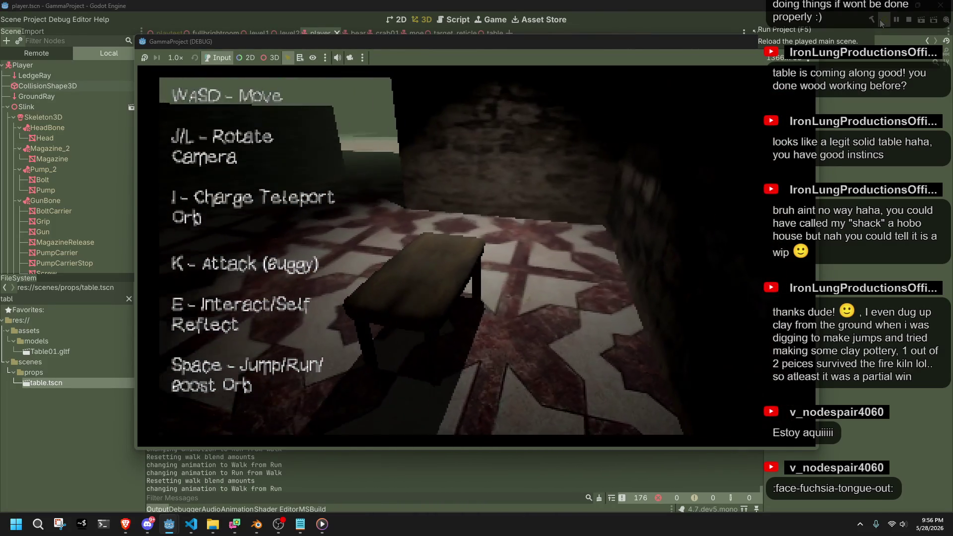
{"action": "key", "text": "j"}
{"action": "key", "text": "w"}
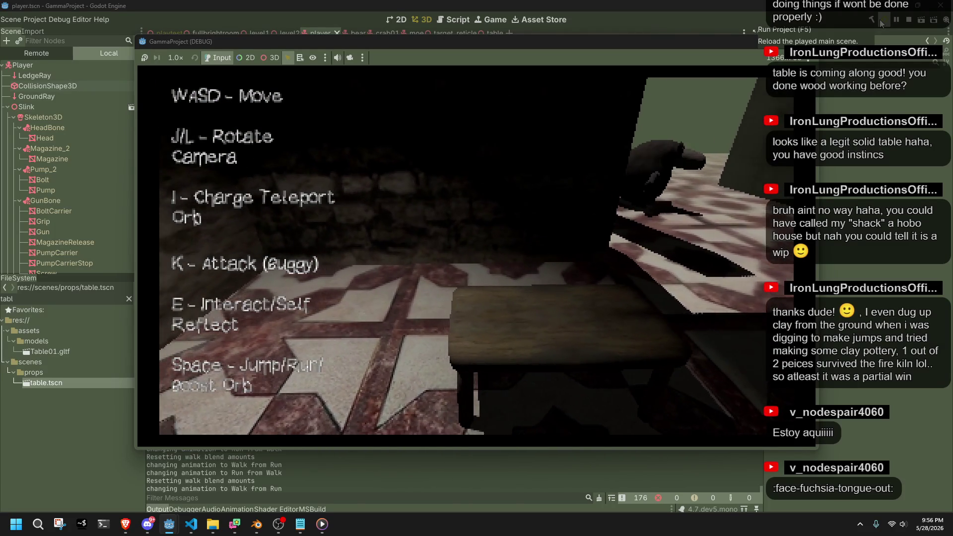
{"action": "key", "text": "j"}
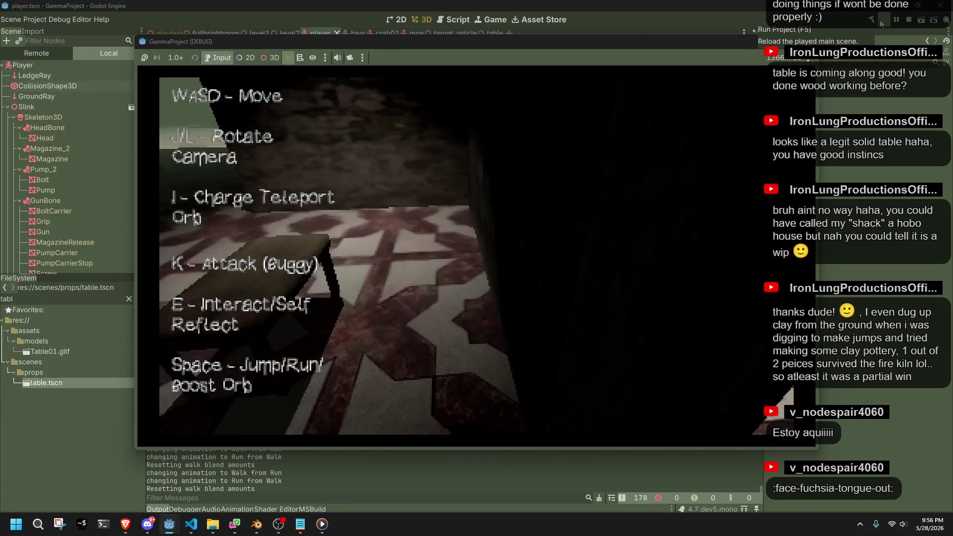
{"action": "key", "text": "w"}
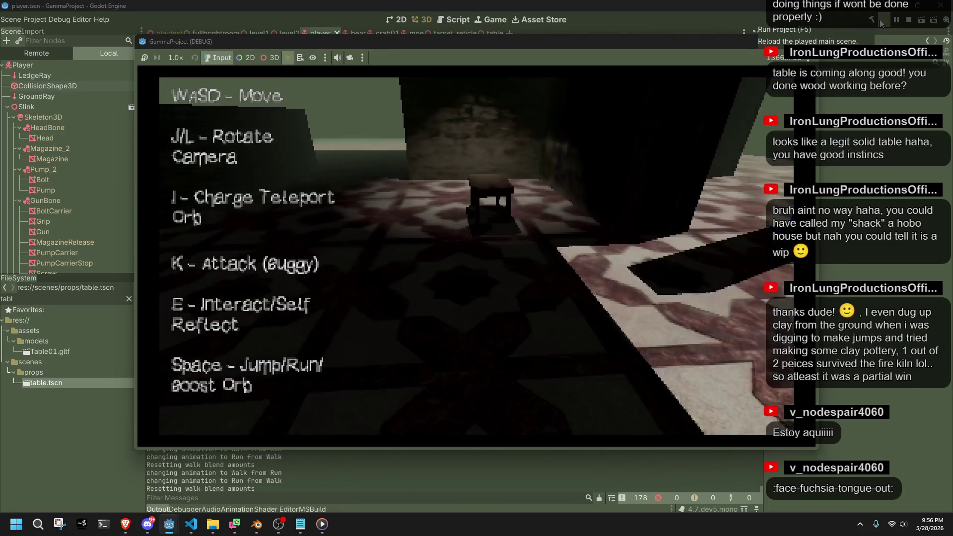
{"action": "left_click", "coordinate": [807, 41]}
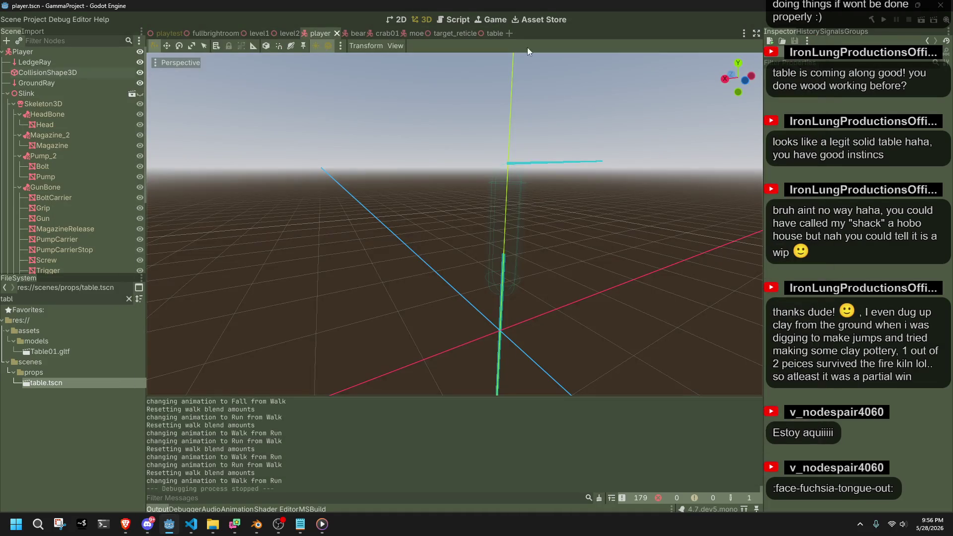
Relaunch the game, run and jump up the stairs, then roll off the ledge.
{"action": "left_click", "coordinate": [140, 93]}
{"action": "key", "text": "ctrl+s"}
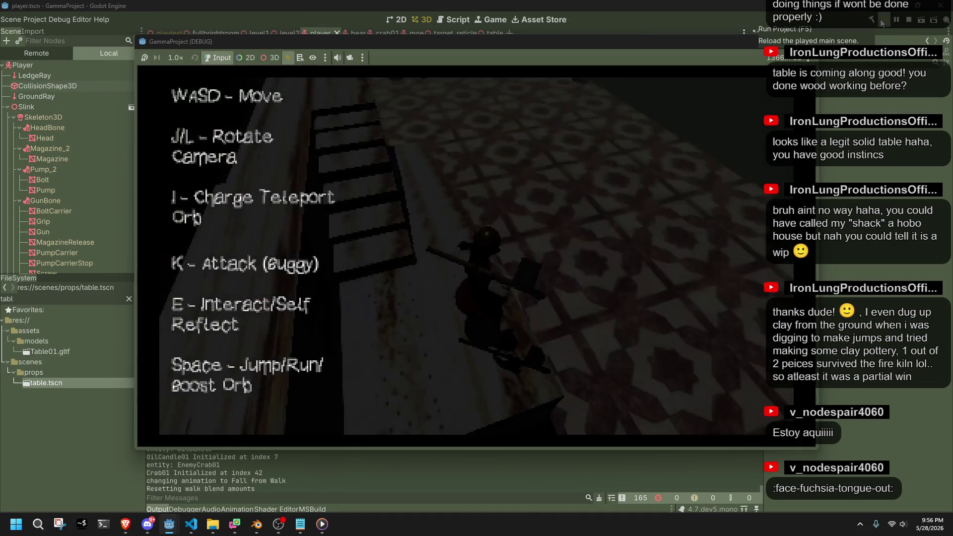
{"action": "key", "text": "w"}
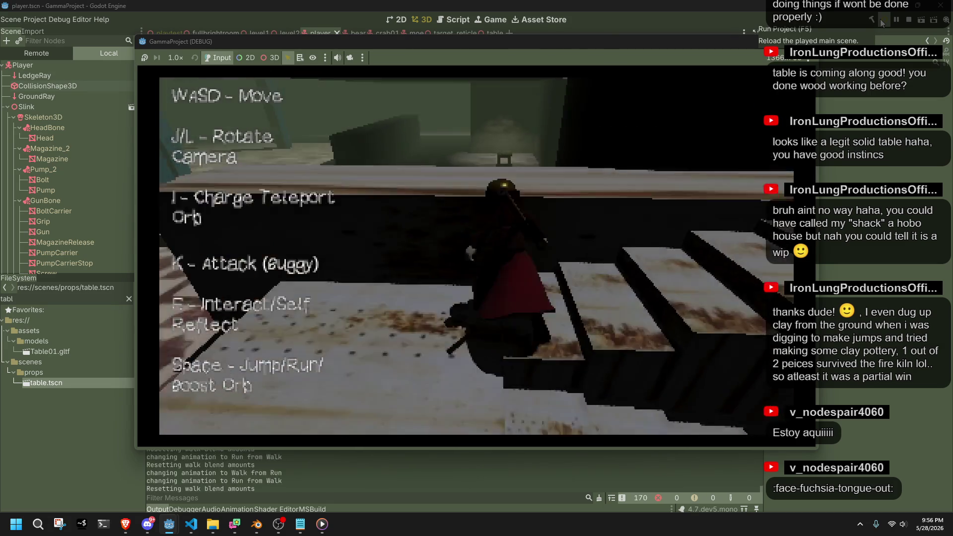
{"action": "key", "text": "w"}
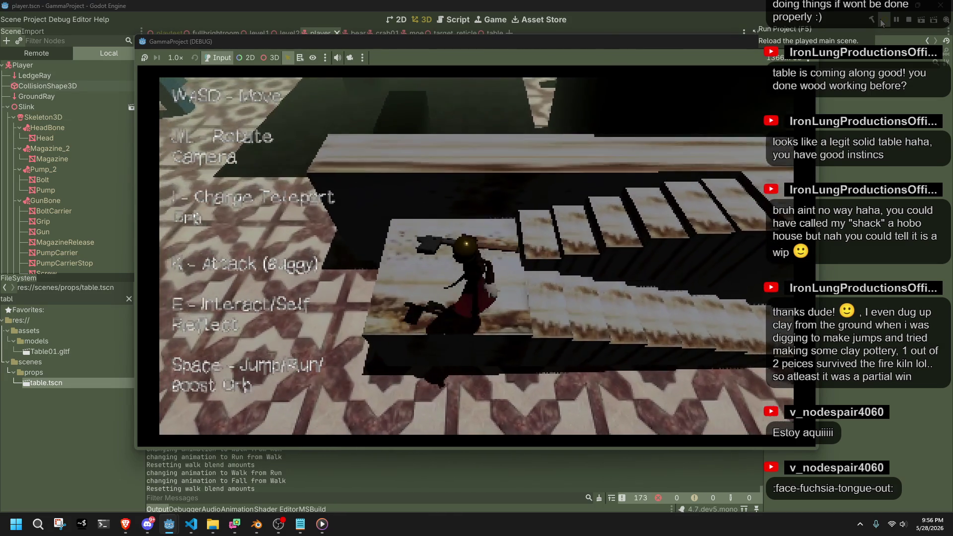
{"action": "key", "text": "w"}
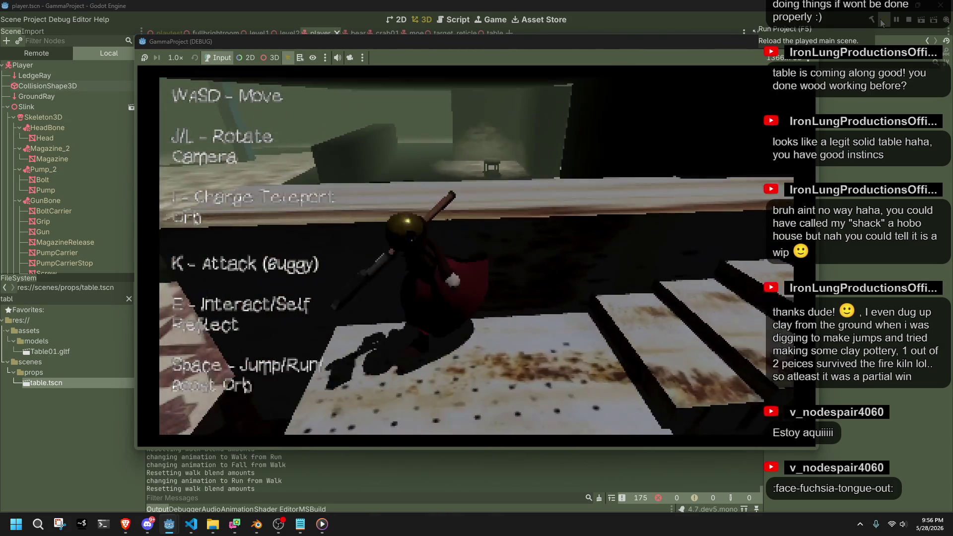
{"action": "key", "text": "w"}
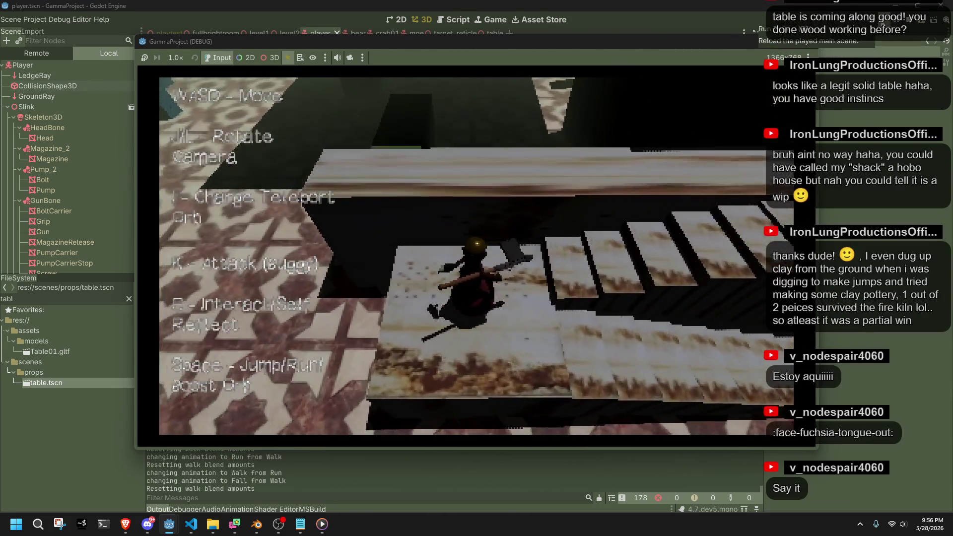
{"action": "key", "text": "w"}
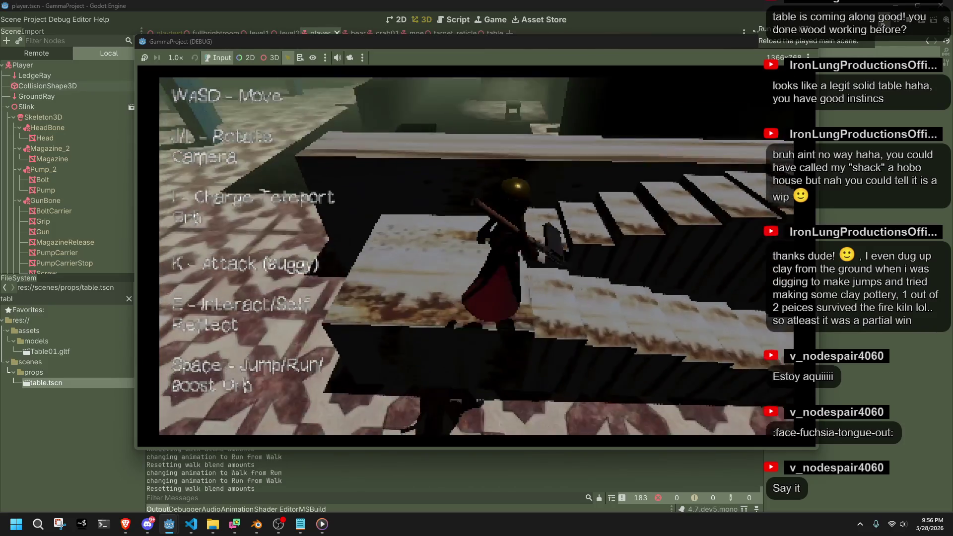
{"action": "key", "text": "space"}
{"action": "key", "text": "w"}
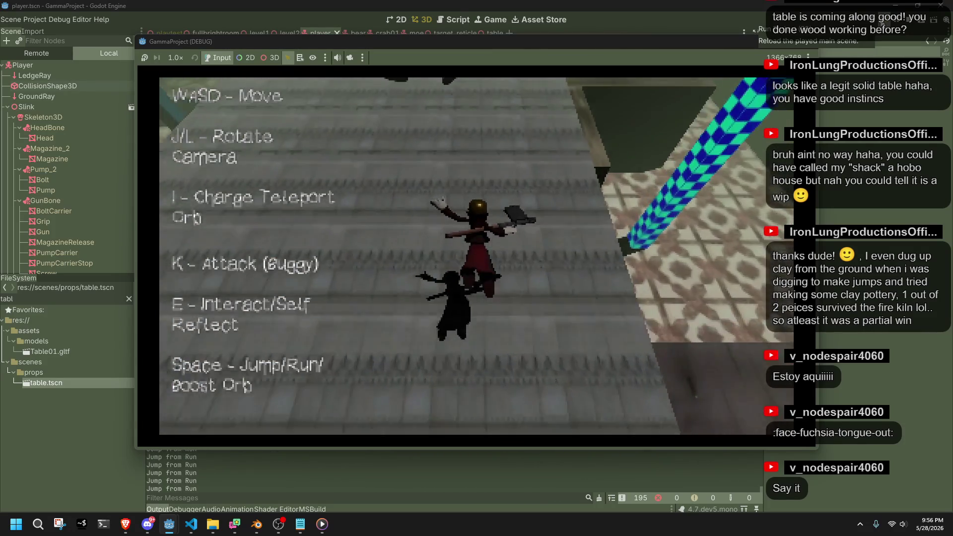
{"action": "key", "text": "w"}
Fire orb blasts at the Moe targets and into the creature pit while turning the camera.
{"action": "key", "text": "k"}
{"action": "key", "text": "j"}
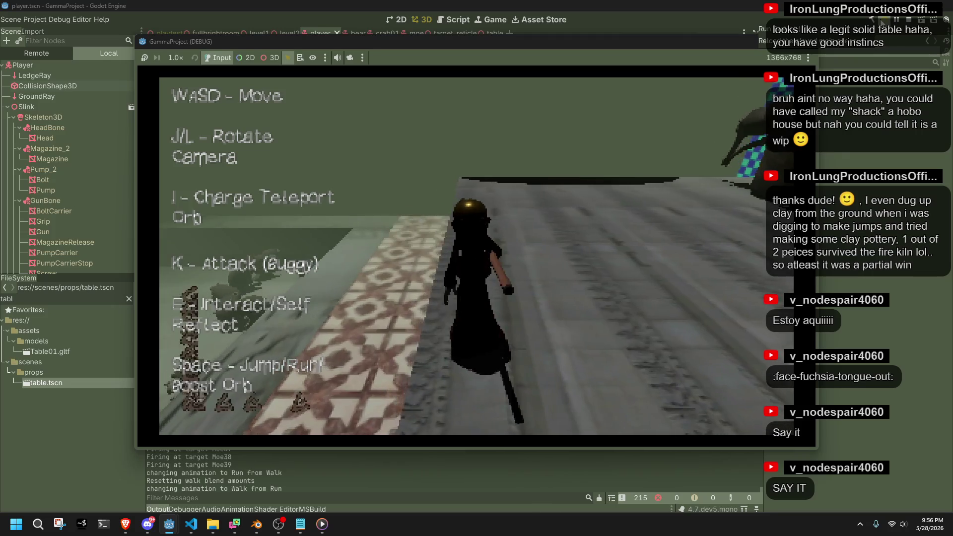
{"action": "key", "text": "k"}
{"action": "key", "text": "j"}
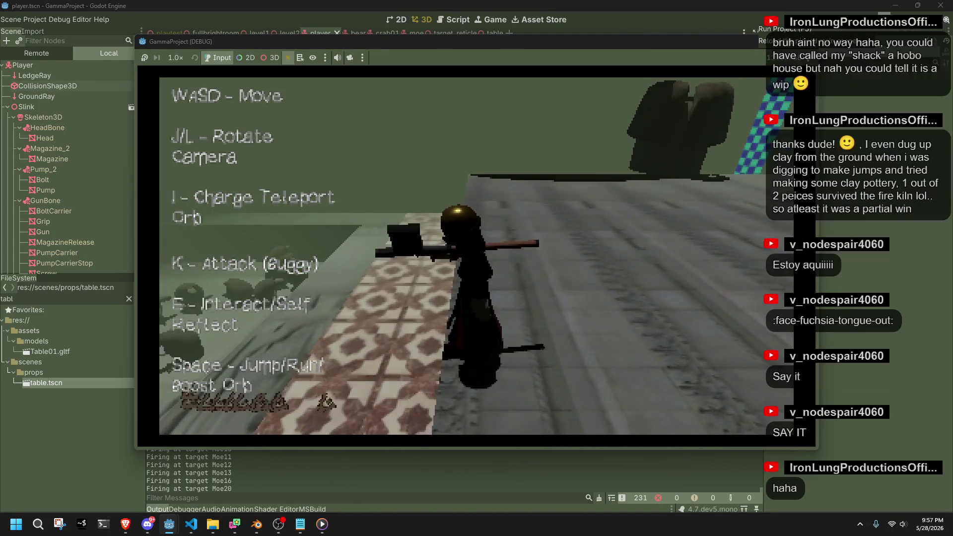
{"action": "key", "text": "k"}
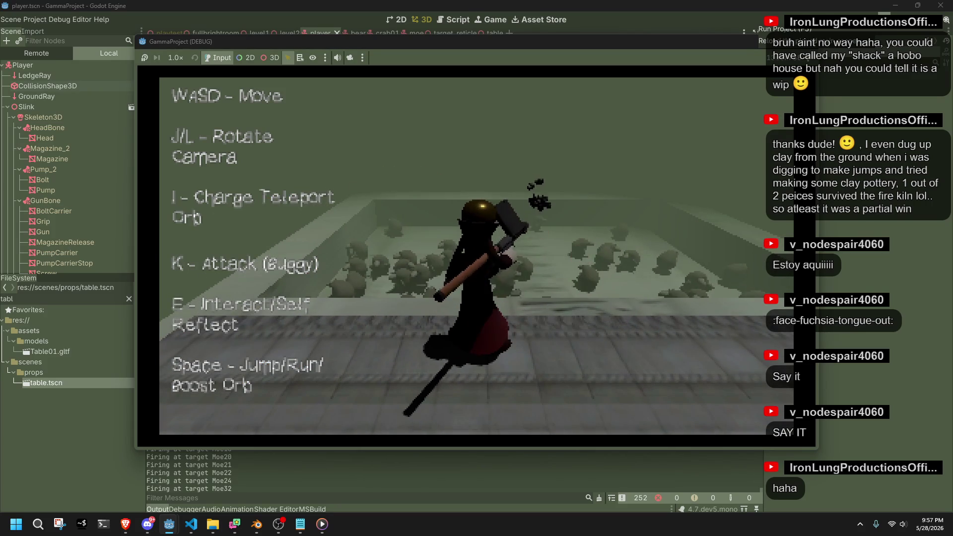
{"action": "key", "text": "l"}
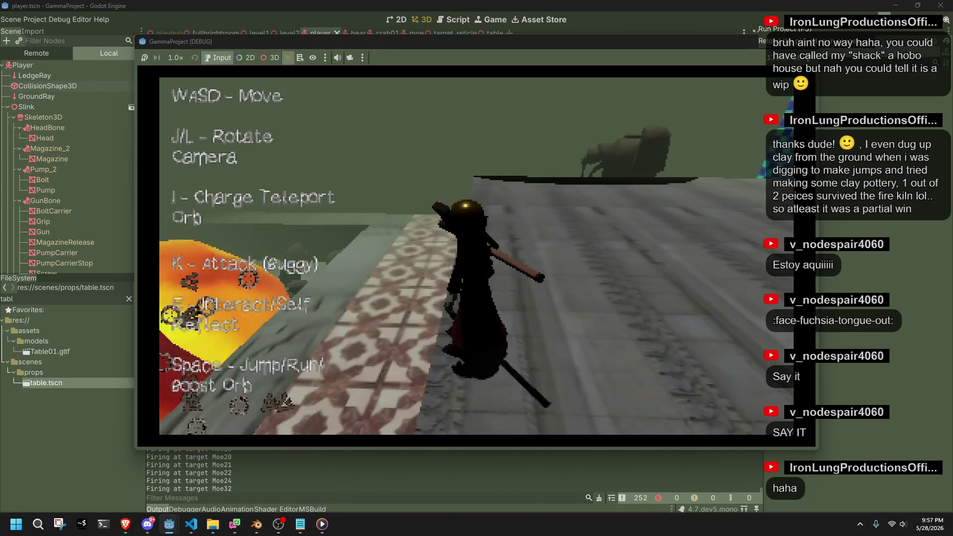
{"action": "key", "text": "l"}
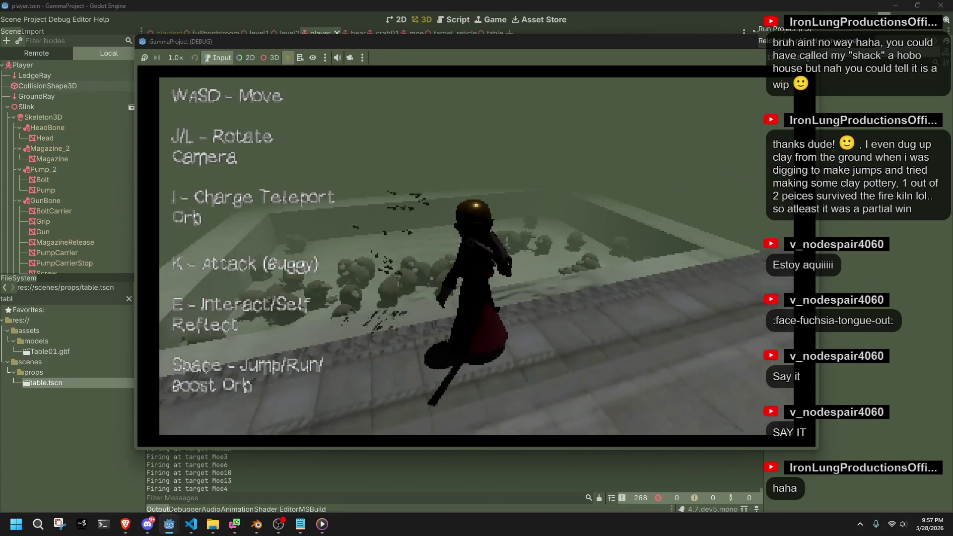
{"action": "key", "text": "k"}
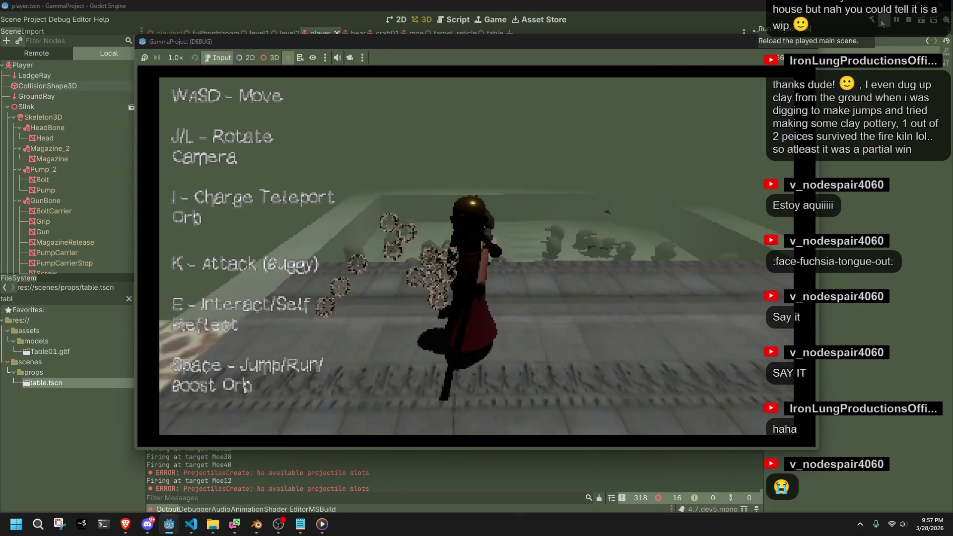
Run across the stone floor, jump onto the block and plank wall, then across the tiled floor.
{"action": "key", "text": "w"}
{"action": "key", "text": "space"}
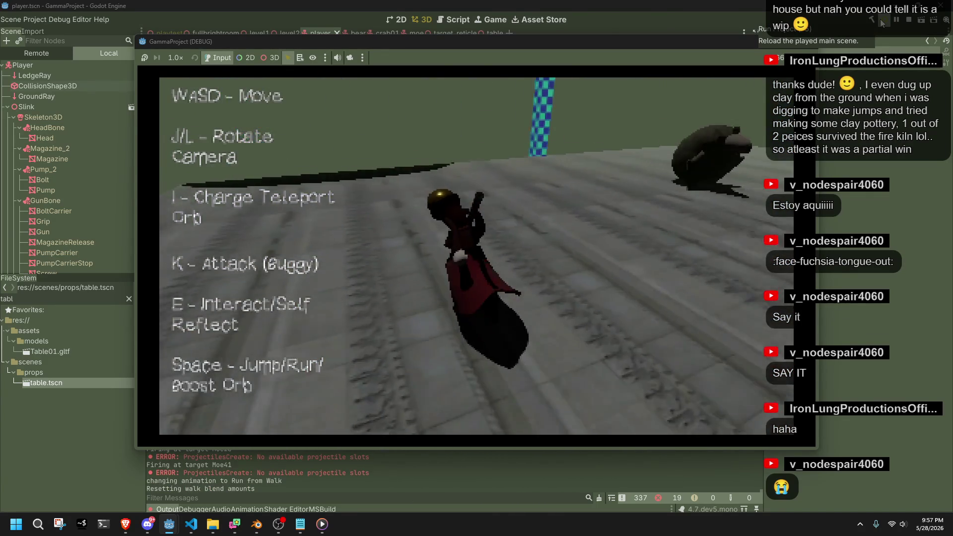
{"action": "key", "text": "l"}
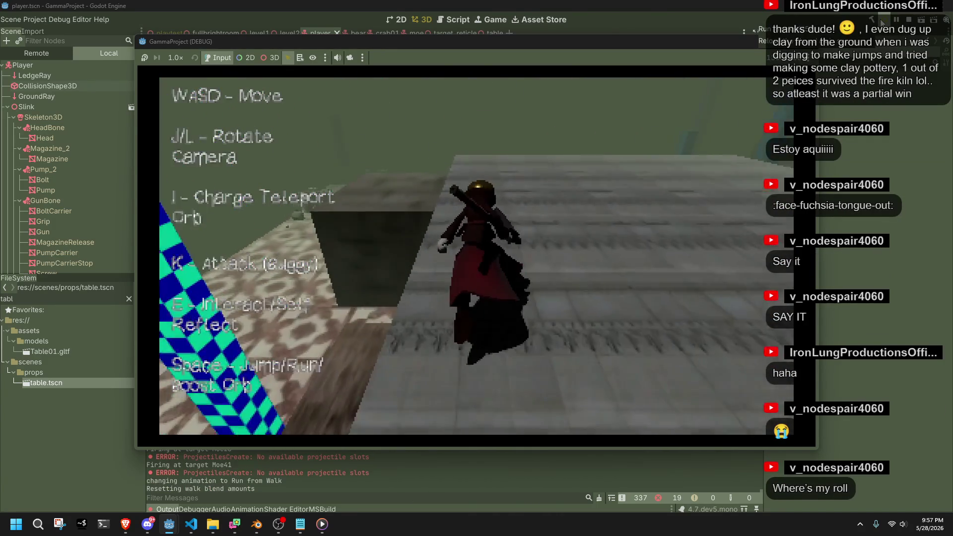
{"action": "key", "text": "space"}
{"action": "key", "text": "space"}
{"action": "key", "text": "space"}
{"action": "key", "text": "space"}
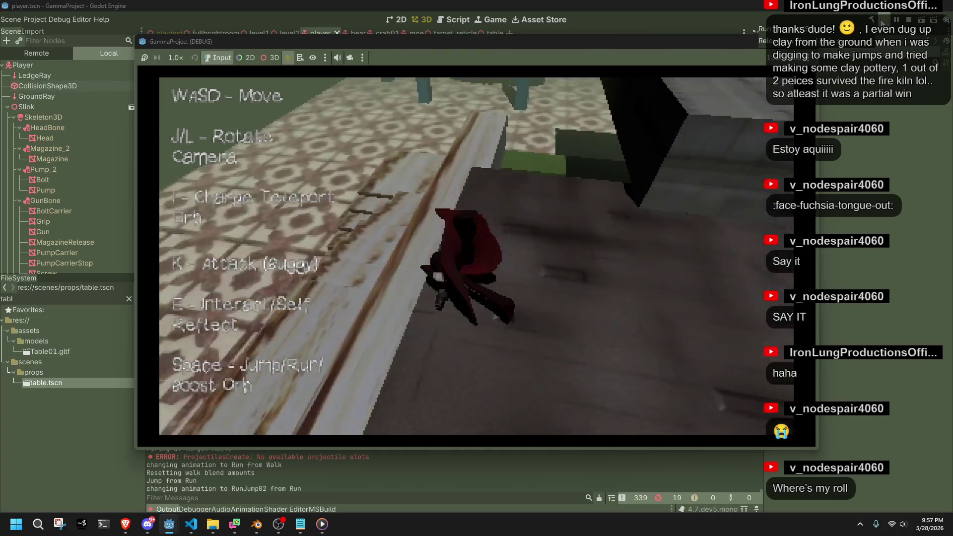
{"action": "key", "text": "space"}
{"action": "key", "text": "space"}
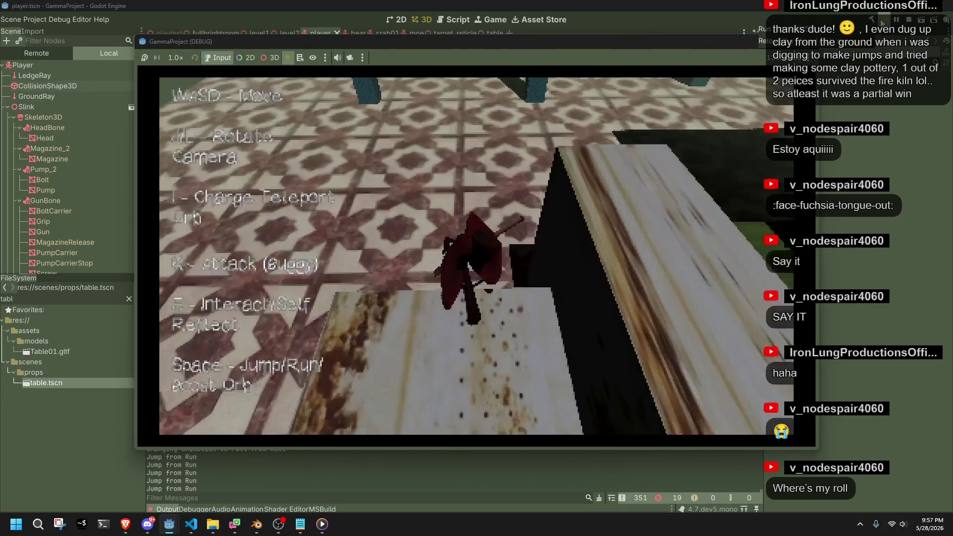
{"action": "key", "text": "w"}
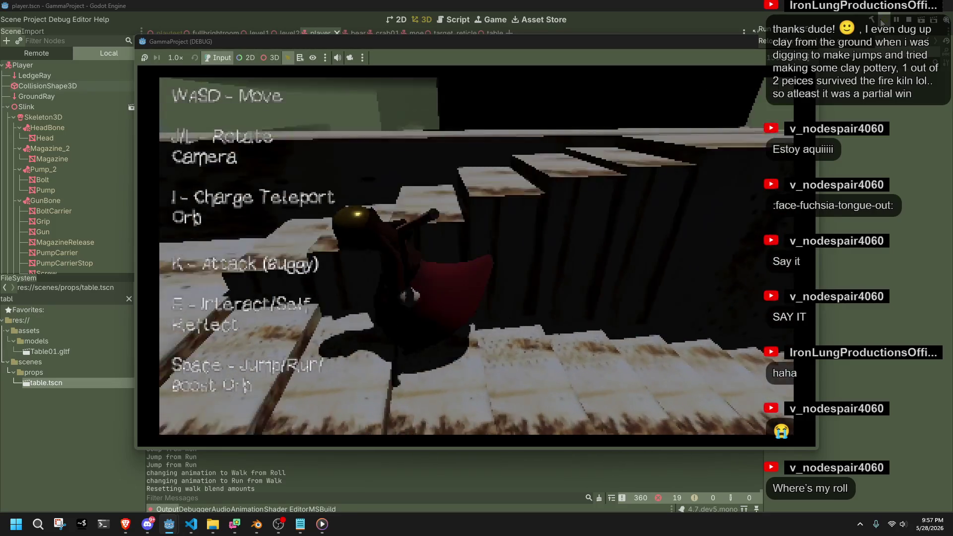
{"action": "key", "text": "space"}
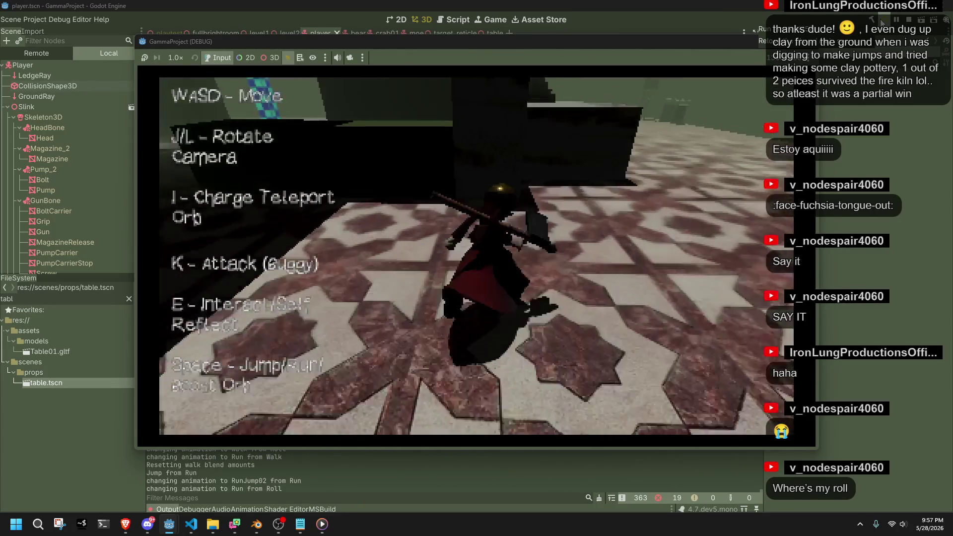
{"action": "key", "text": "space"}
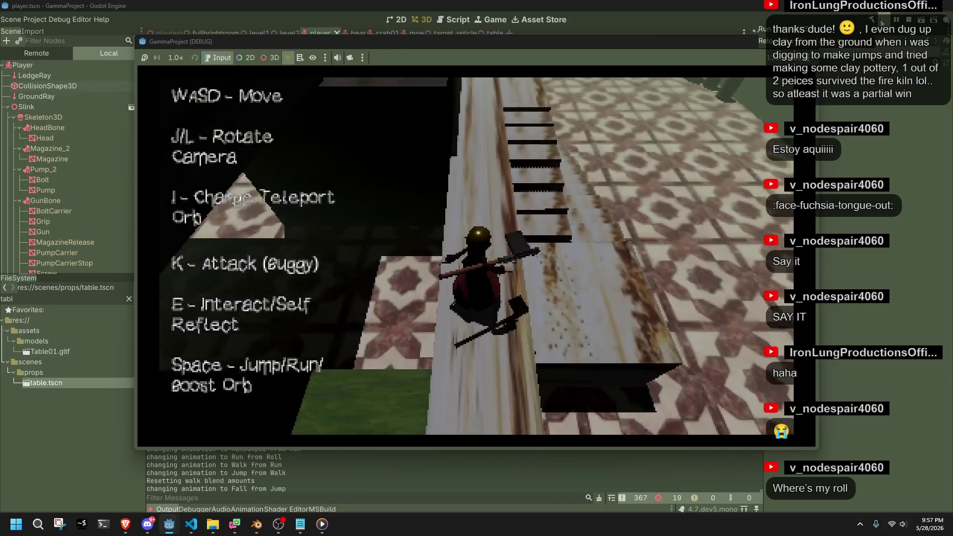
{"action": "key", "text": "space"}
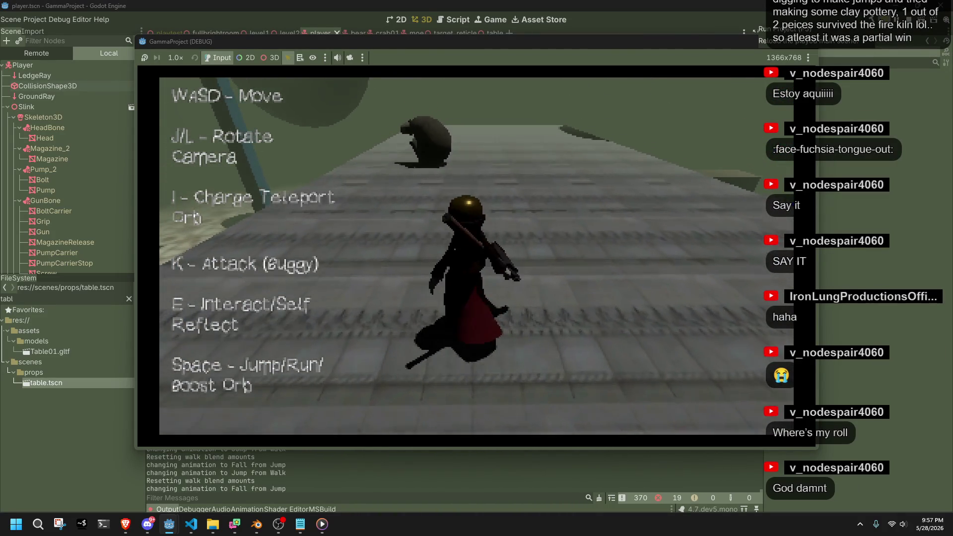
{"action": "key", "text": "k"}
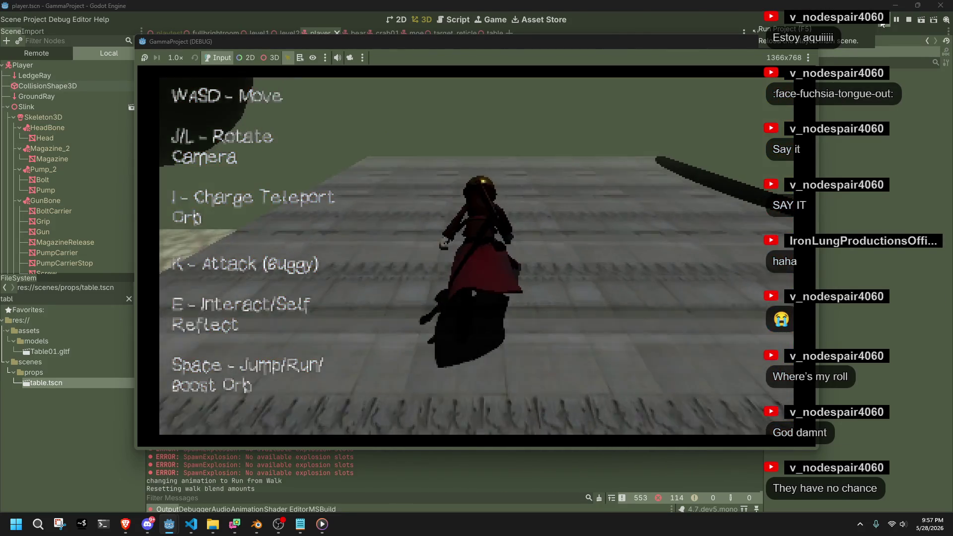
Attack the Moe targets, run along the platform, and fire the teleport orb with I.
{"action": "key", "text": "k"}
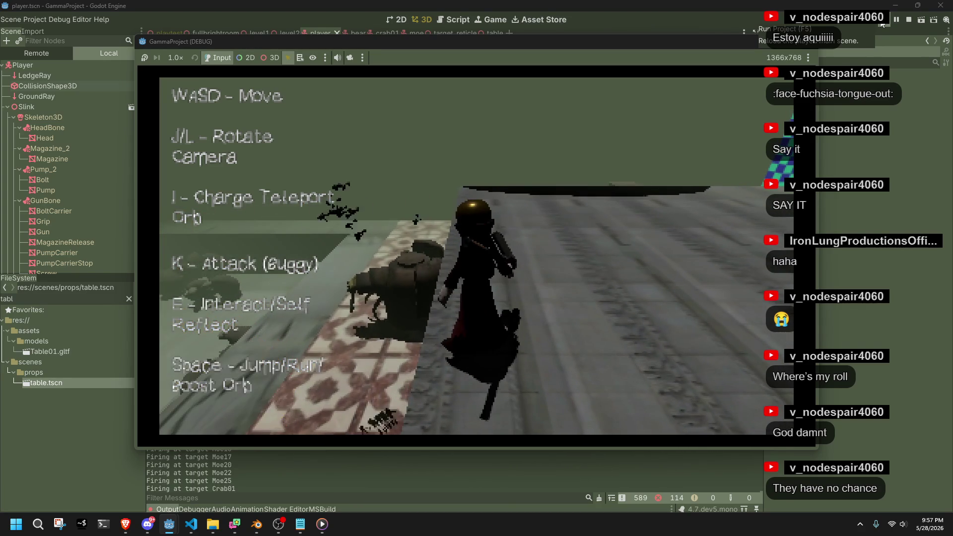
{"action": "key", "text": "k"}
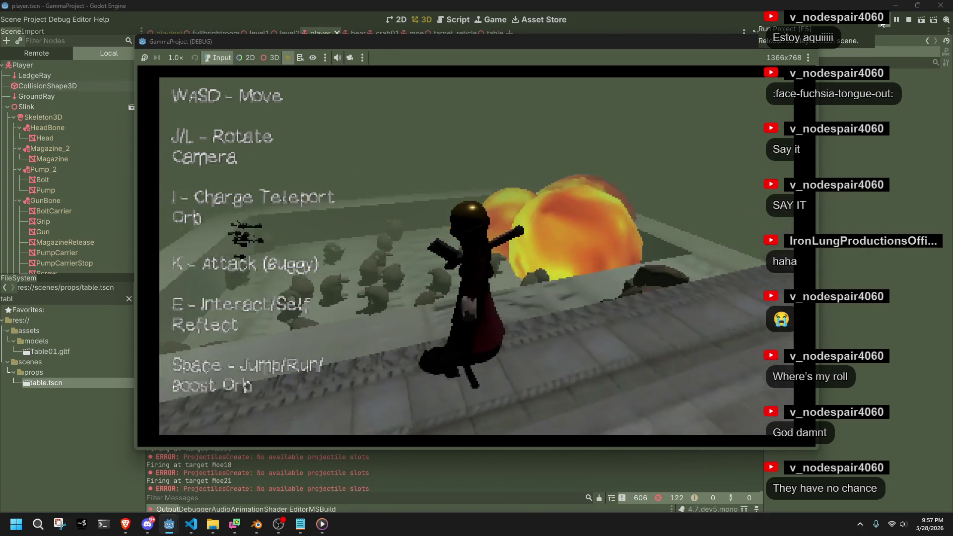
{"action": "key", "text": "k"}
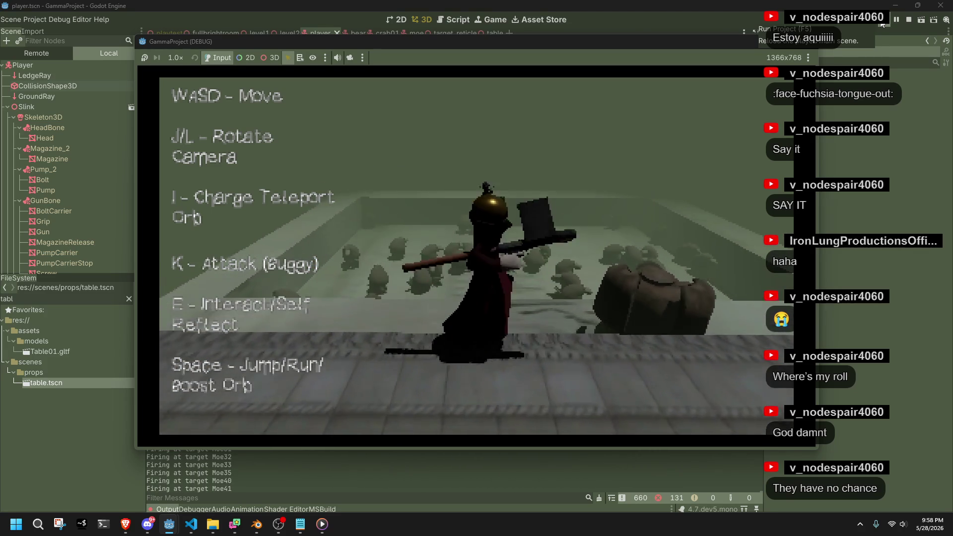
{"action": "key", "text": "s"}
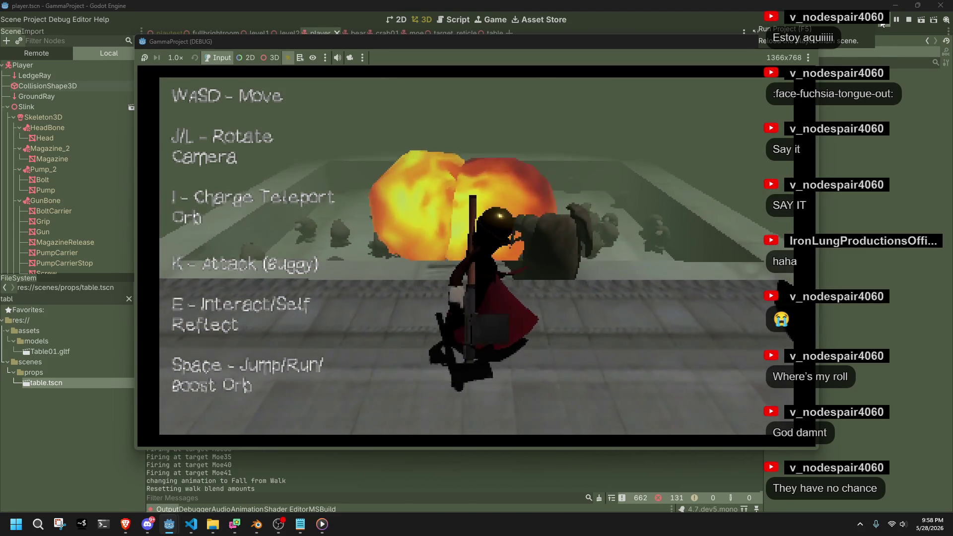
{"action": "key", "text": "w"}
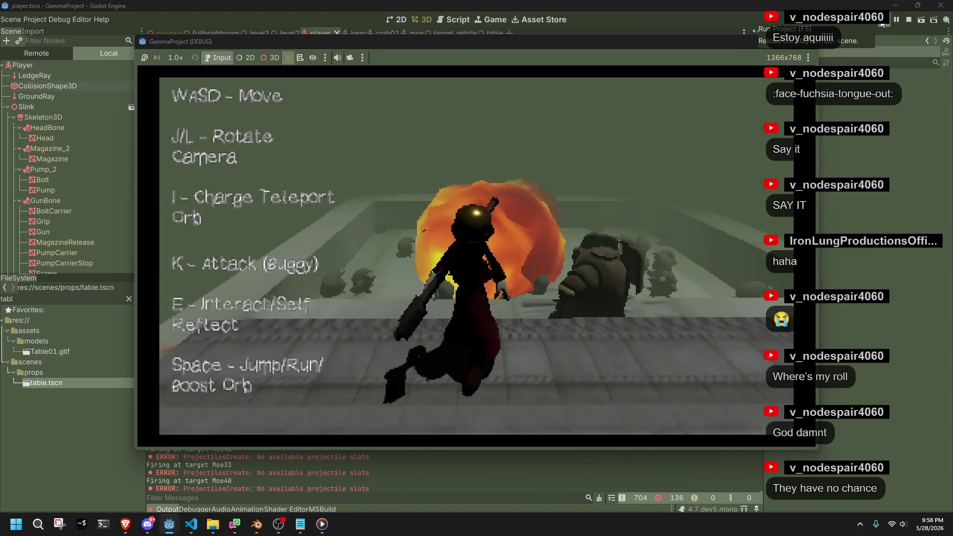
{"action": "key", "text": "space"}
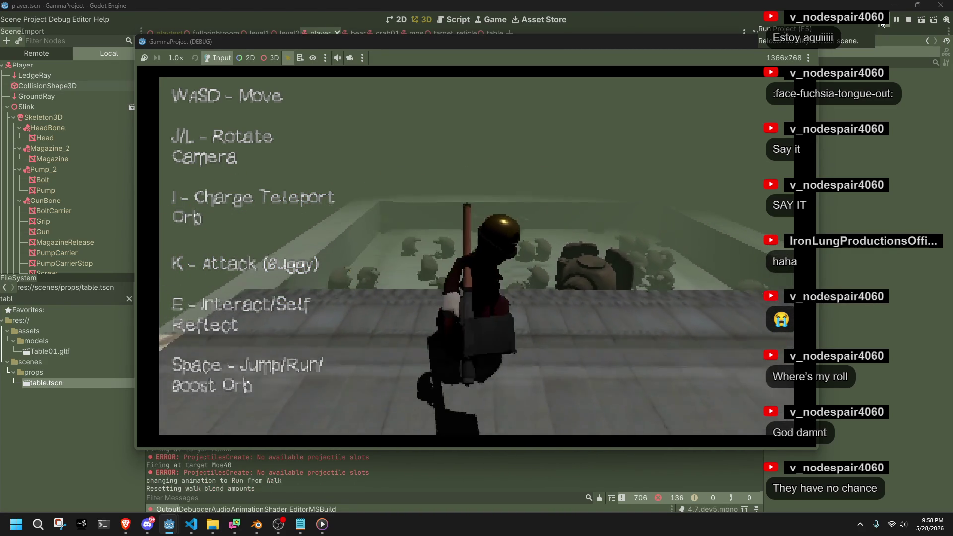
{"action": "key", "text": "j"}
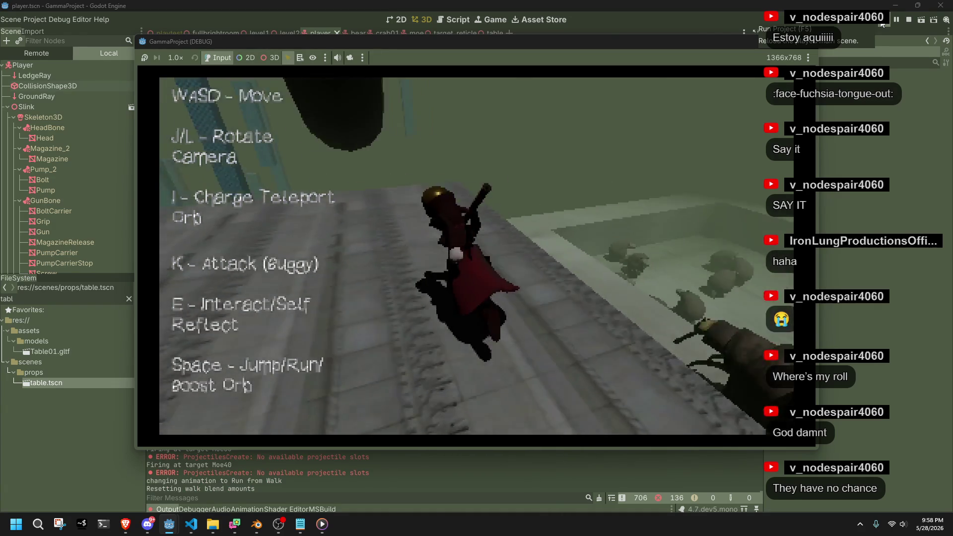
{"action": "key", "text": "i"}
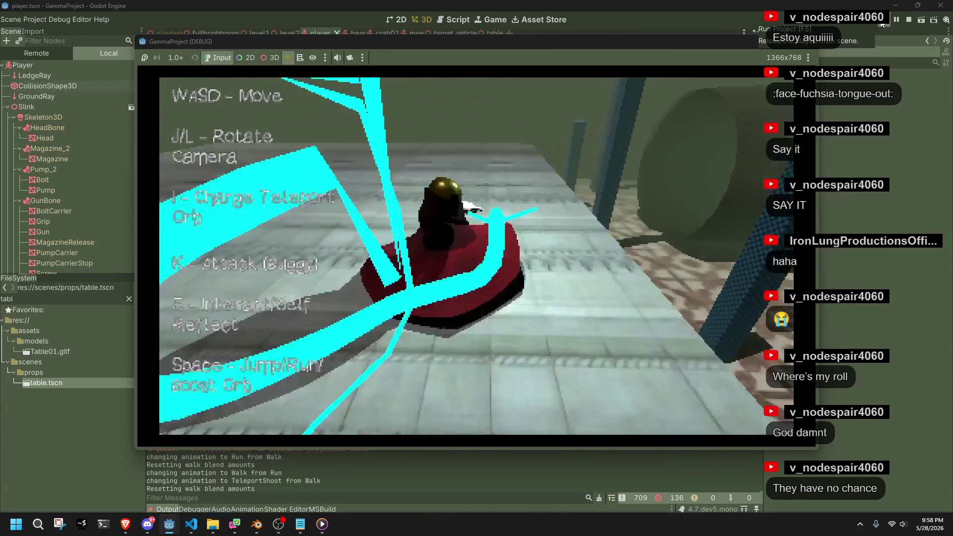
Recall the teleport orb, fire another, and jump down onto the open ground.
{"action": "key", "text": "w"}
{"action": "key", "text": "w"}
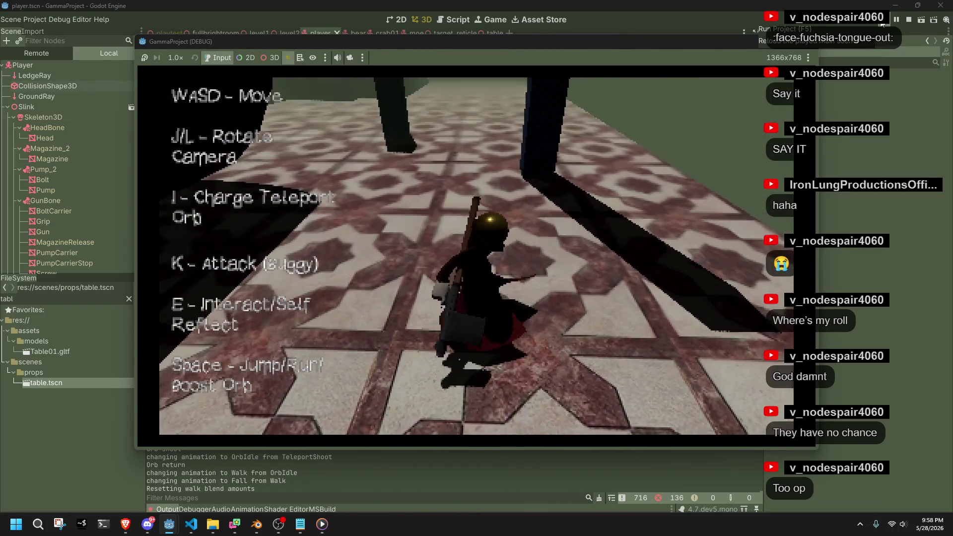
{"action": "key", "text": "i"}
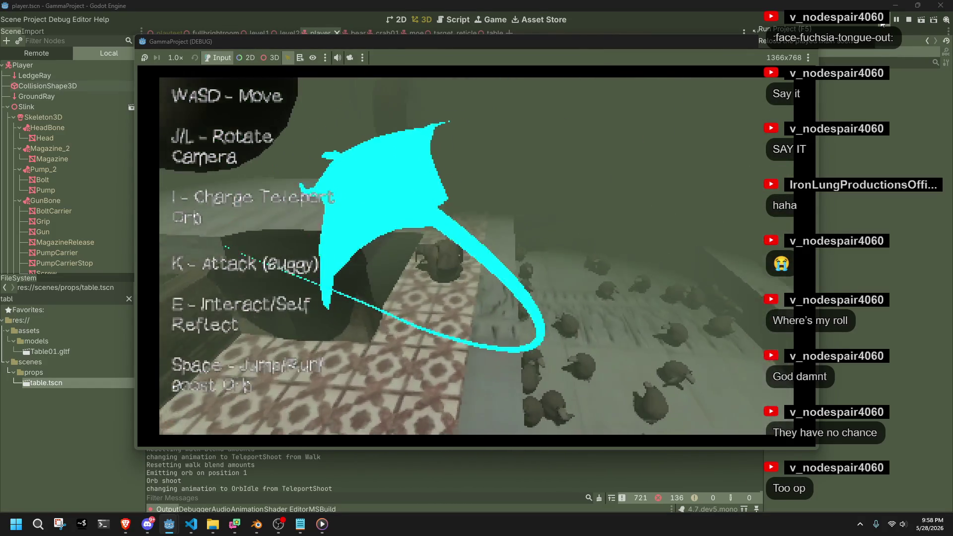
{"action": "key", "text": "w"}
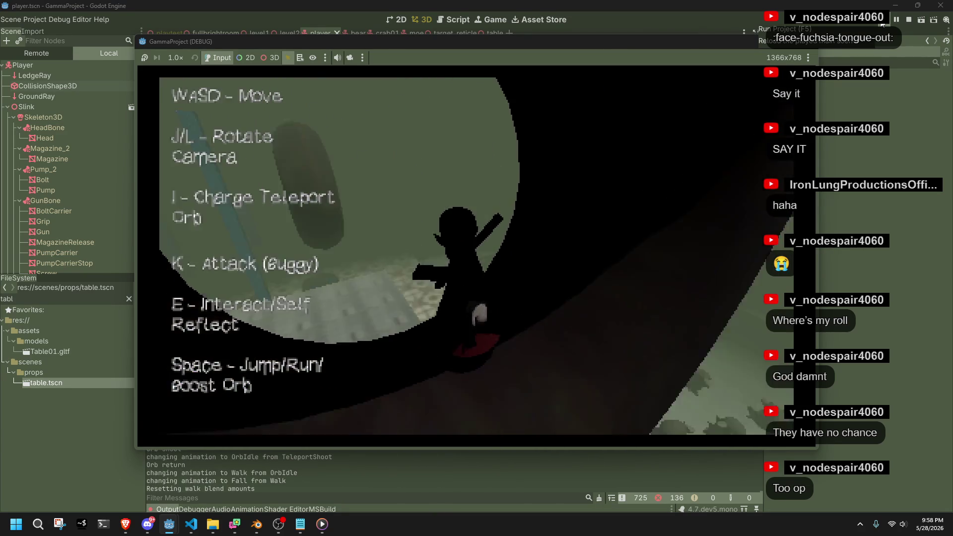
{"action": "key", "text": "space"}
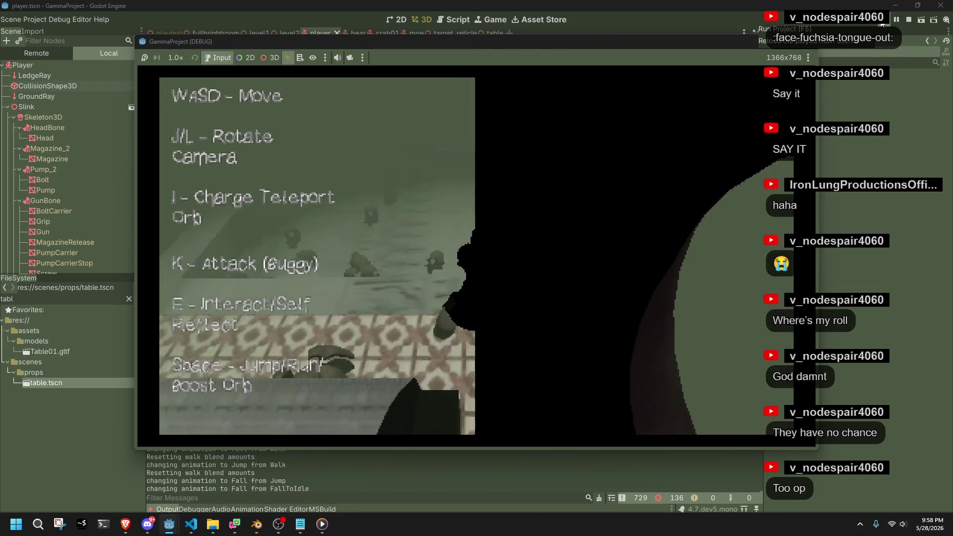
Run across the grey floor, jump and roll, then walk to the ledge overlooking the pit.
{"action": "key", "text": "l"}
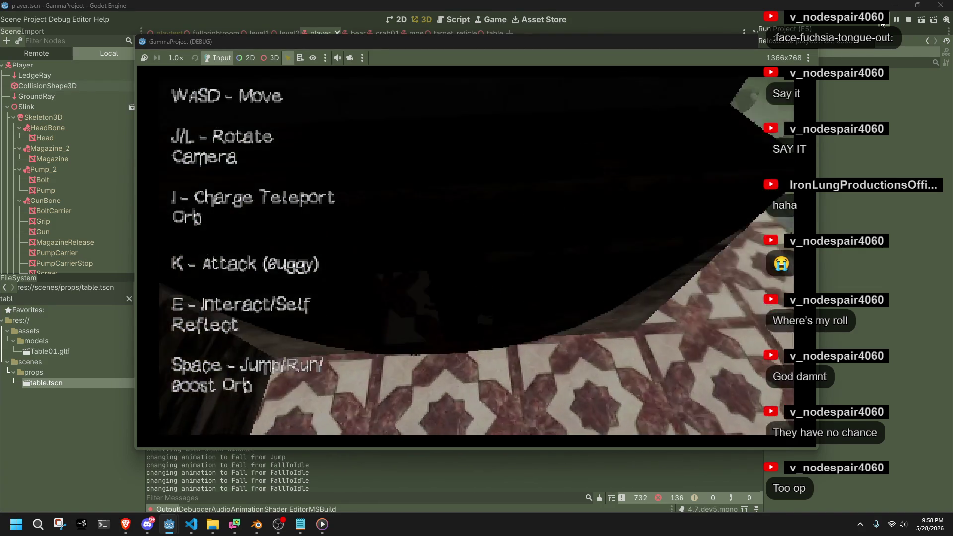
{"action": "key", "text": "w"}
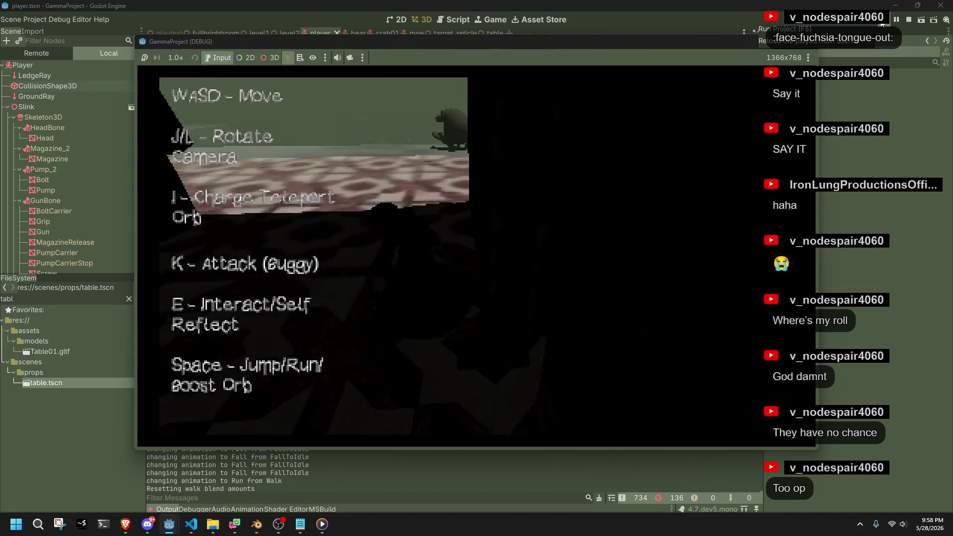
{"action": "key", "text": "l"}
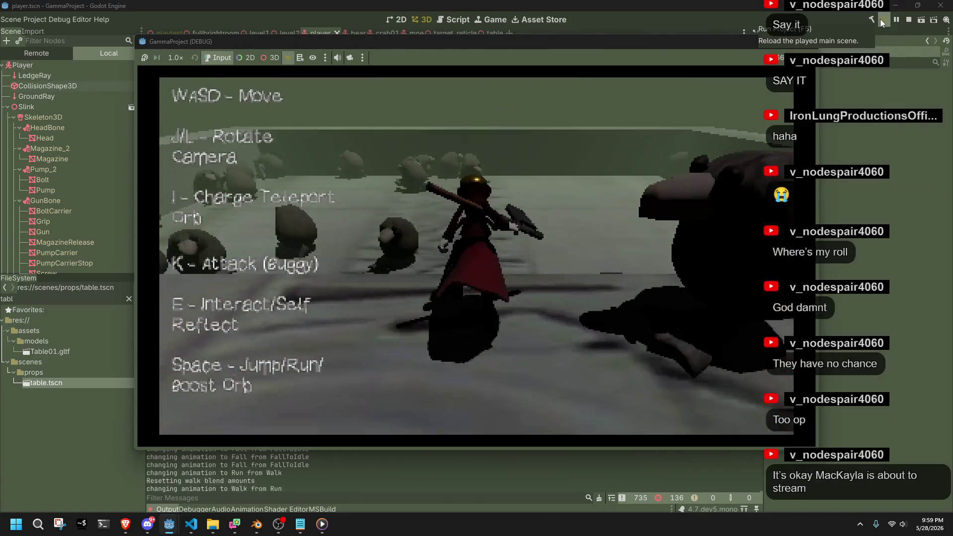
{"action": "key", "text": "w"}
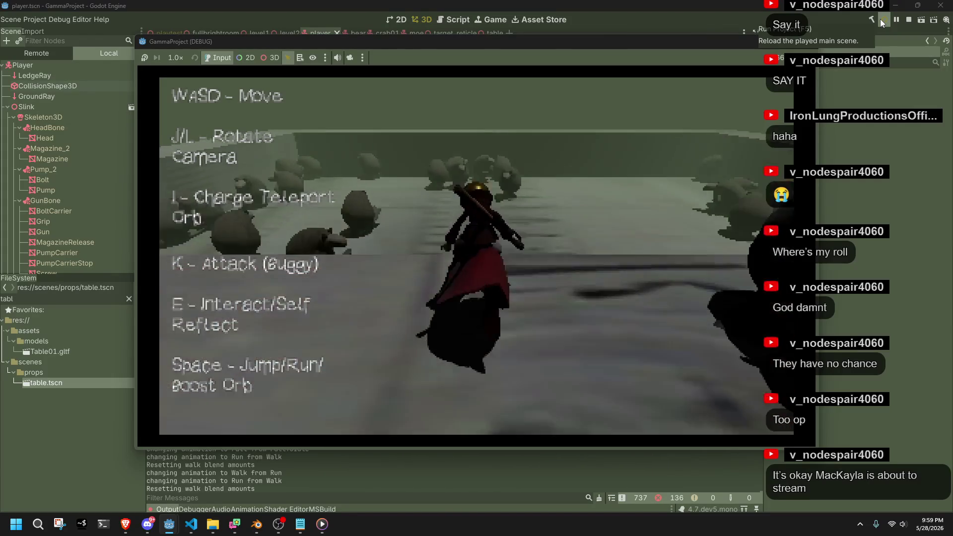
{"action": "key", "text": "space"}
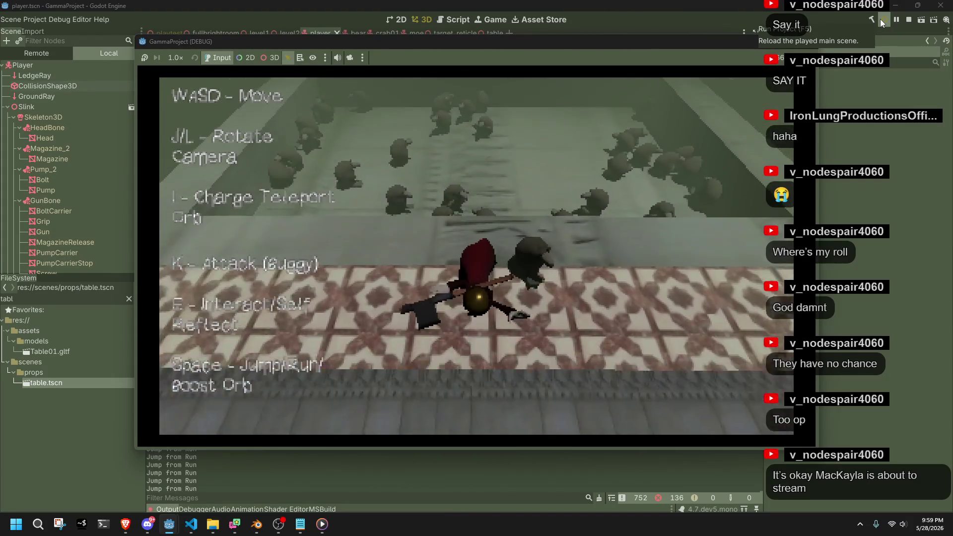
{"action": "key", "text": "l"}
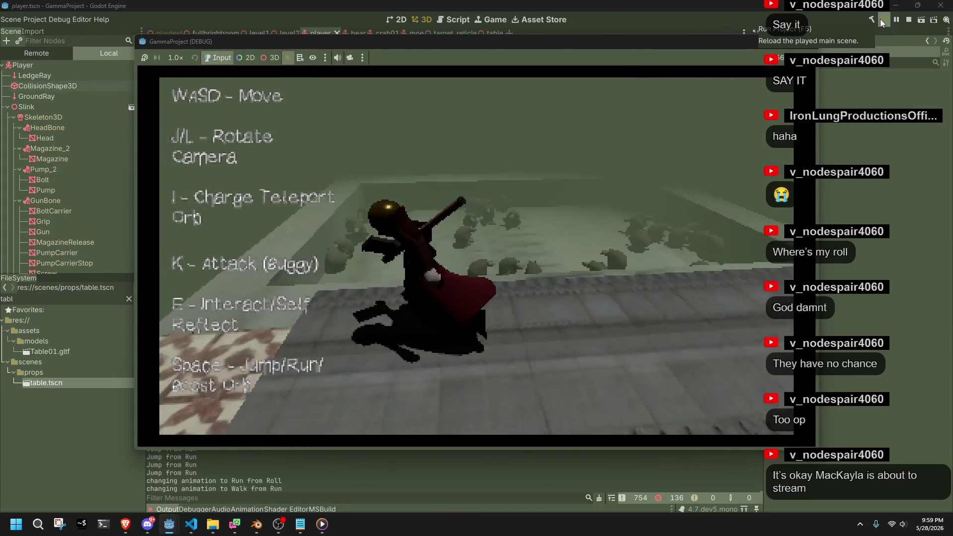
{"action": "key", "text": "w"}
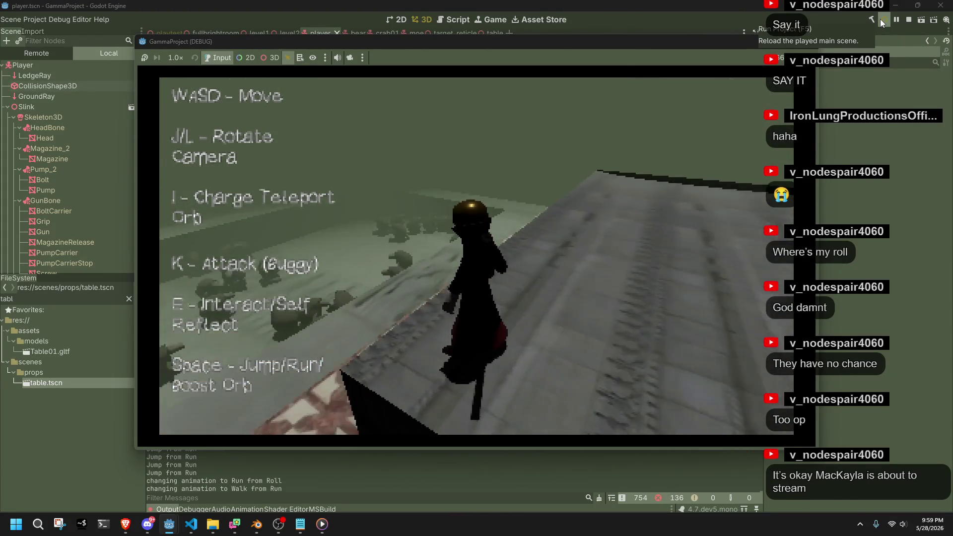
{"action": "key", "text": "l"}
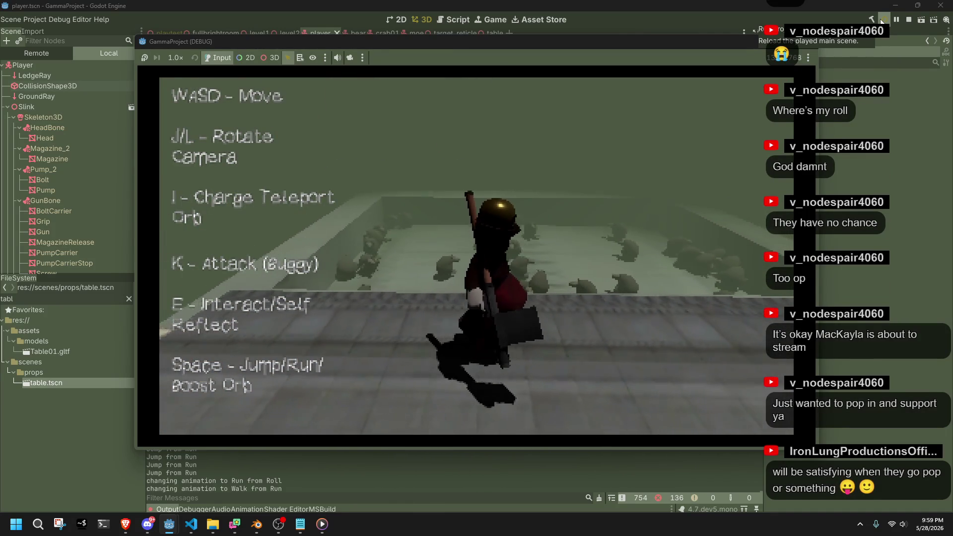
Attack the pit enemies with K, setting off explosions and ring particles with I.
{"action": "key", "text": "k"}
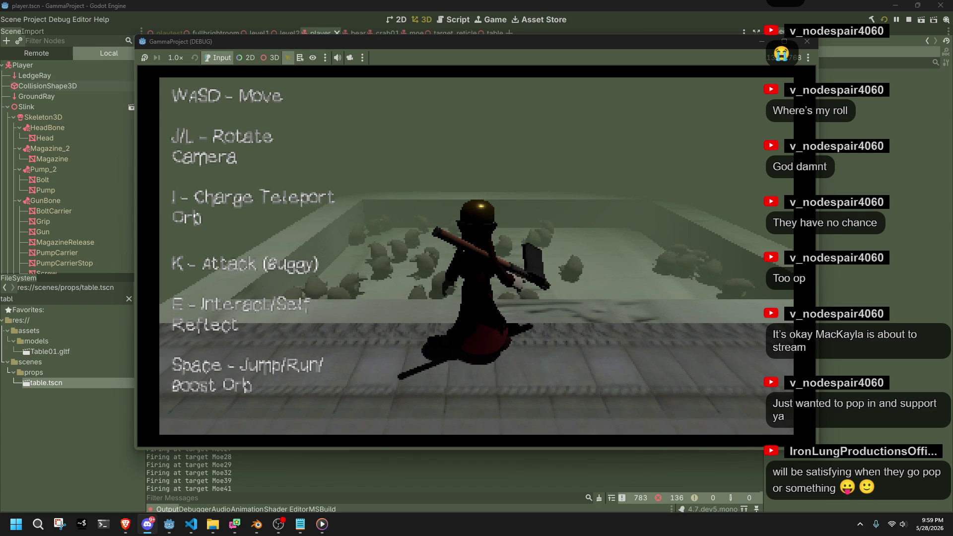
{"action": "key", "text": "w"}
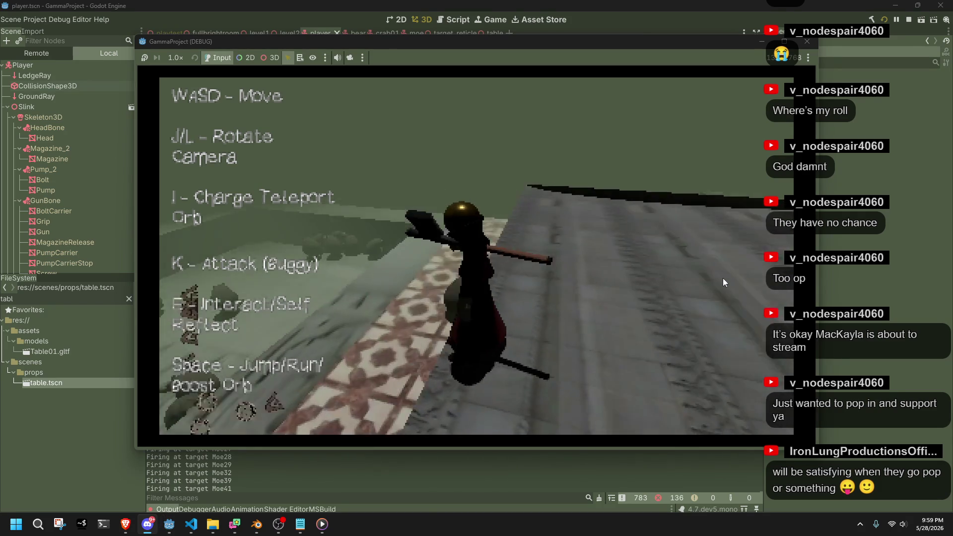
{"action": "key", "text": "s"}
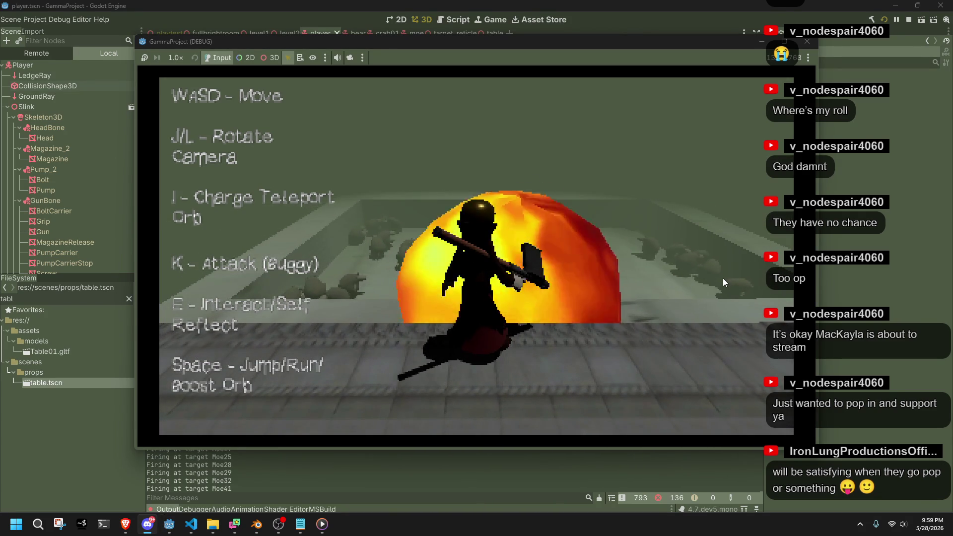
{"action": "key", "text": "k"}
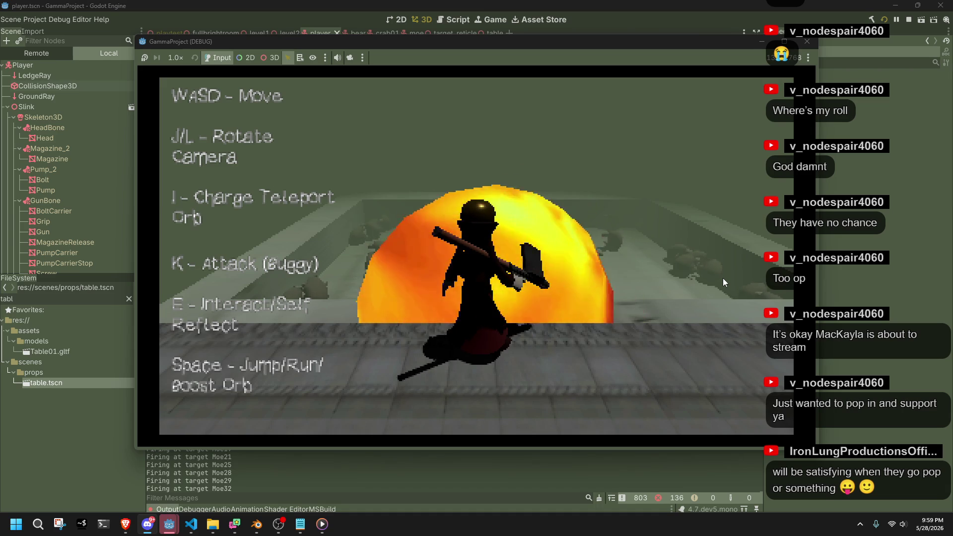
{"action": "key", "text": "i"}
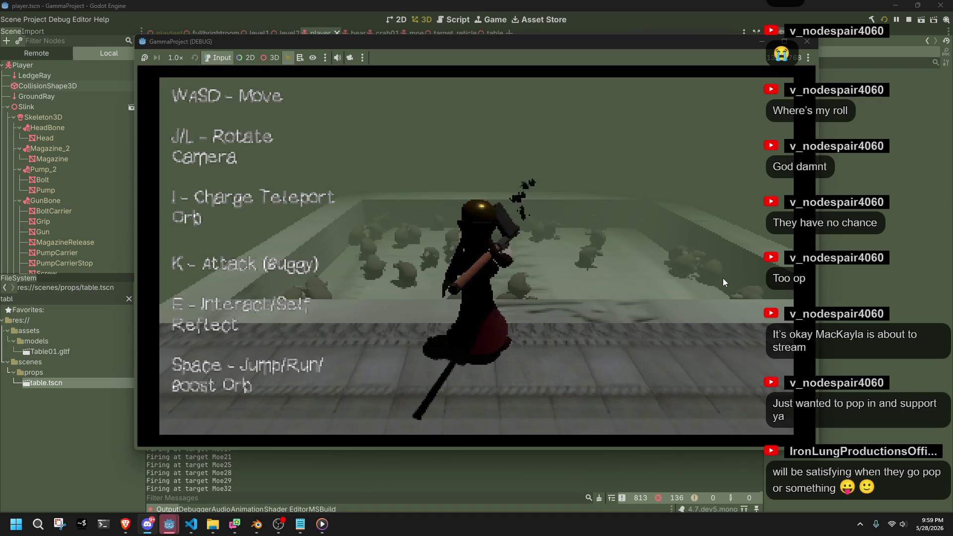
{"action": "key", "text": "k"}
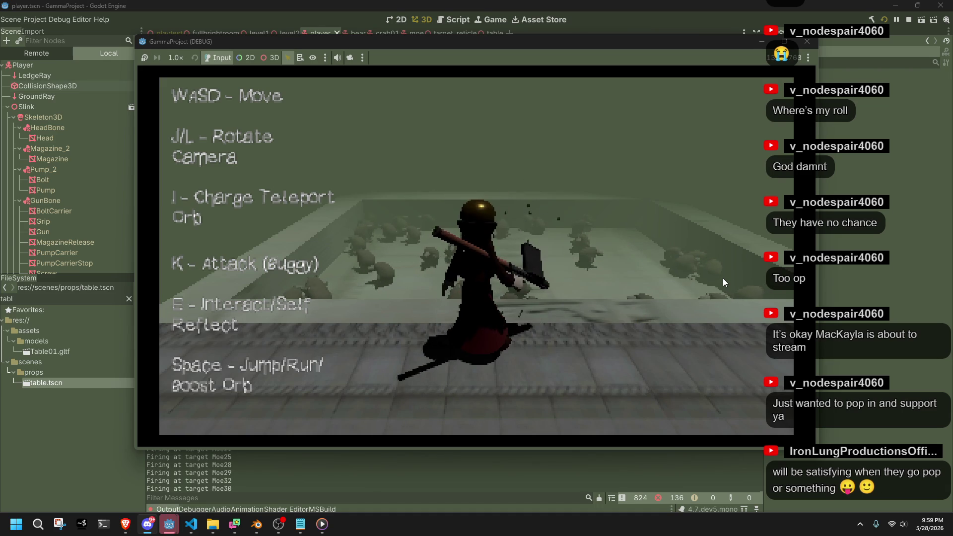
{"action": "key", "text": "k"}
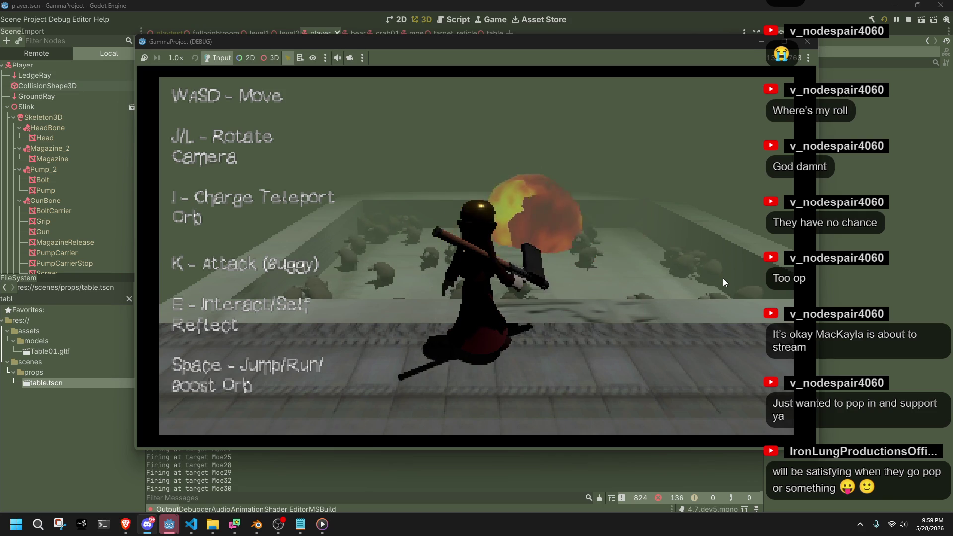
{"action": "key", "text": "i"}
{"action": "key", "text": "l"}
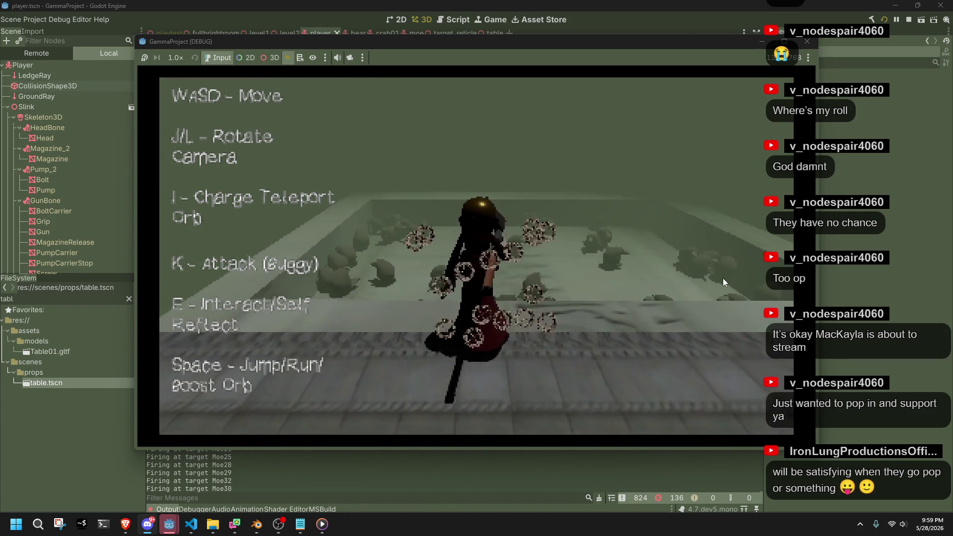
Jump onto the tiled area, drop to the lower floor and fire at the targets.
{"action": "key", "text": "space"}
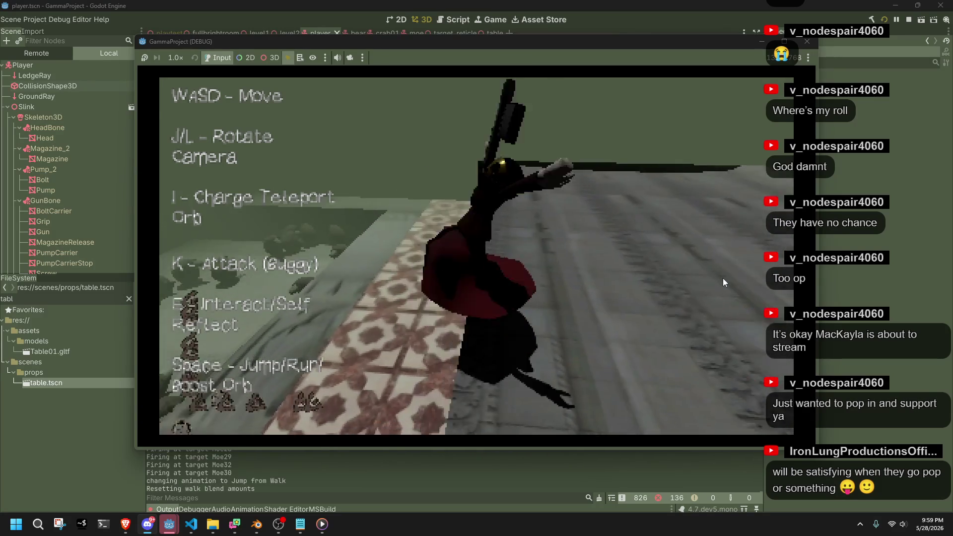
{"action": "key", "text": "l"}
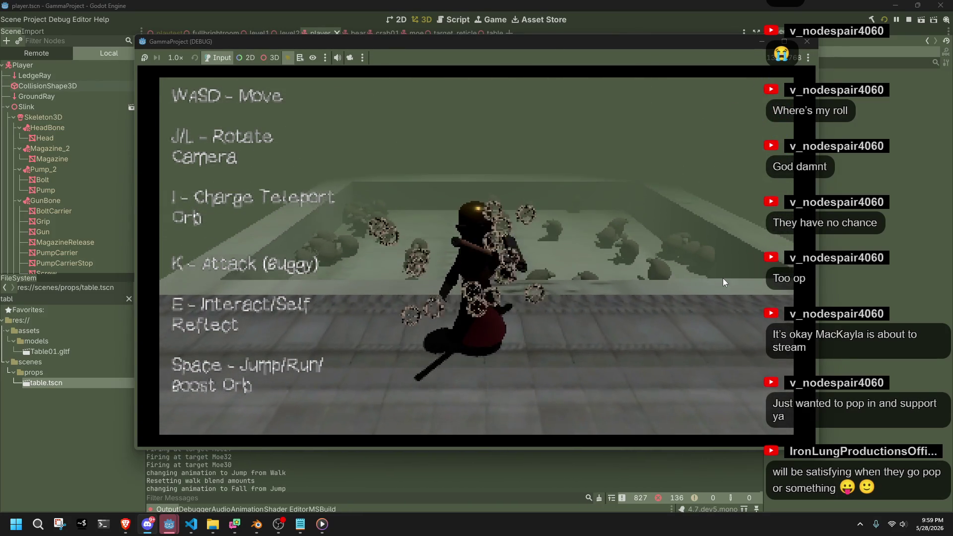
{"action": "key", "text": "k"}
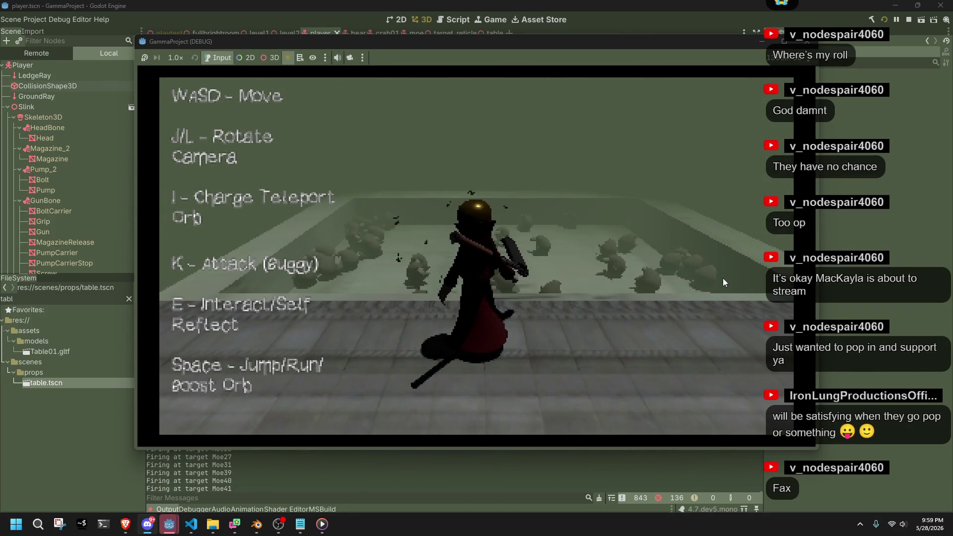
{"action": "key", "text": "d"}
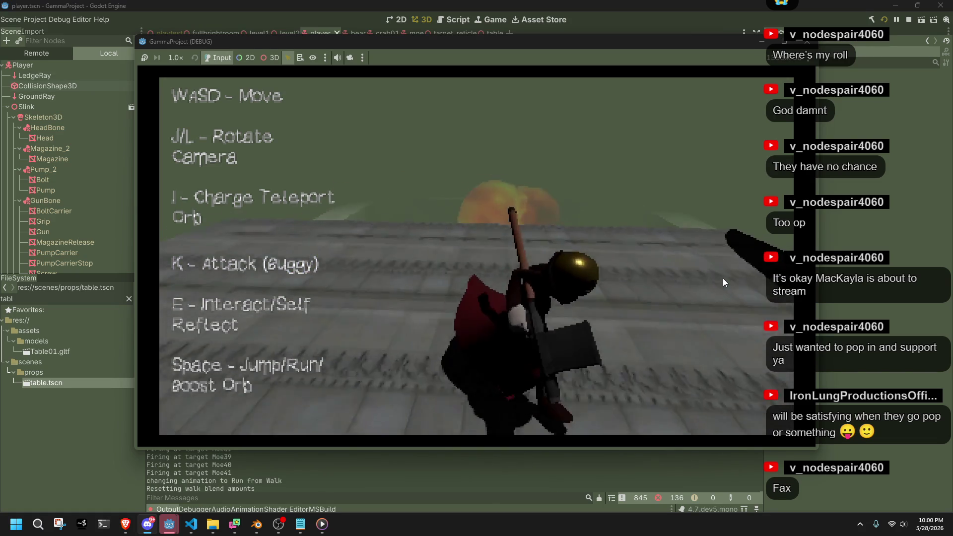